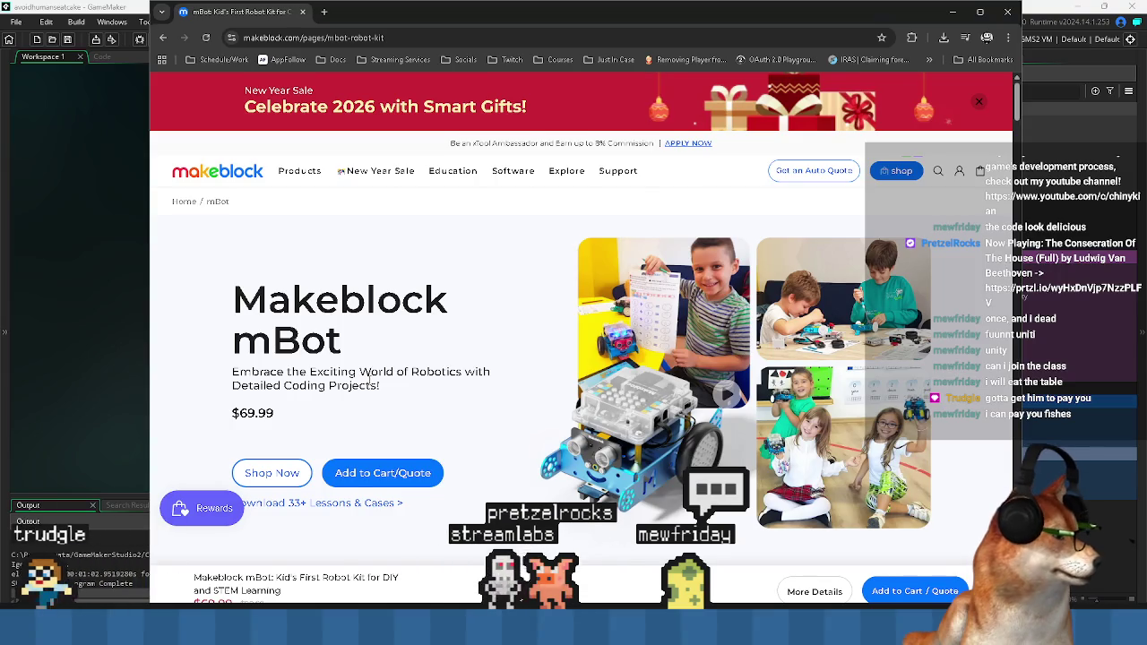
# - Scroll the mBot product page from the hero banner down to the second row of Highlights cards
pyautogui.scroll(-1, 463, 381)
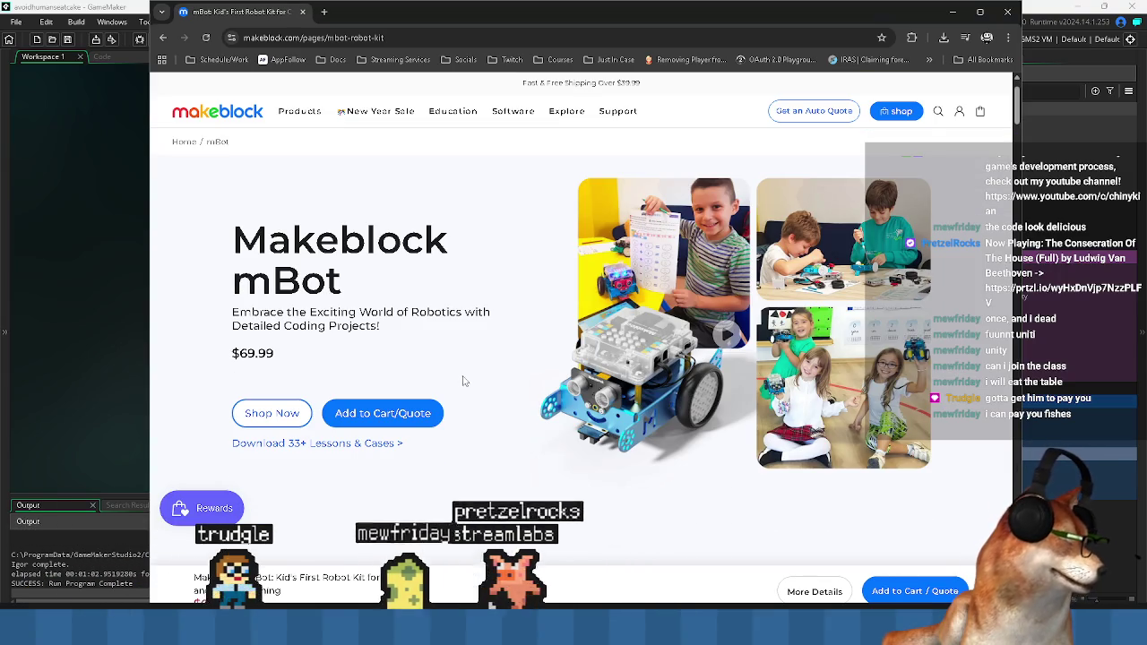
pyautogui.scroll(-5, 464, 381)
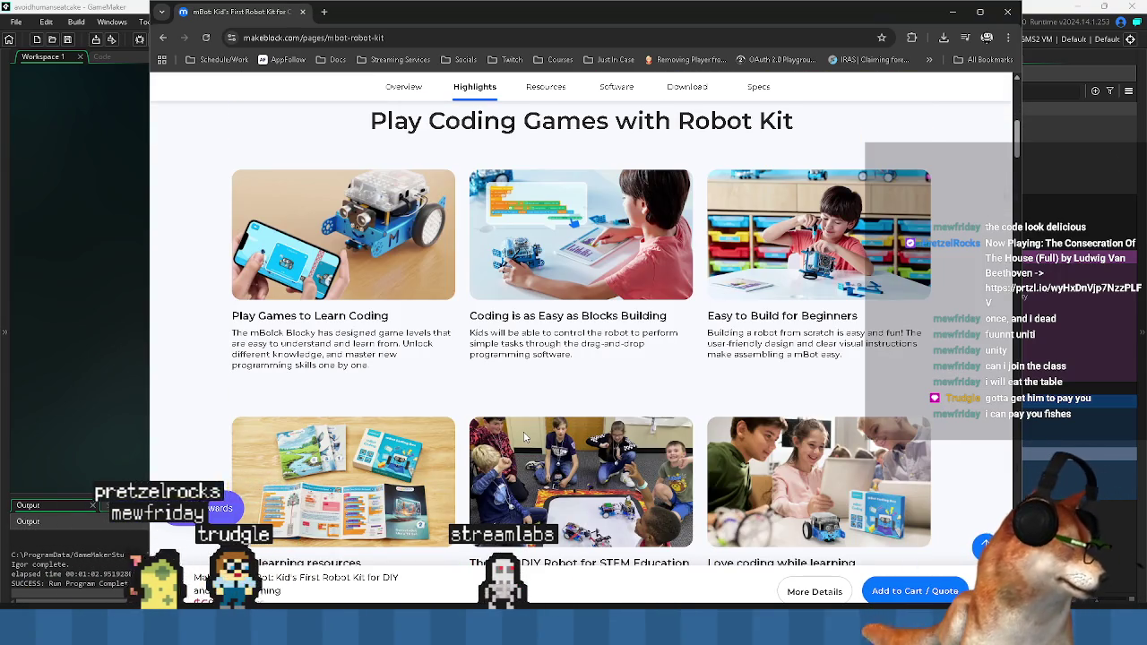
pyautogui.scroll(-3, 525, 436)
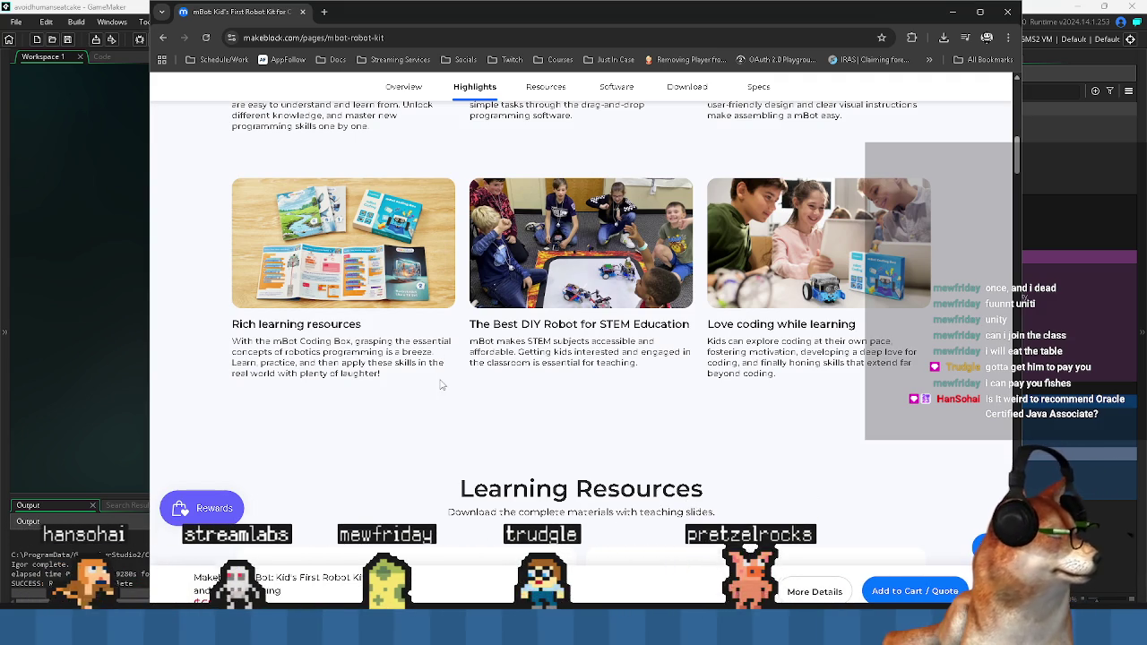
# - Highlight the Rich learning resources, STEM Education and Love coding card texts while reading them
pyautogui.moveTo(440, 385); pyautogui.dragTo(272, 343)
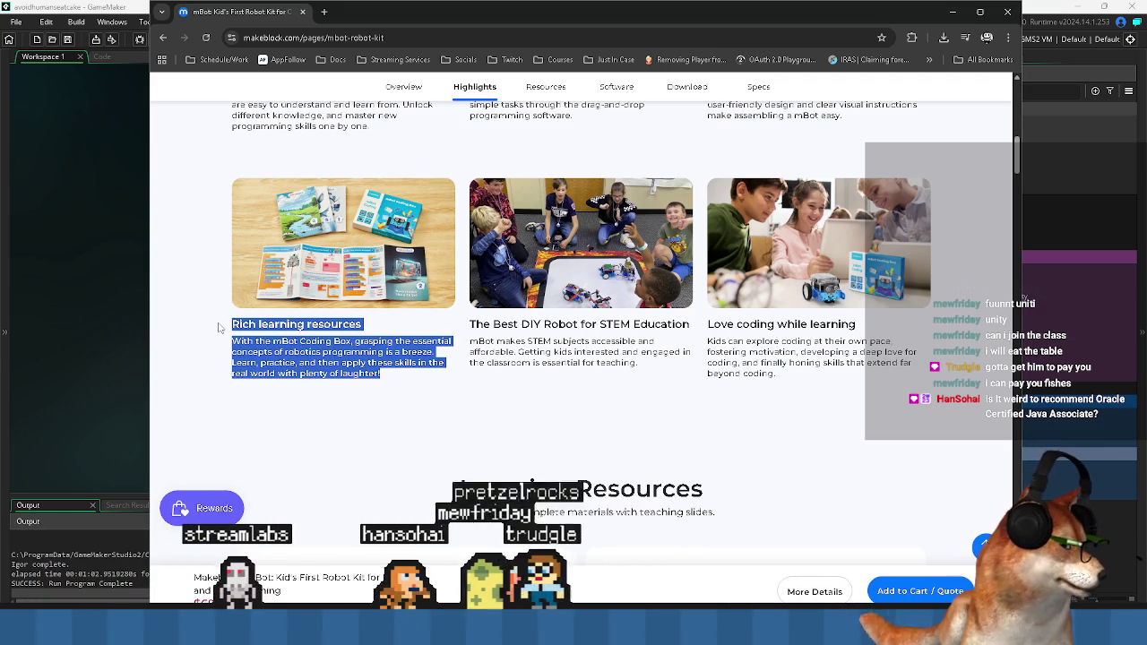
pyautogui.moveTo(473, 327)
pyautogui.mouseDown()
pyautogui.moveTo(484, 343)
pyautogui.moveTo(779, 377)
pyautogui.mouseUp()
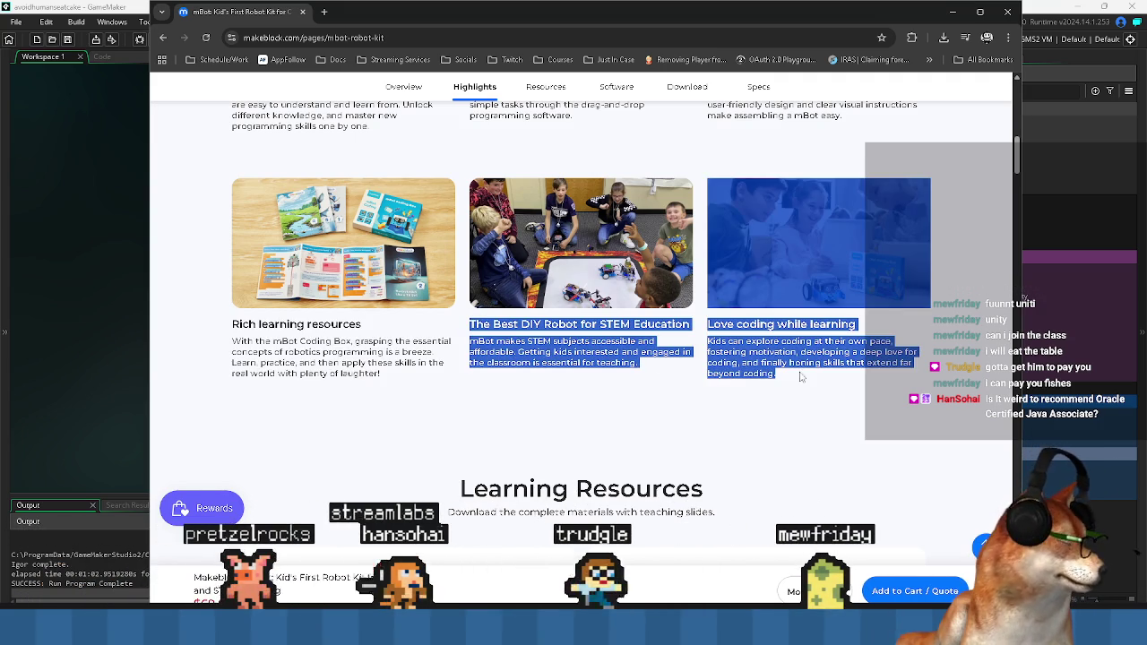
pyautogui.click(817, 381)
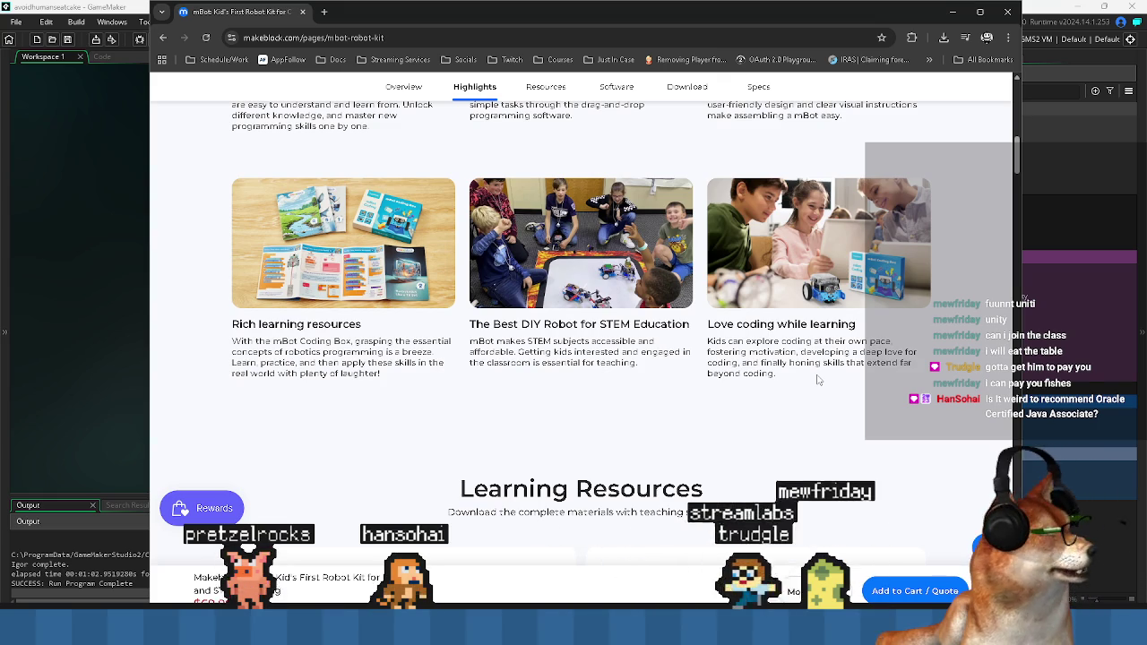
# - Scroll back up and read the Play Coding Games with Robot Kit cards, starting with Play Games to Learn Coding
pyautogui.scroll(4, 781, 384)
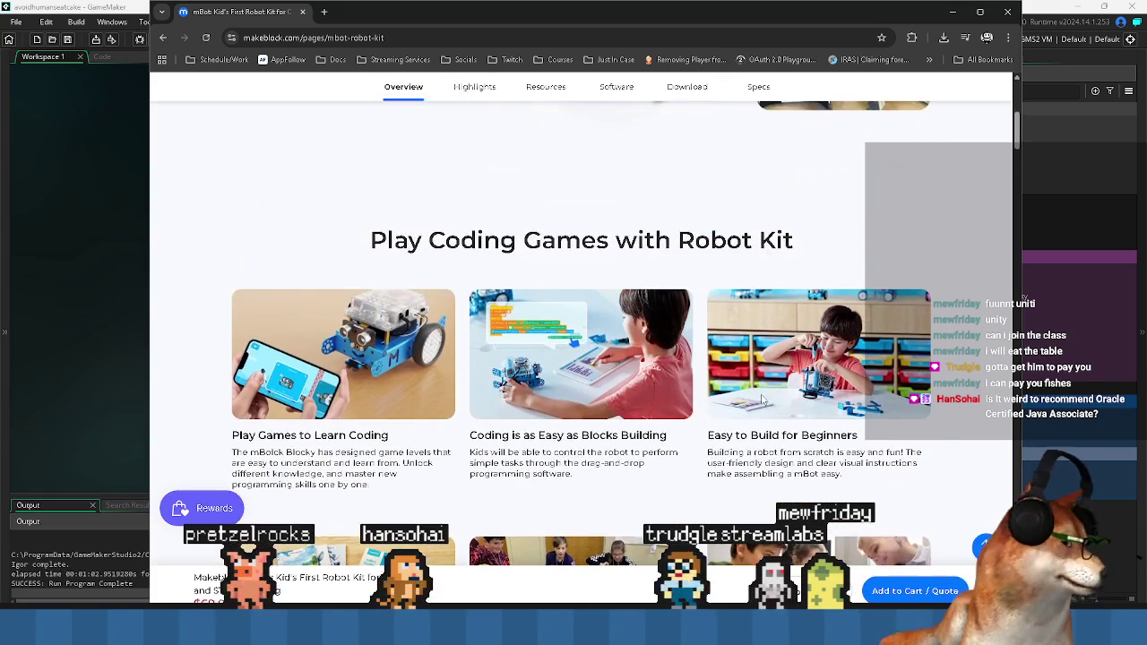
pyautogui.moveTo(231, 434)
pyautogui.mouseDown()
pyautogui.moveTo(385, 485)
pyautogui.moveTo(471, 434)
pyautogui.moveTo(582, 475)
pyautogui.moveTo(704, 460)
pyautogui.moveTo(842, 463)
pyautogui.mouseUp()
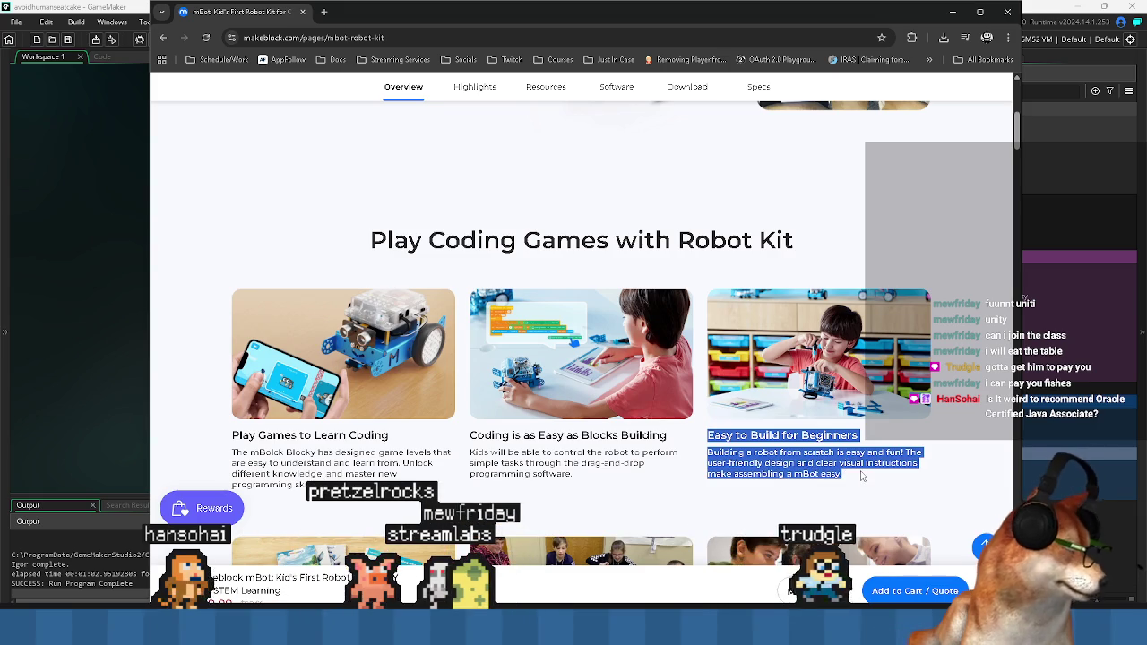
pyautogui.click(863, 481)
pyautogui.moveTo(706, 440); pyautogui.dragTo(513, 434)
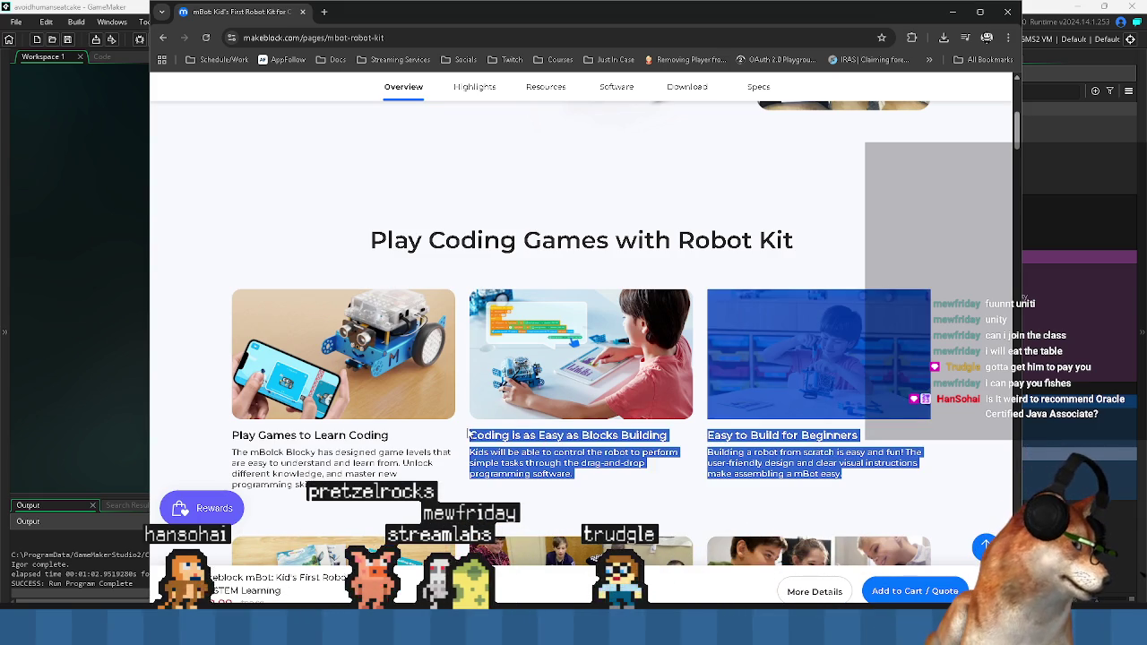
pyautogui.click(387, 438)
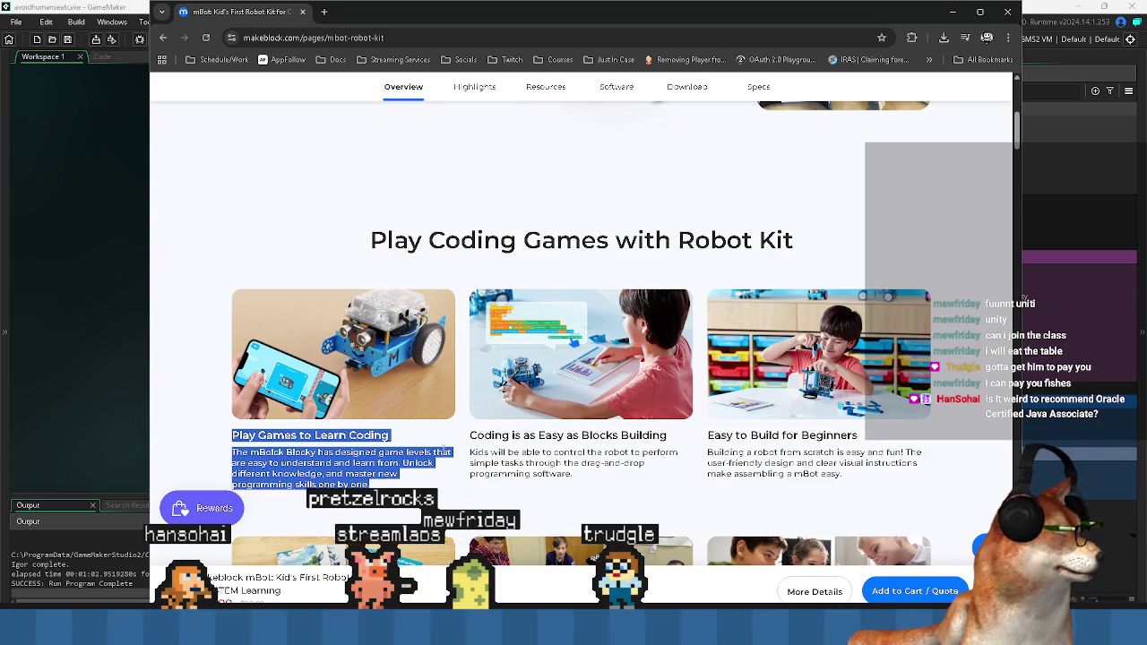
pyautogui.moveTo(469, 435)
pyautogui.mouseDown()
pyautogui.moveTo(857, 436)
pyautogui.moveTo(847, 475)
pyautogui.mouseUp()
pyautogui.click(863, 488)
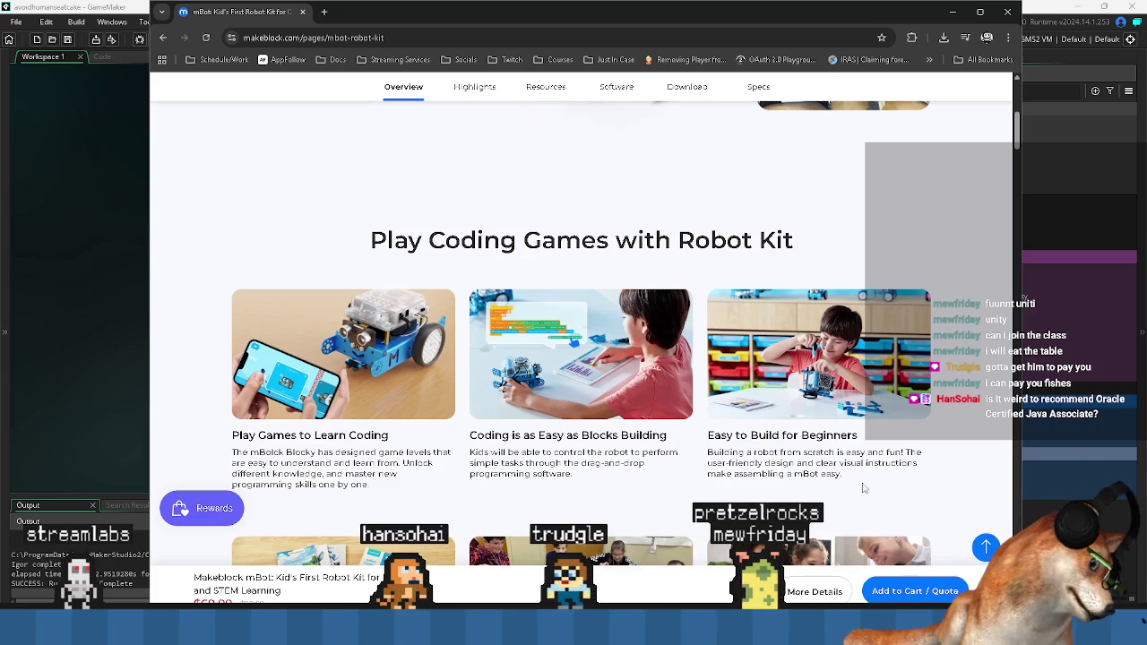
pyautogui.scroll(-1, 641, 451)
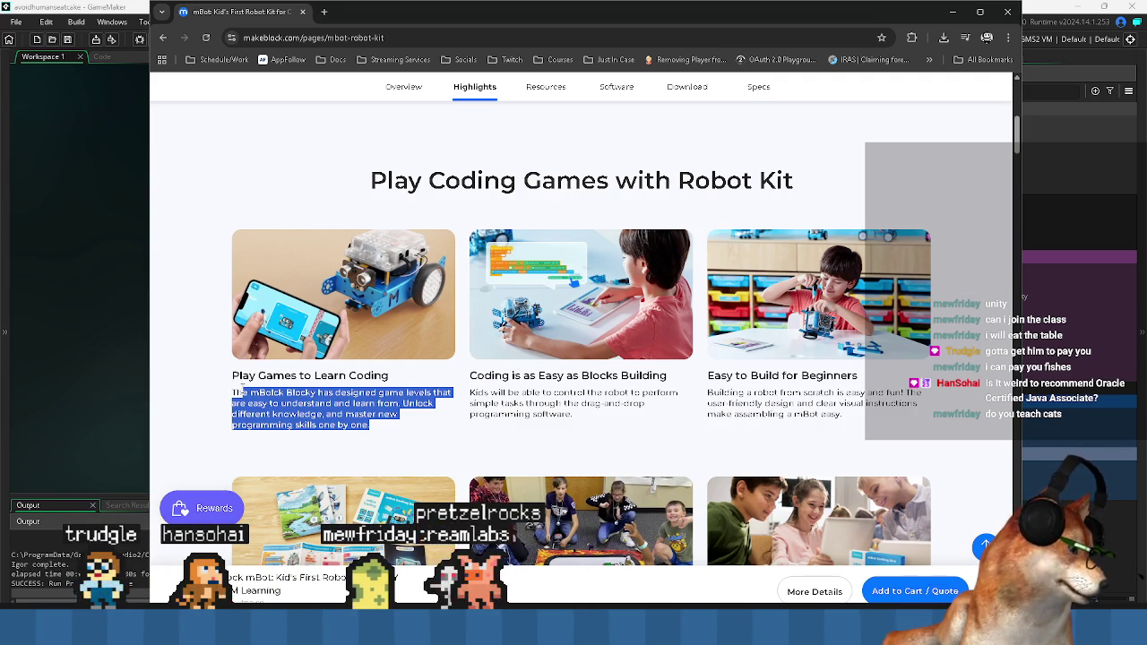
pyautogui.moveTo(232, 375); pyautogui.dragTo(315, 377)
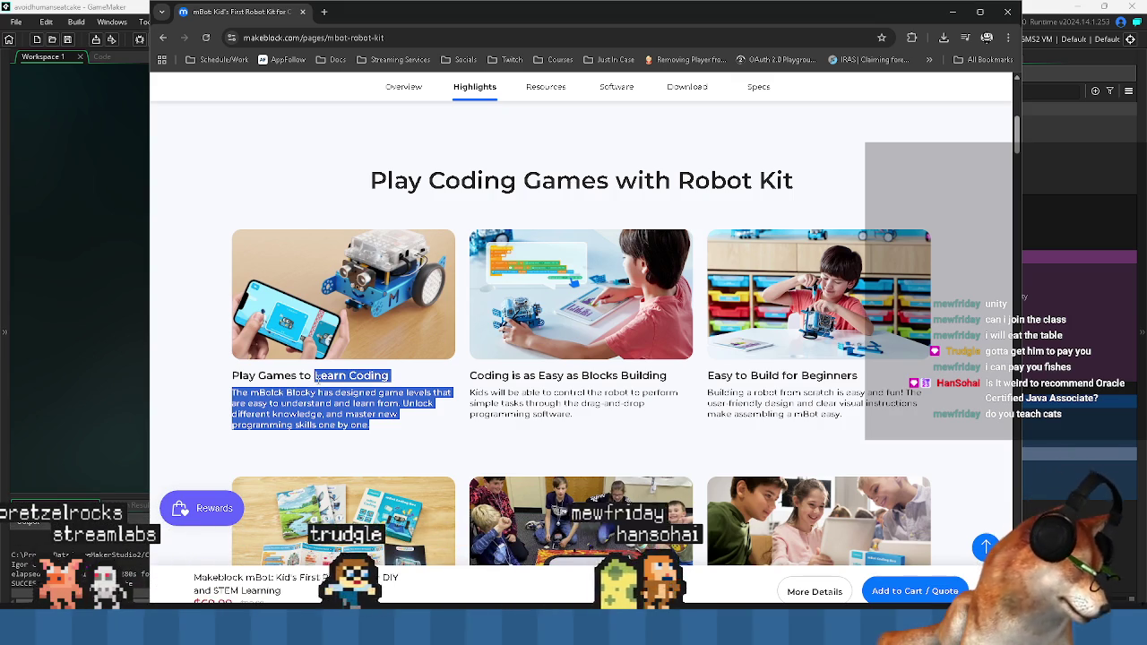
# - Scroll down to the Learning Resources heading and highlight its subtitle
pyautogui.scroll(-3, 458, 421)
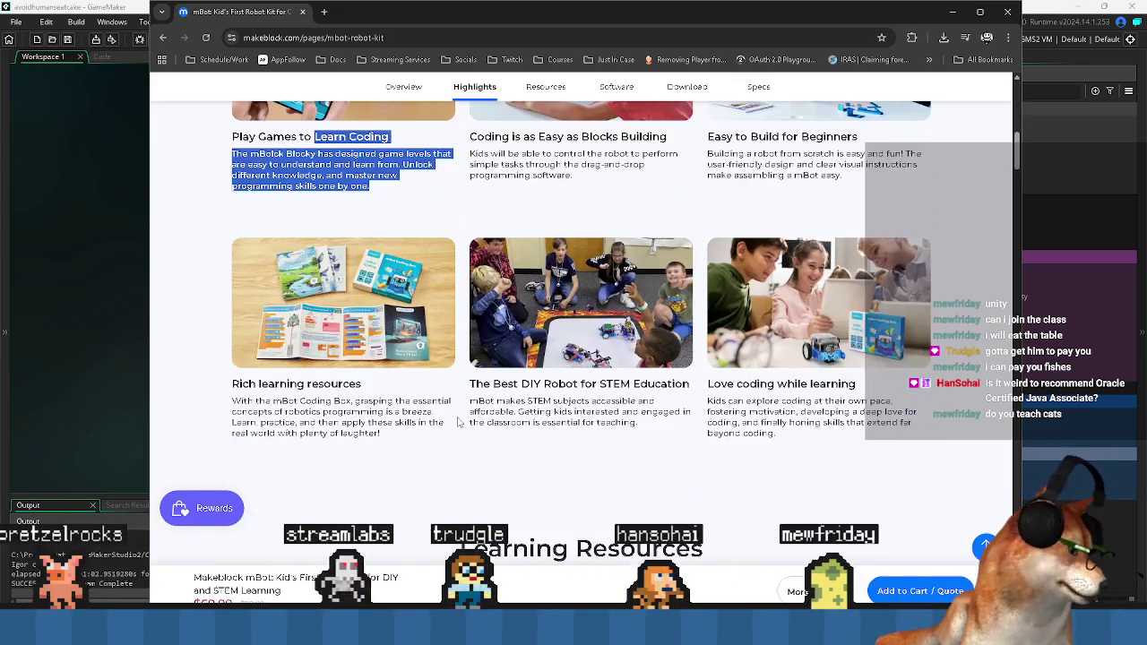
pyautogui.scroll(-5, 459, 421)
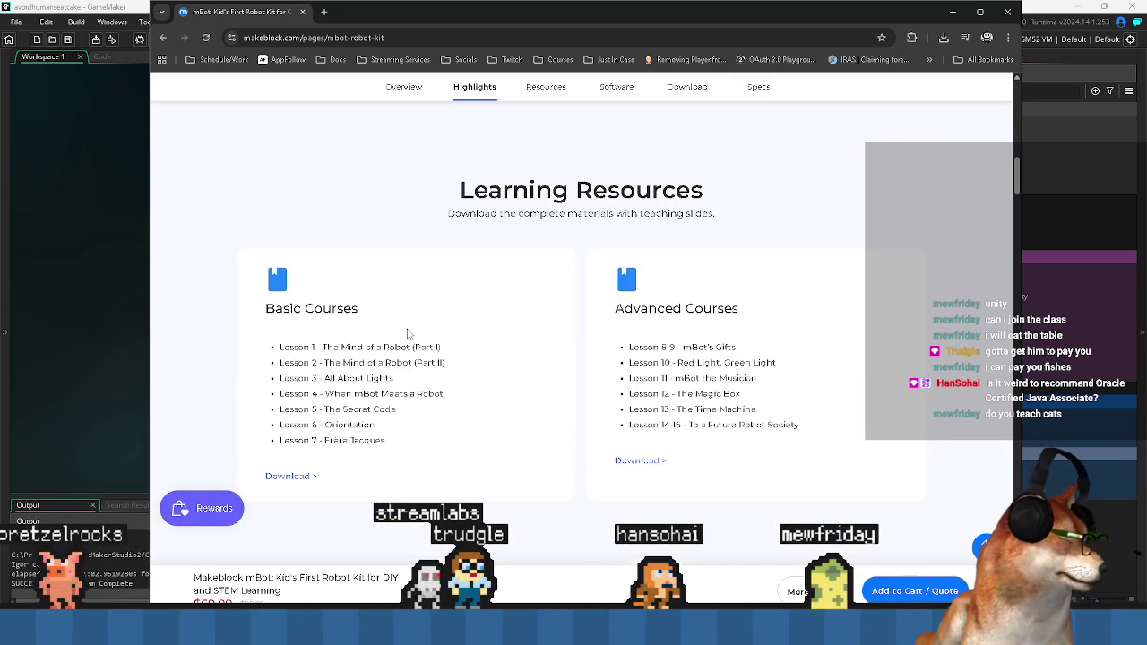
pyautogui.scroll(10, 404, 334)
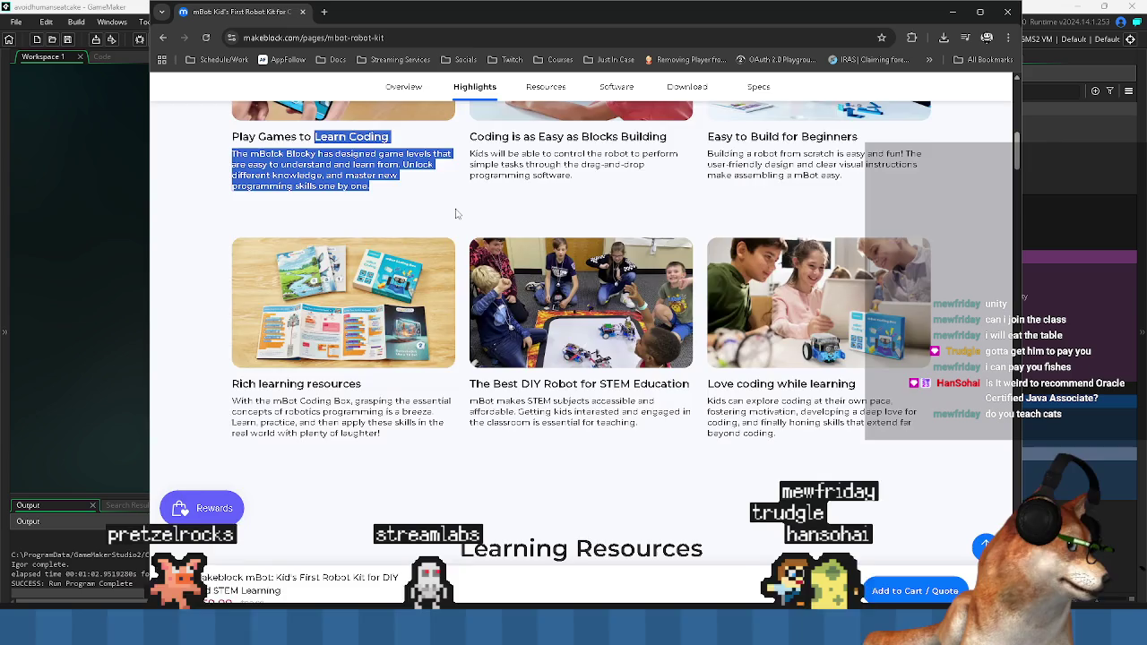
pyautogui.scroll(-3, 403, 335)
pyautogui.scroll(-7, 403, 334)
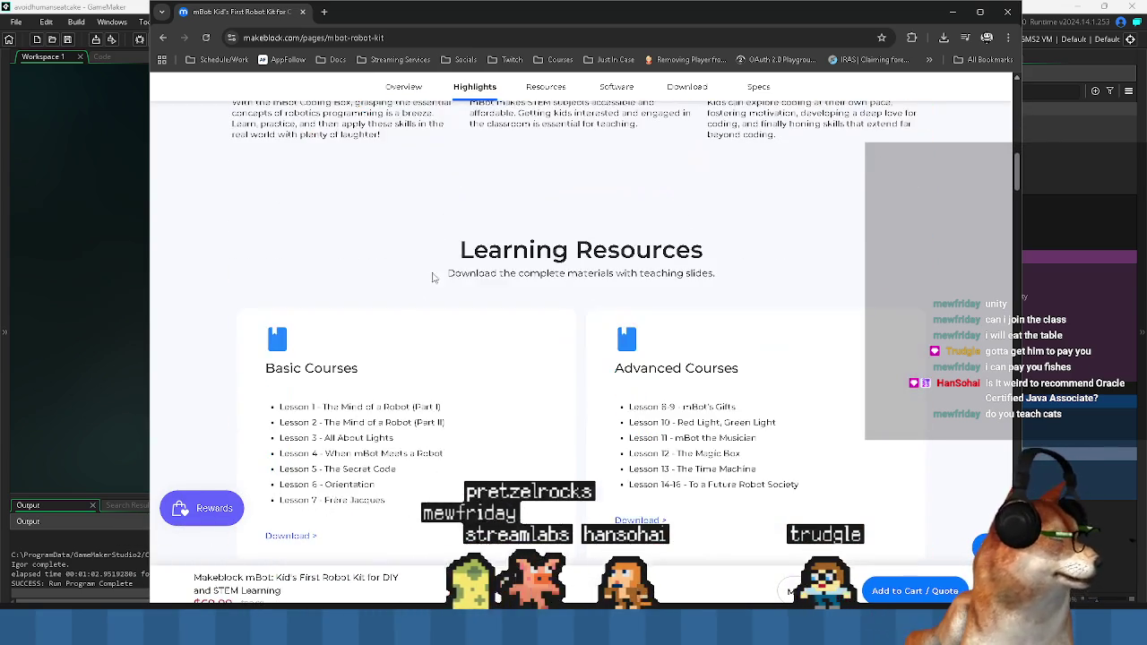
pyautogui.moveTo(453, 254)
pyautogui.mouseDown()
pyautogui.moveTo(745, 264)
pyautogui.moveTo(708, 289)
pyautogui.mouseUp()
pyautogui.moveTo(459, 251); pyautogui.dragTo(722, 281)
pyautogui.click(717, 285)
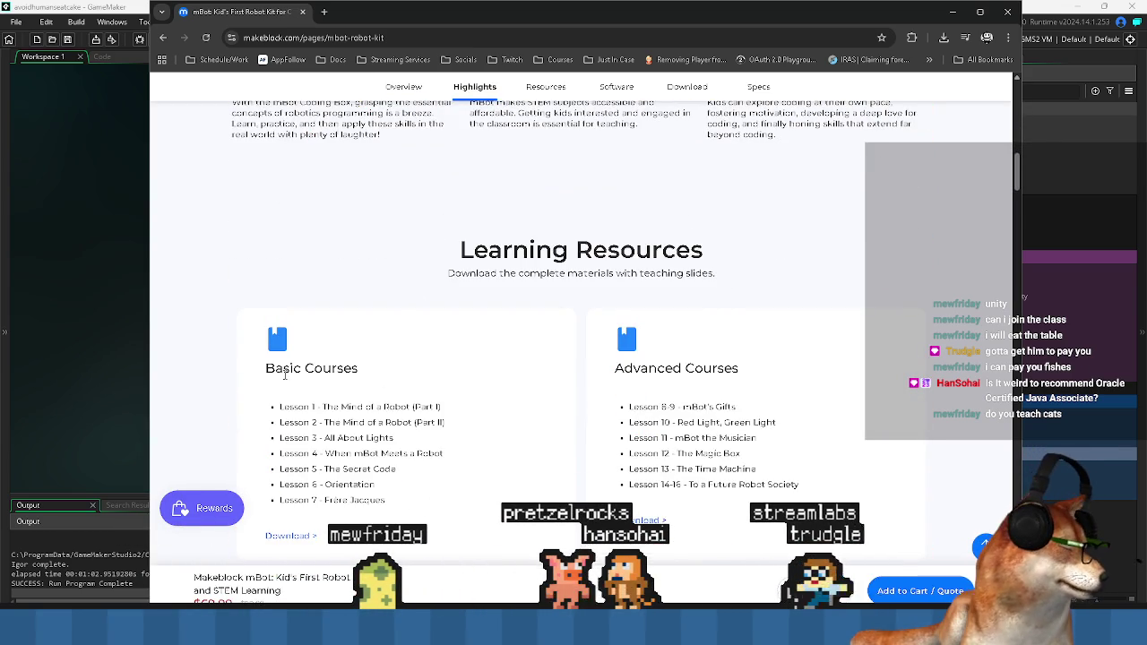
# - Highlight the Basic Courses lessons, then scroll through the Basic and Advanced Courses lists
pyautogui.scroll(-1, 290, 374)
pyautogui.moveTo(264, 306)
pyautogui.mouseDown()
pyautogui.moveTo(328, 347)
pyautogui.moveTo(427, 444)
pyautogui.moveTo(282, 313)
pyautogui.moveTo(377, 386)
pyautogui.moveTo(423, 442)
pyautogui.mouseUp()
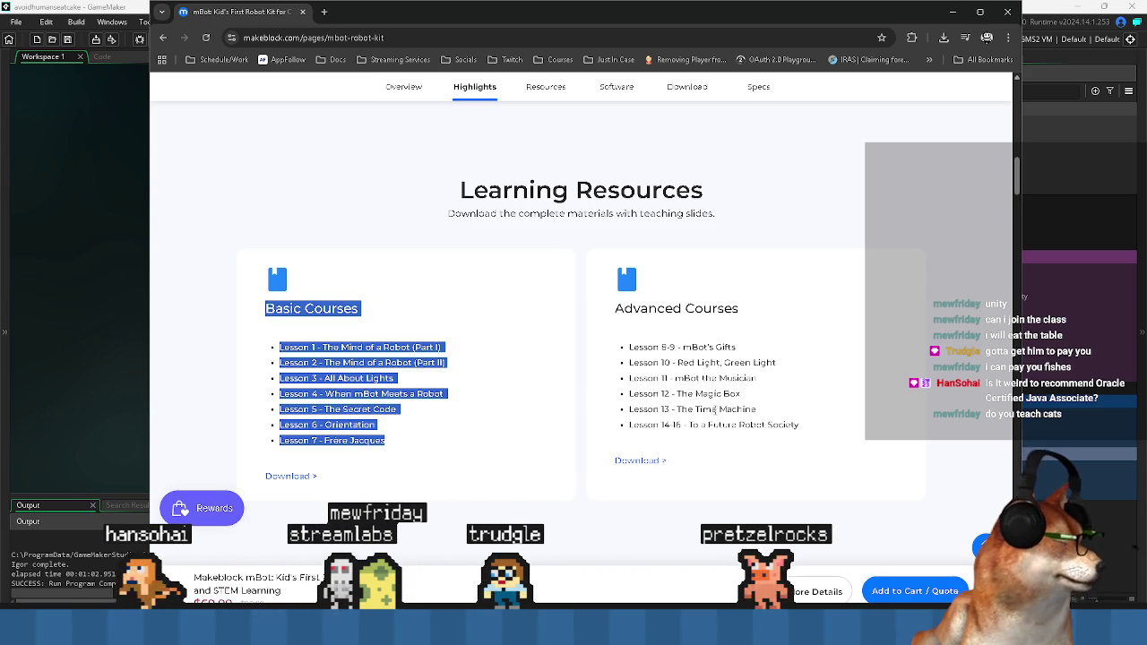
pyautogui.click(279, 324)
pyautogui.scroll(-1, 393, 338)
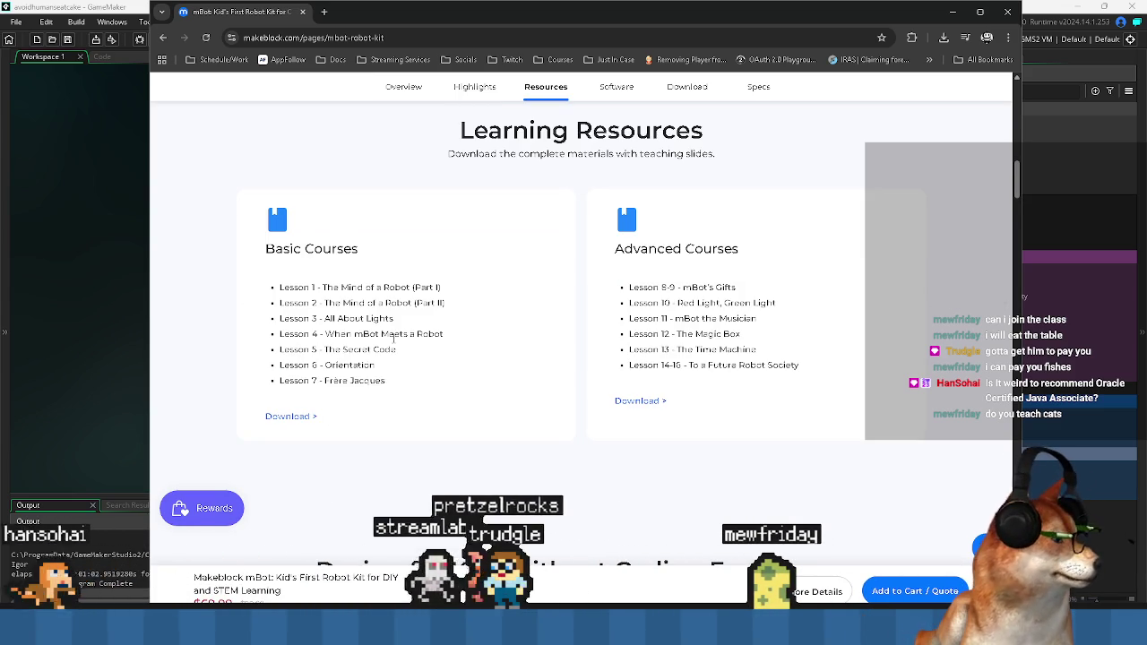
pyautogui.scroll(-2, 397, 337)
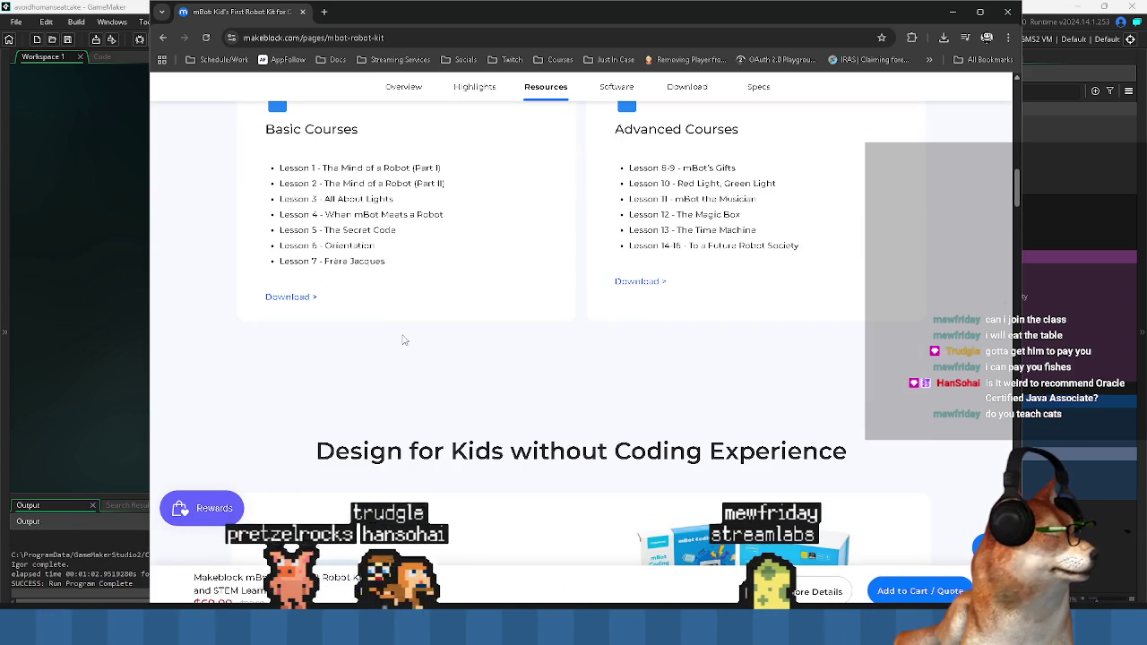
pyautogui.scroll(3, 405, 338)
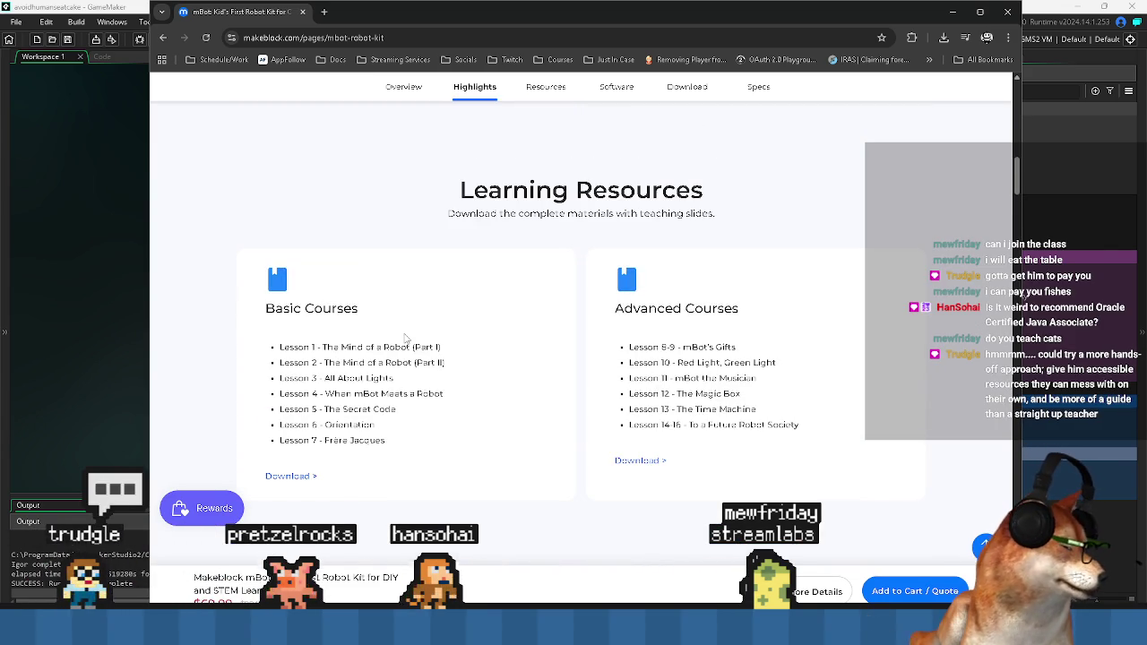
pyautogui.scroll(-2, 405, 337)
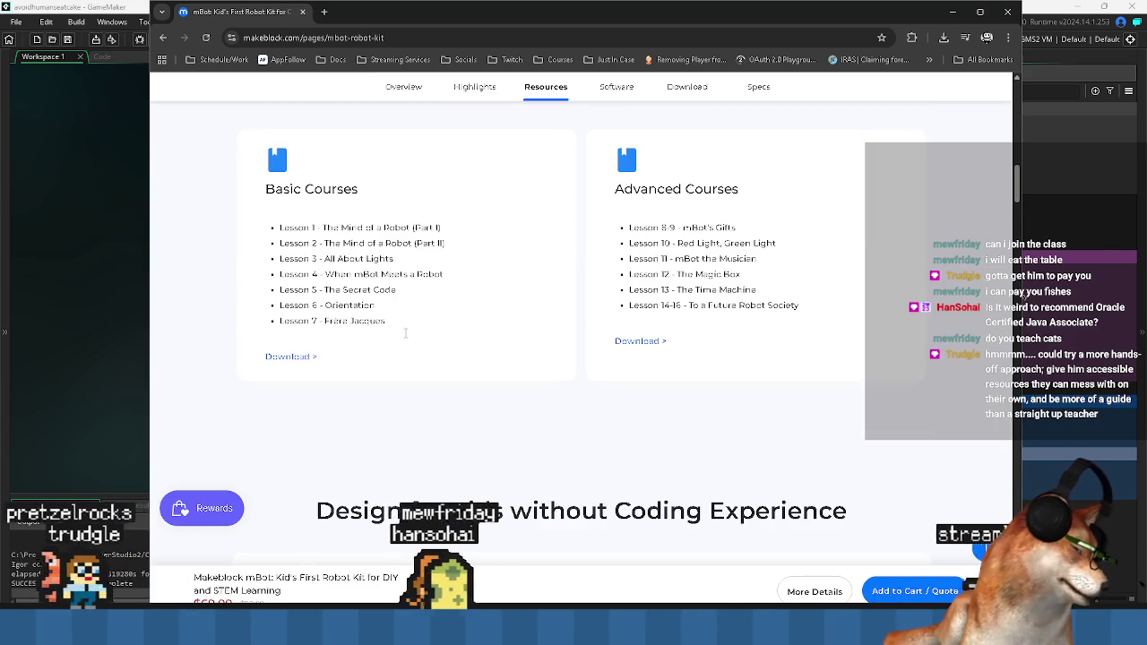
pyautogui.scroll(-3, 405, 333)
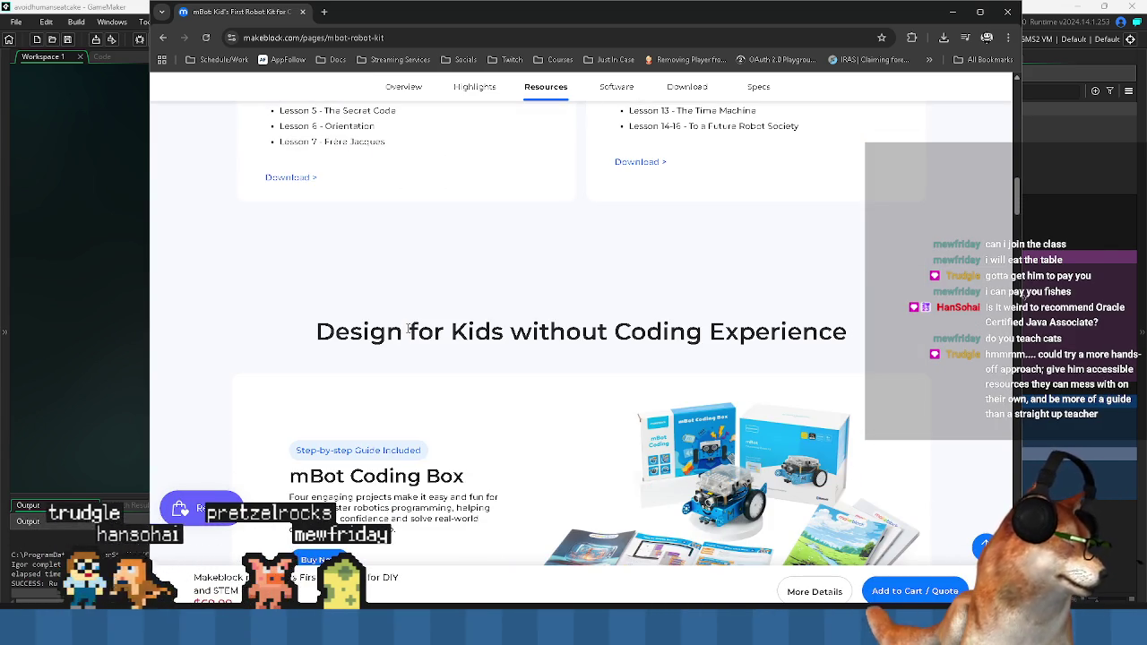
pyautogui.scroll(3, 408, 330)
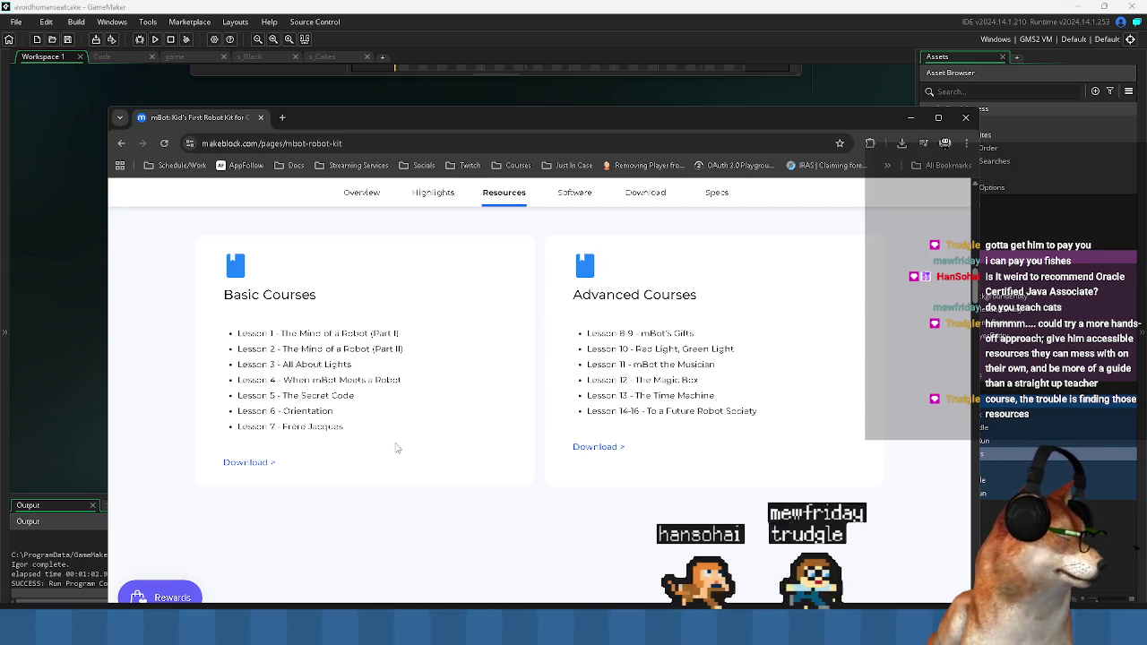
# - Scroll the mBot page further down through its Learning Resources courses
pyautogui.scroll(10, 294, 416)
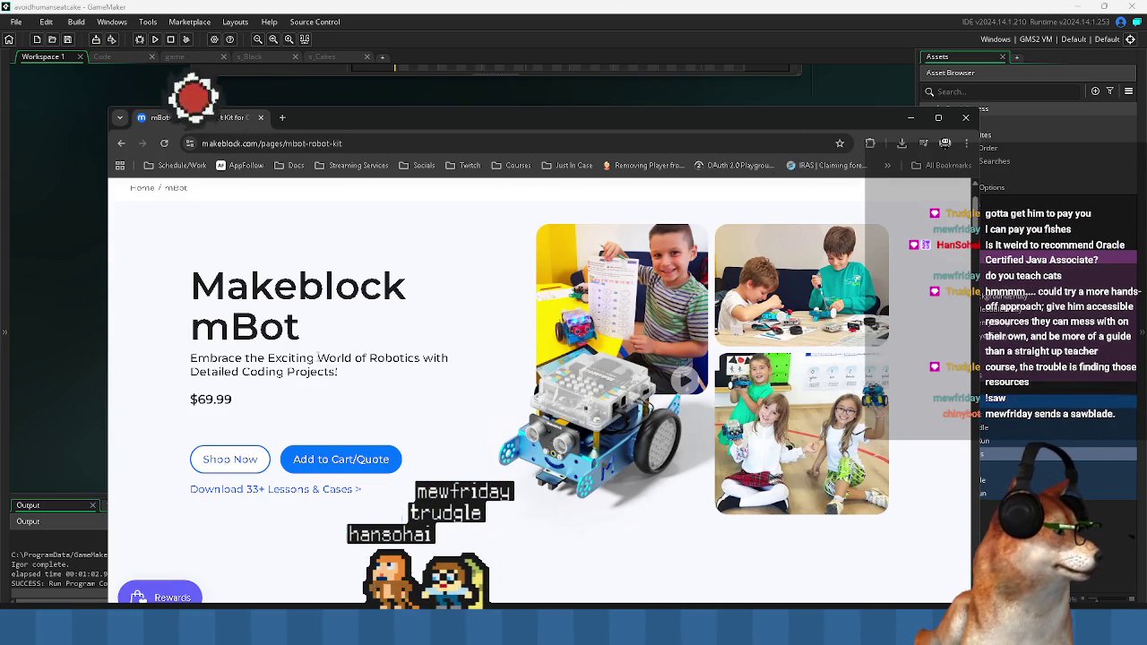
pyautogui.scroll(-5, 317, 354)
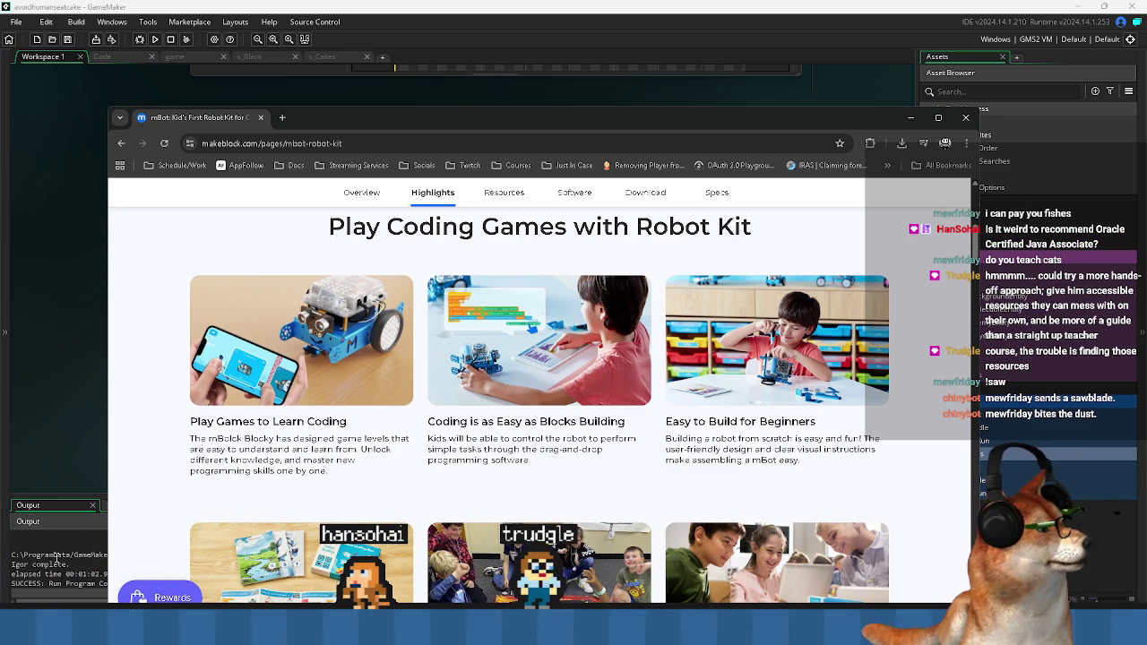
pyautogui.scroll(-3, 445, 430)
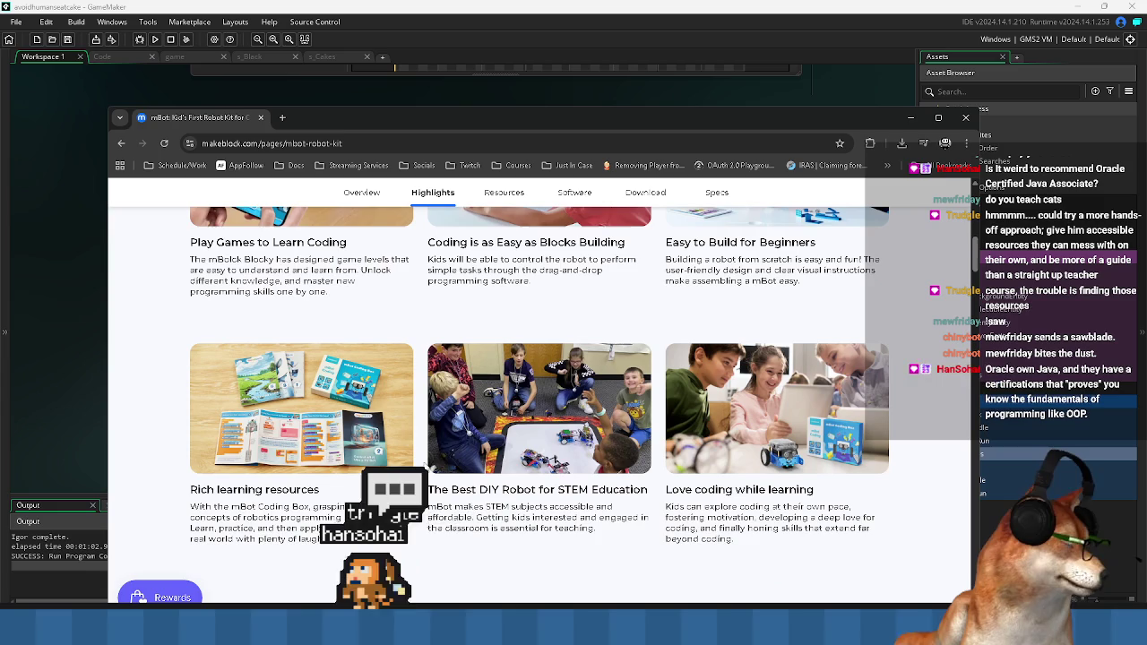
pyautogui.scroll(-1, 446, 430)
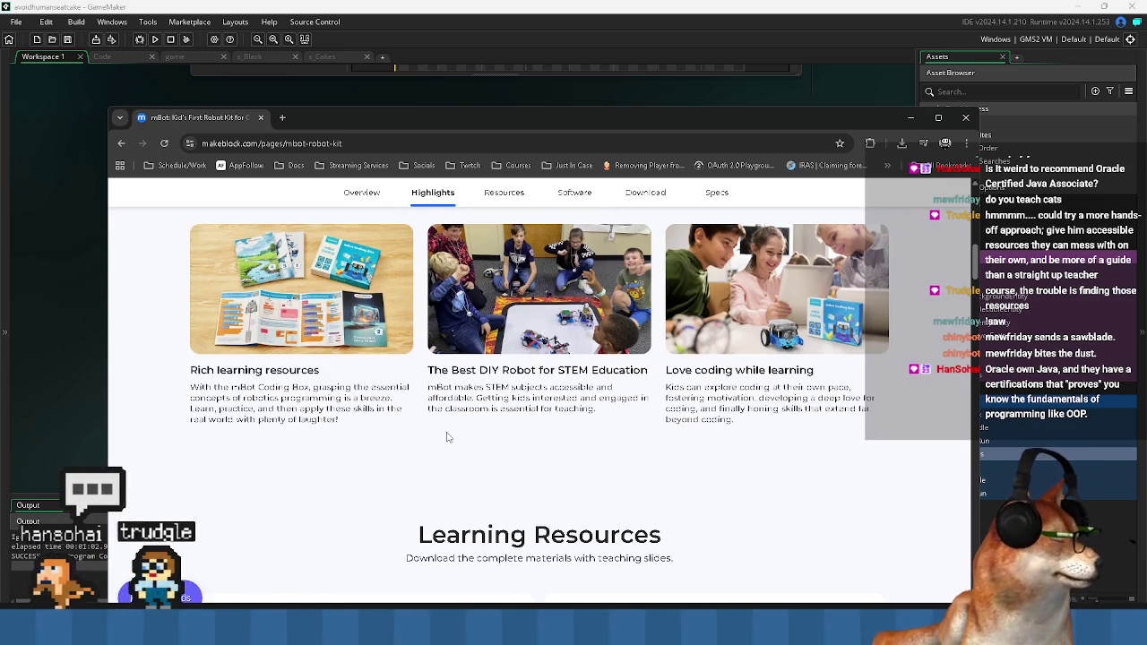
pyautogui.scroll(-3, 449, 437)
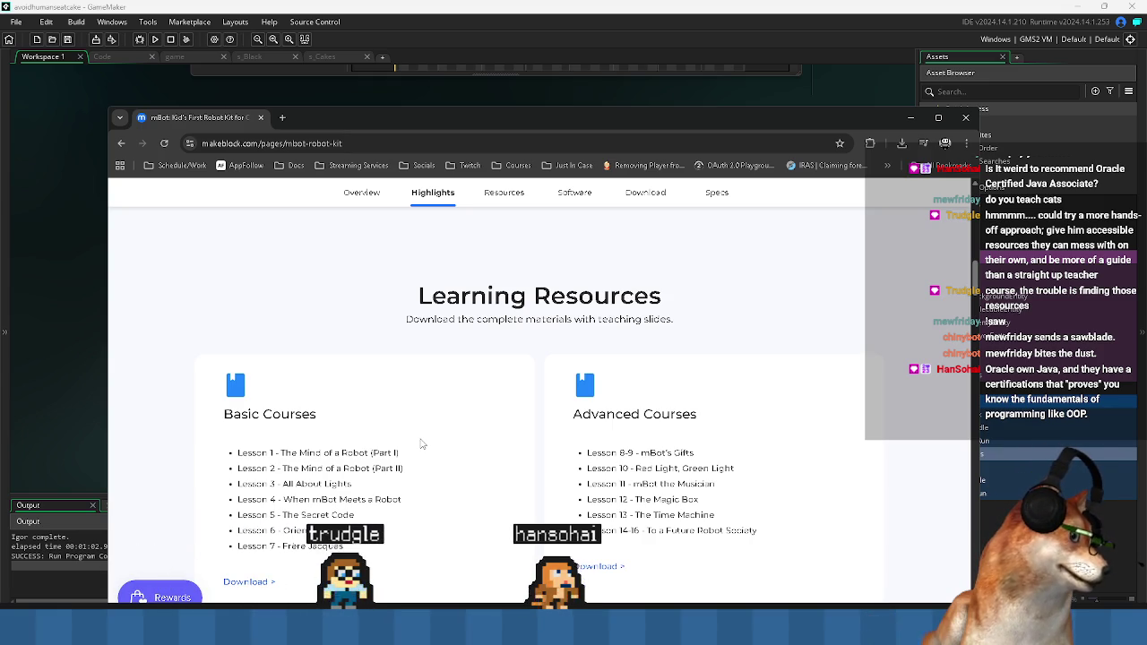
pyautogui.scroll(-5, 423, 438)
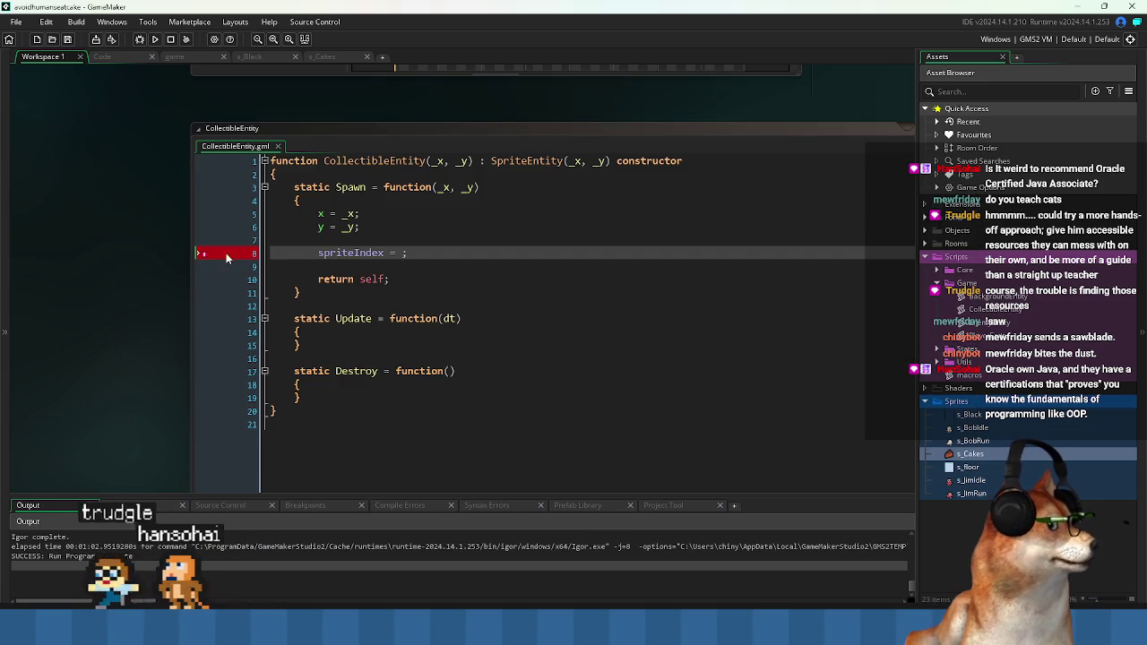
# - Complete line 8 of CollectibleEntity's Spawn as 'spriteIndex = s_Cakes;' and add a blank line below
pyautogui.click(505, 280)
pyautogui.click(451, 252)
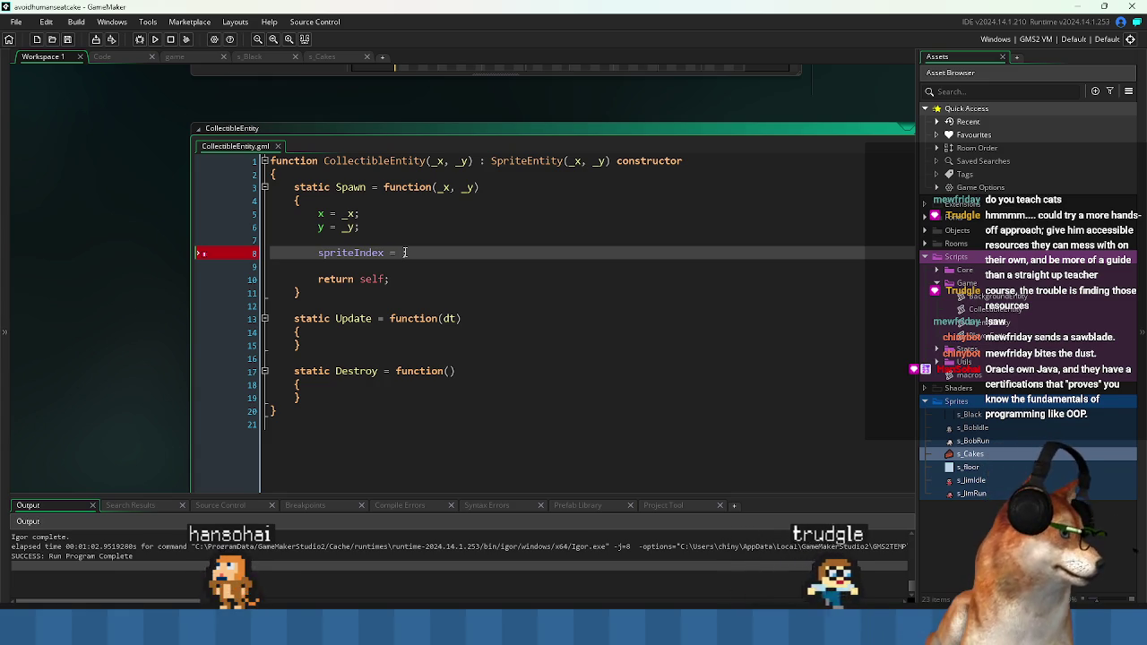
pyautogui.write('choose;')
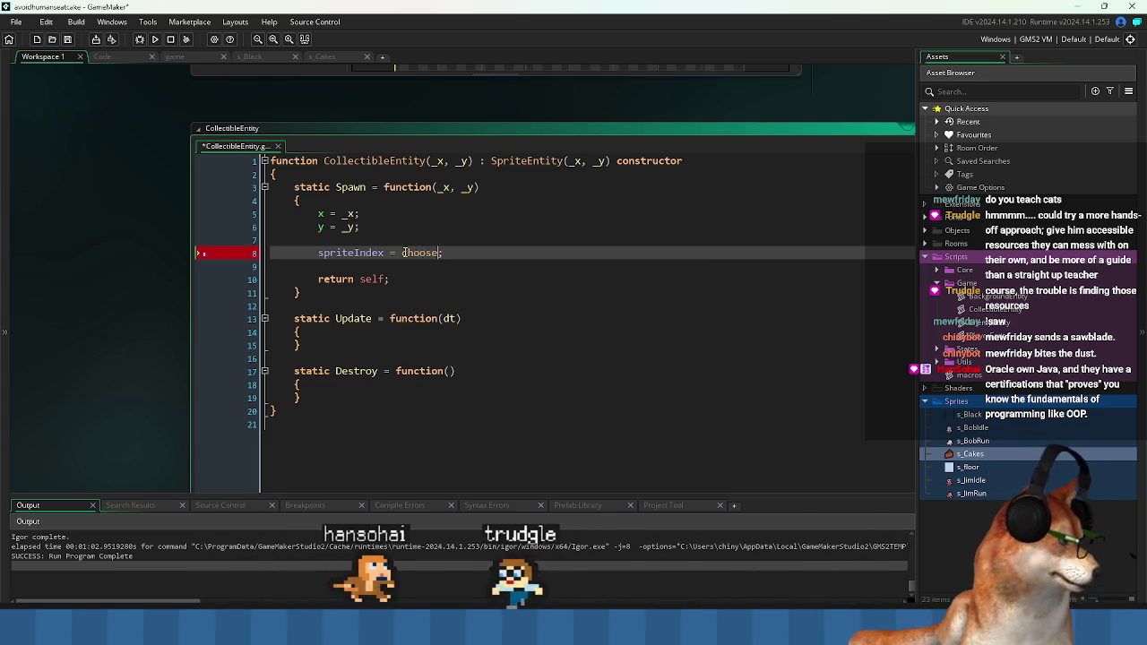
pyautogui.press('BackSpace')
pyautogui.write(';')
pyautogui.press('Left')
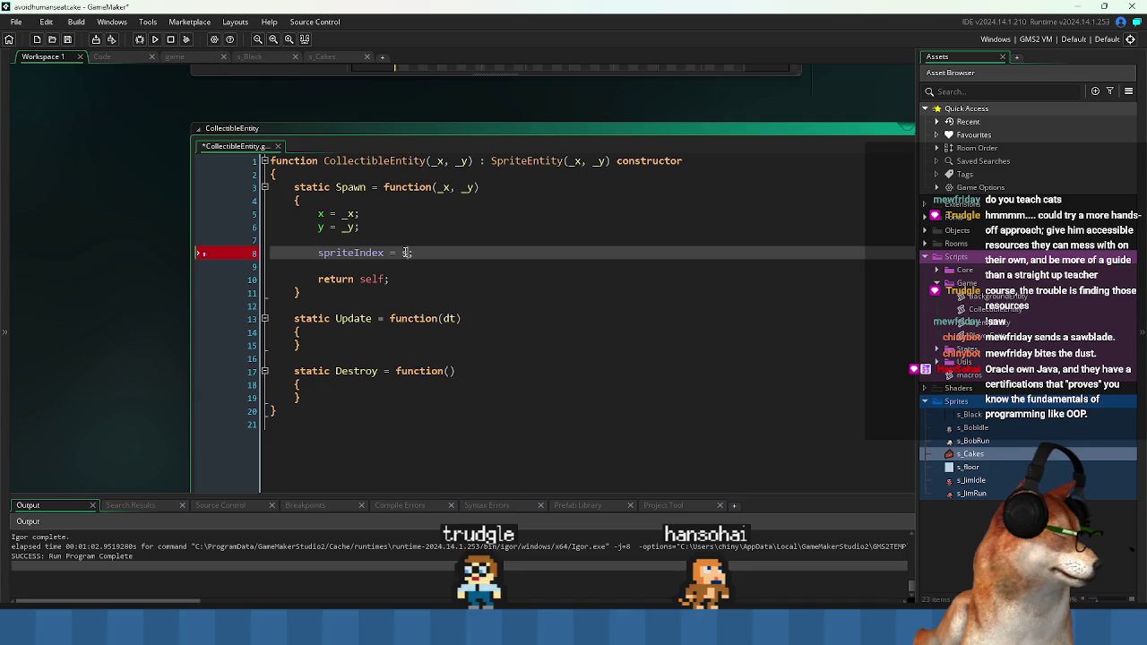
pyautogui.write('s_Cakes')
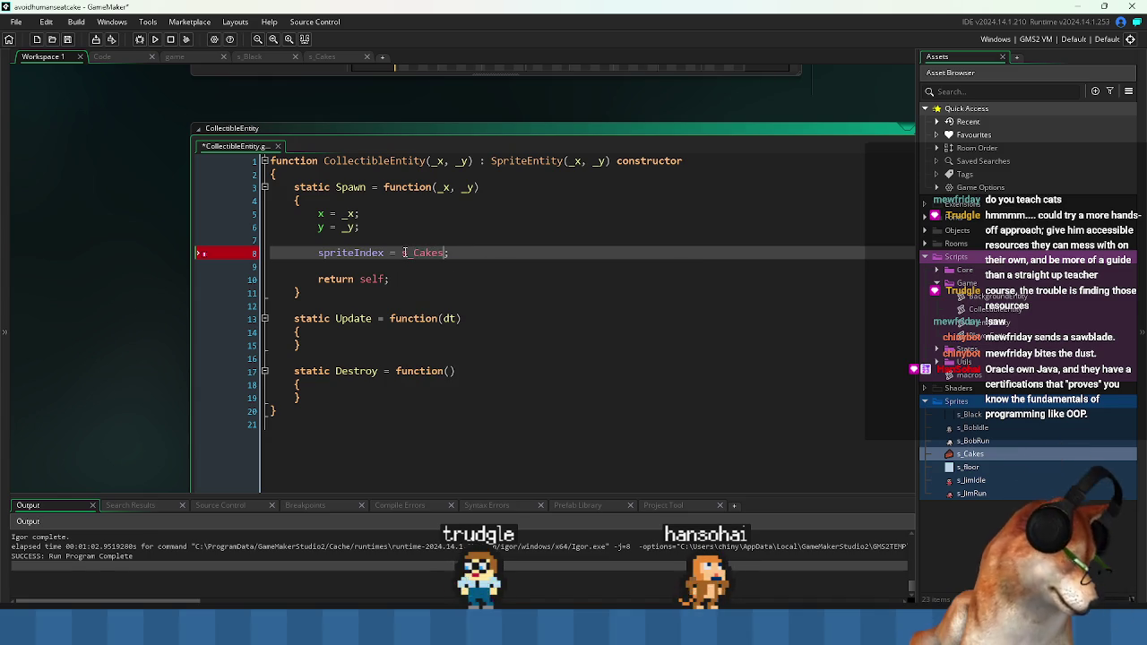
pyautogui.press('Return')
pyautogui.write('spr')
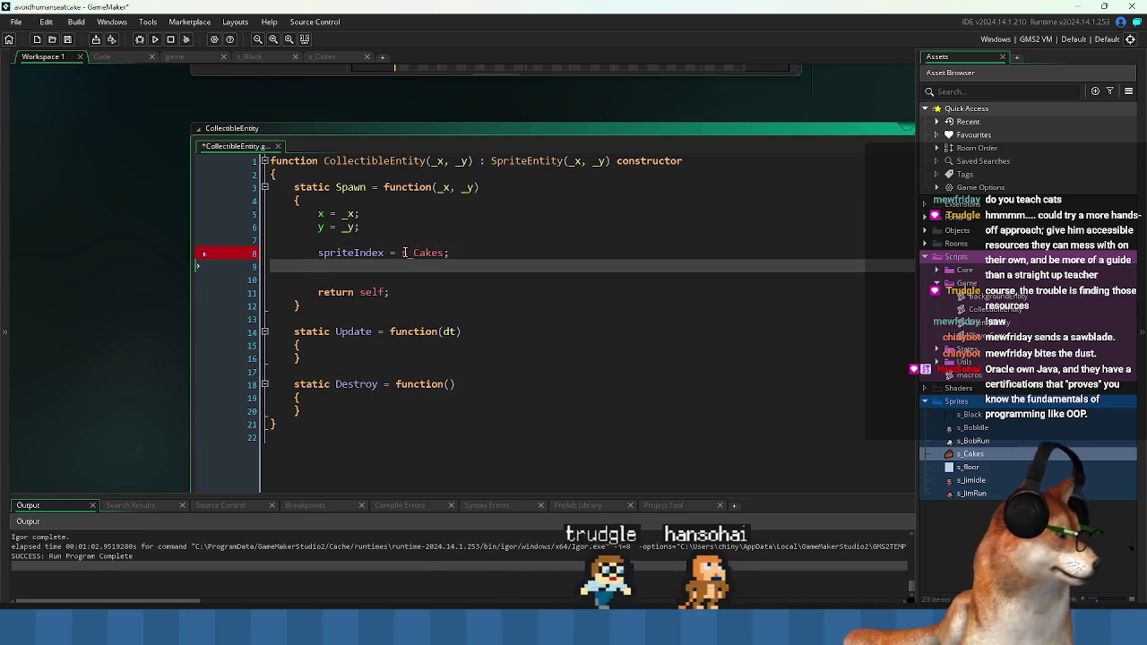
pyautogui.press('BackSpace')
pyautogui.press('BackSpace')
pyautogui.press('BackSpace')
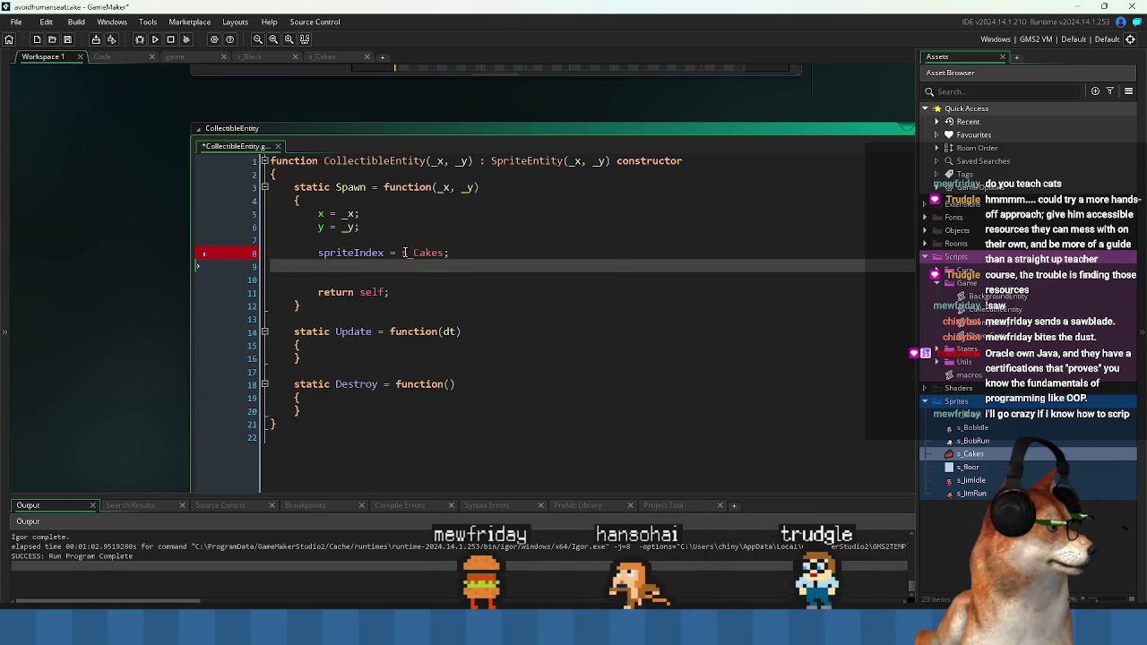
# - Open the SpriteEntity parent script from its name on line 1 of CollectibleEntity
pyautogui.middleClick(523, 162)
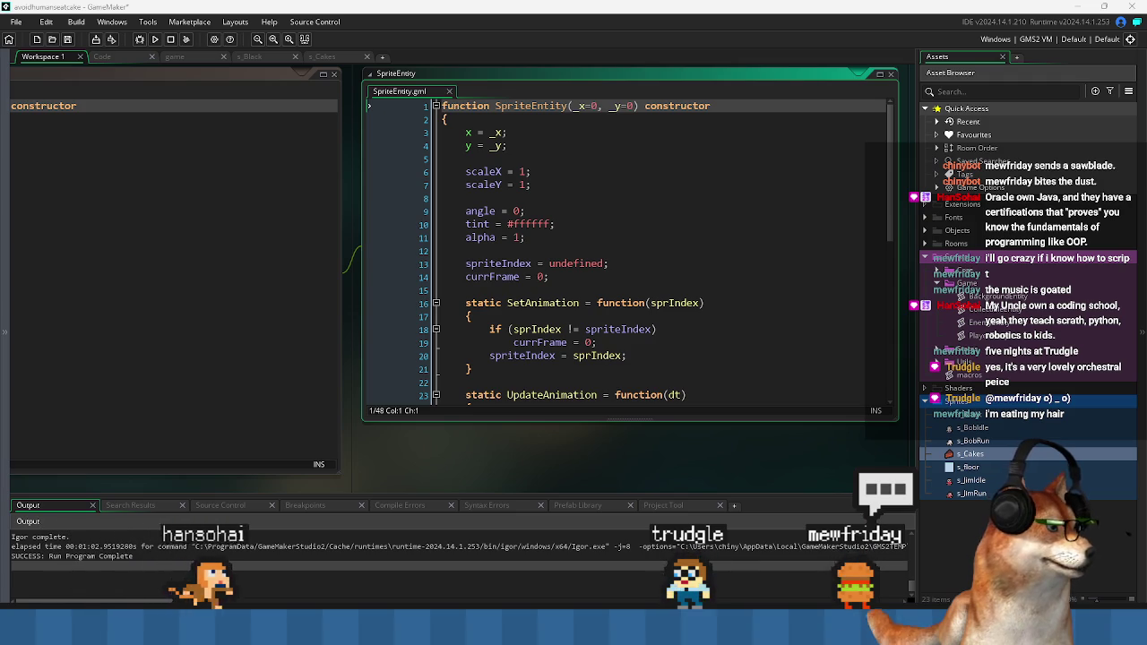
# - Copy currFrame from SpriteEntity onto CollectibleEntity's line 9 as 'currFrame = 0;choose()'
pyautogui.click(696, 272)
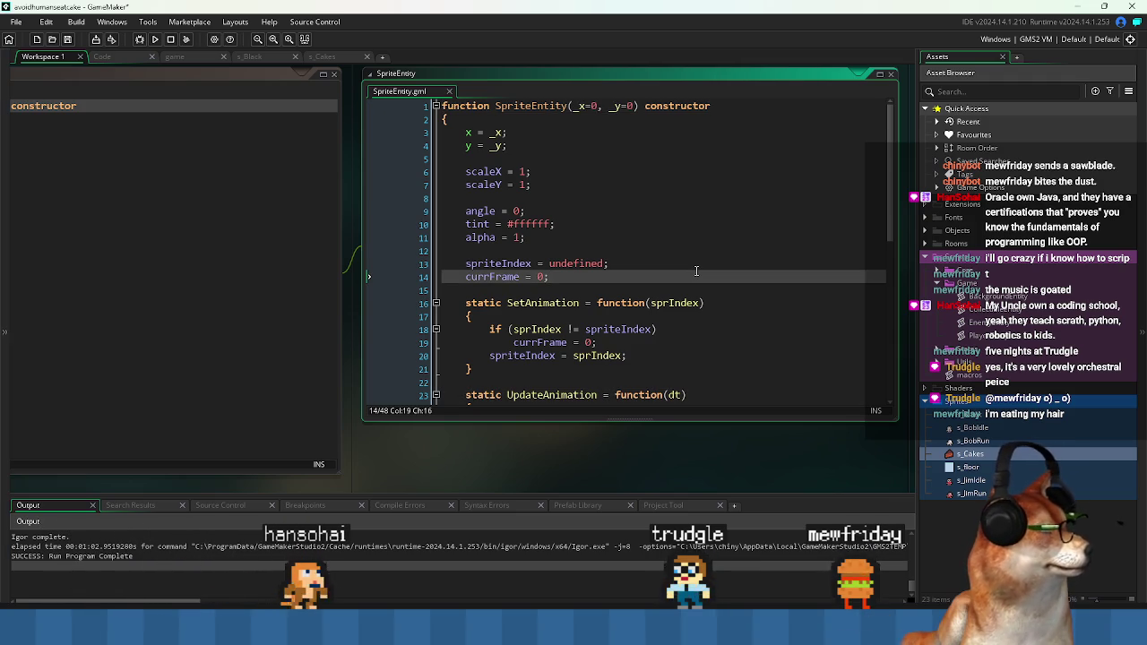
pyautogui.press('Left')
pyautogui.press('Left')
pyautogui.press('Left')
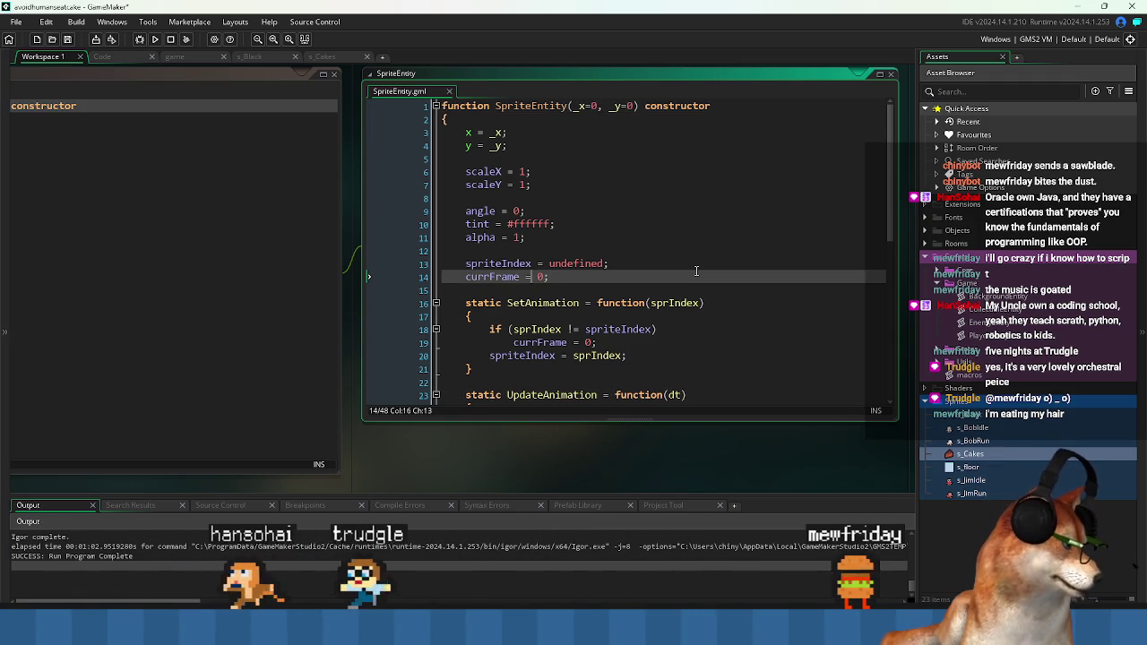
pyautogui.hotkey('ctrl', 'Left')
pyautogui.hotkey('ctrl', 'shift', 'Right')
pyautogui.hotkey('ctrl', 'c')
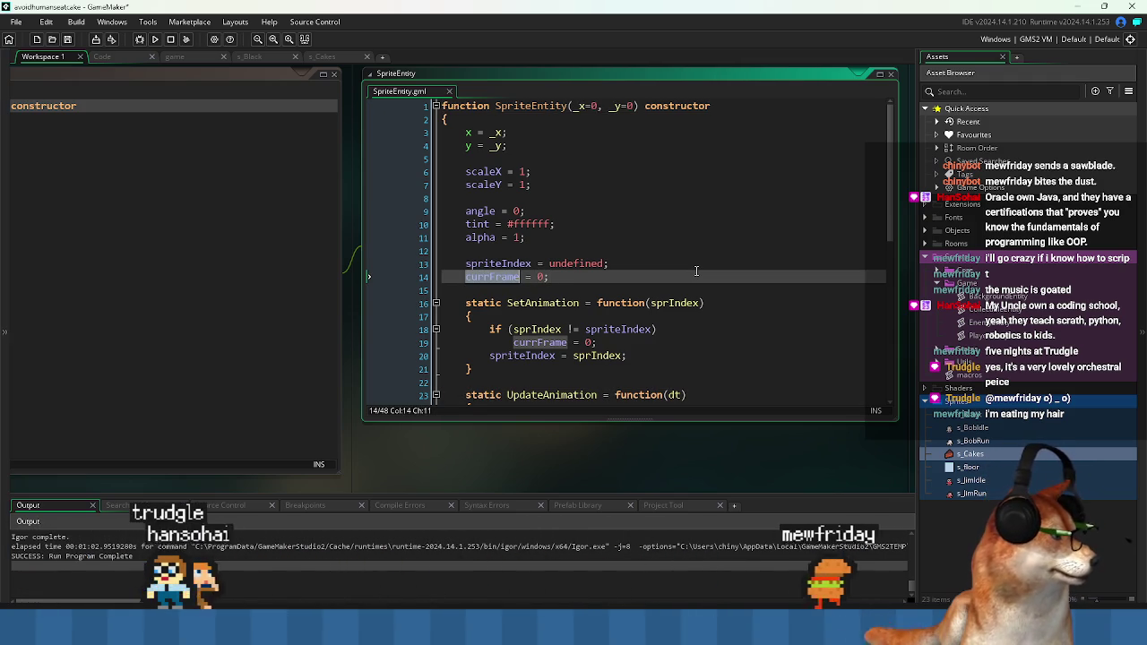
pyautogui.click(266, 285)
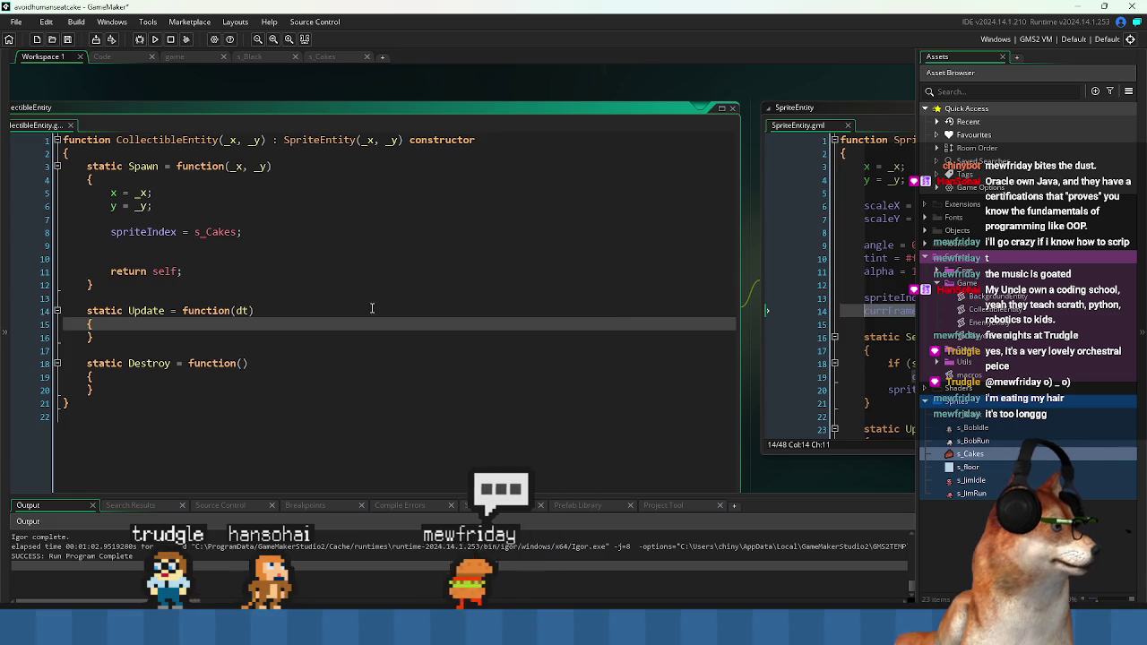
pyautogui.click(483, 269)
pyautogui.hotkey('ctrl', 'v')
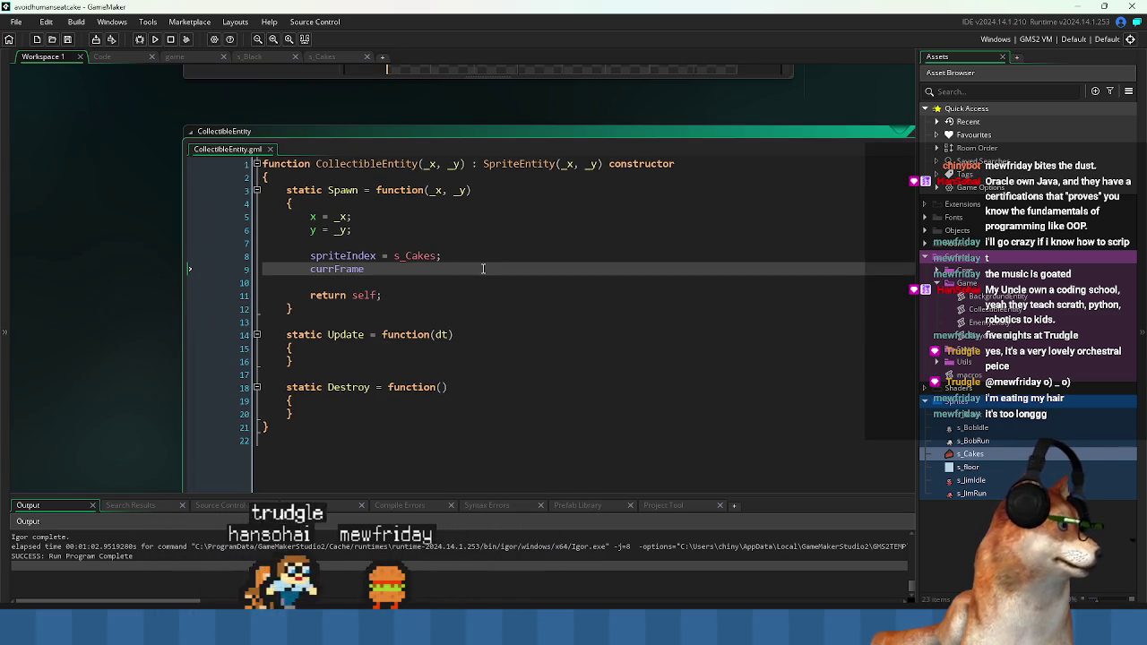
pyautogui.press('F9')
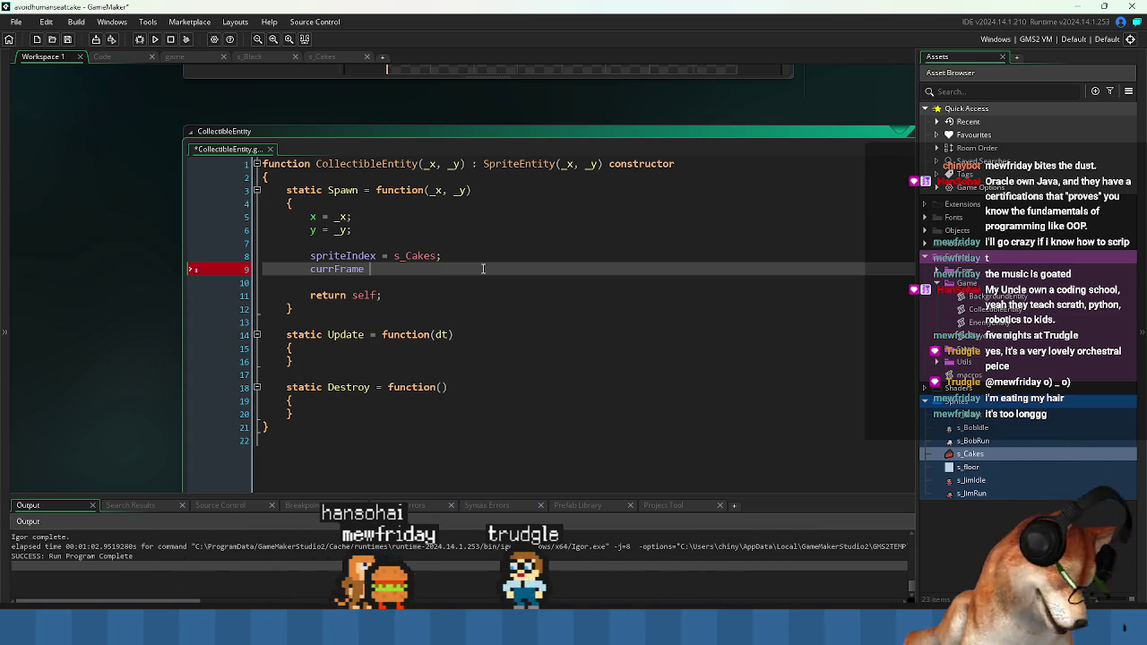
pyautogui.write('= 0')
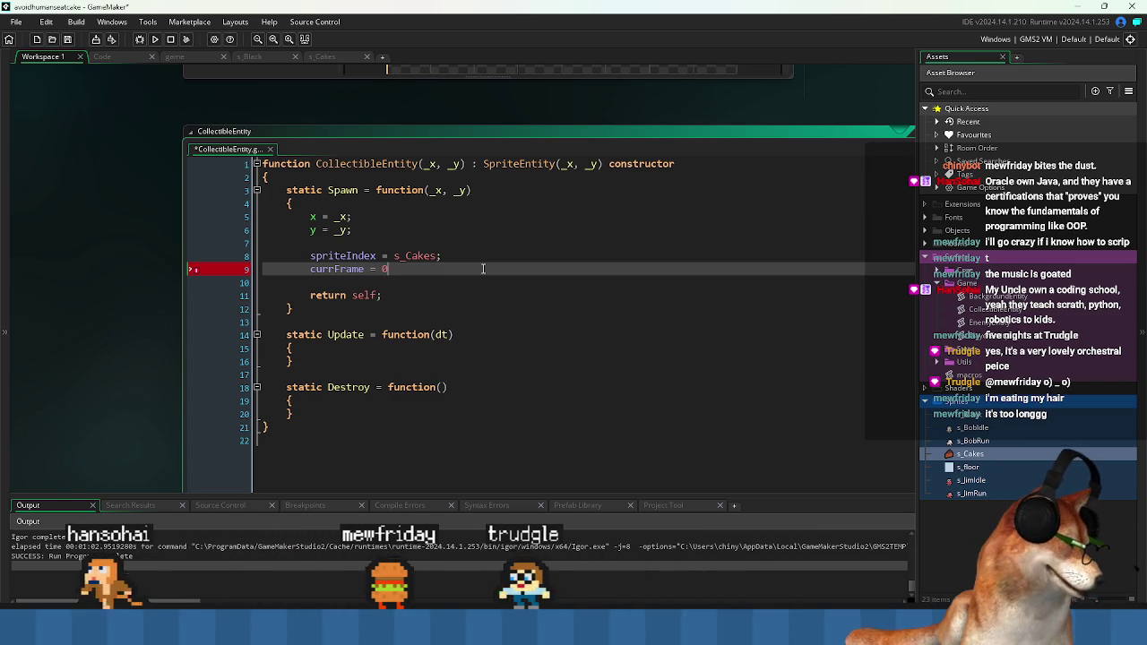
pyautogui.write(';')
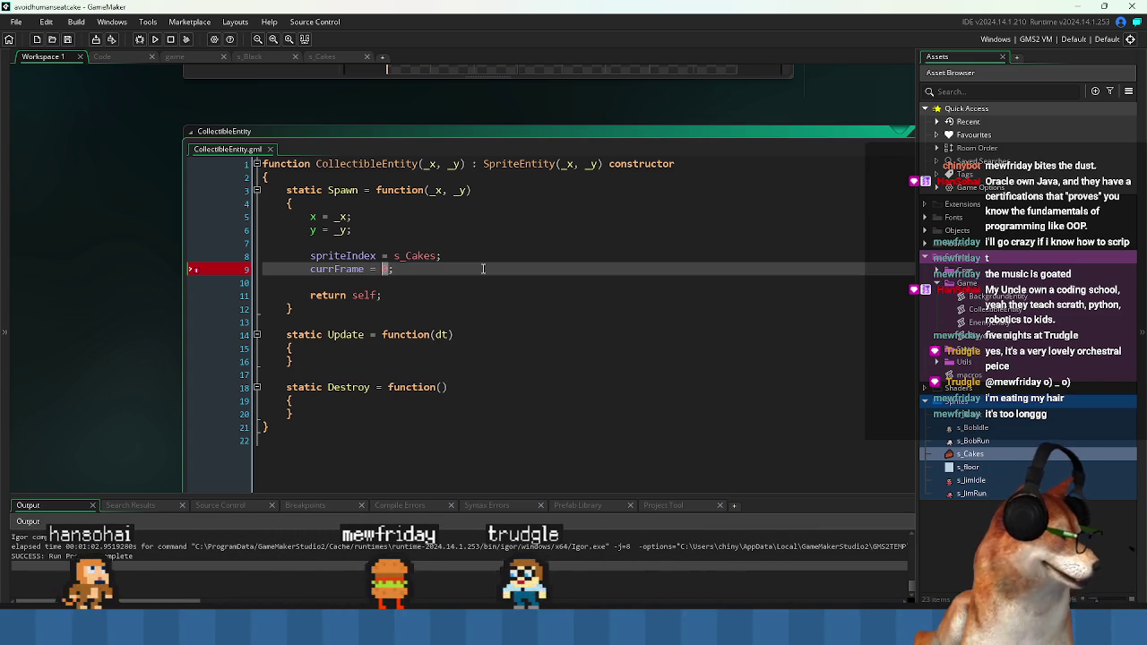
pyautogui.write('choose()')
# - Replace the choose call with irandom_range(sprite_get_number(s_Cakes) - 1) using autocomplete
pyautogui.click(483, 269)
pyautogui.press('Left')
pyautogui.press('Left')
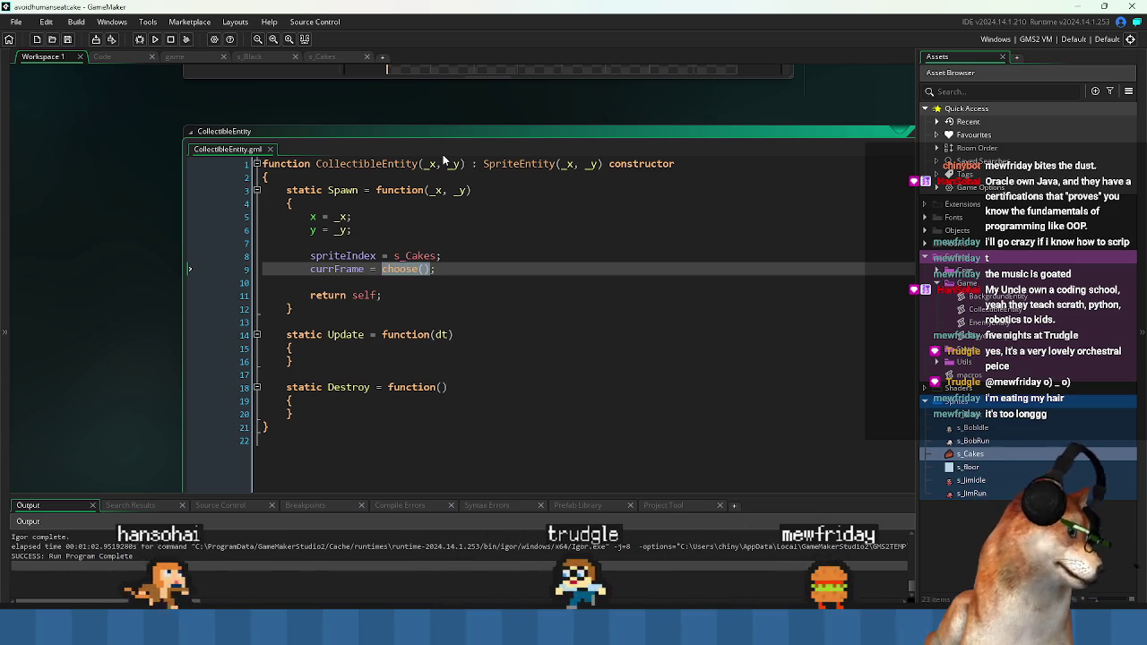
pyautogui.press('BackSpace')
pyautogui.press('BackSpace')
pyautogui.press('BackSpace')
pyautogui.write('irand')
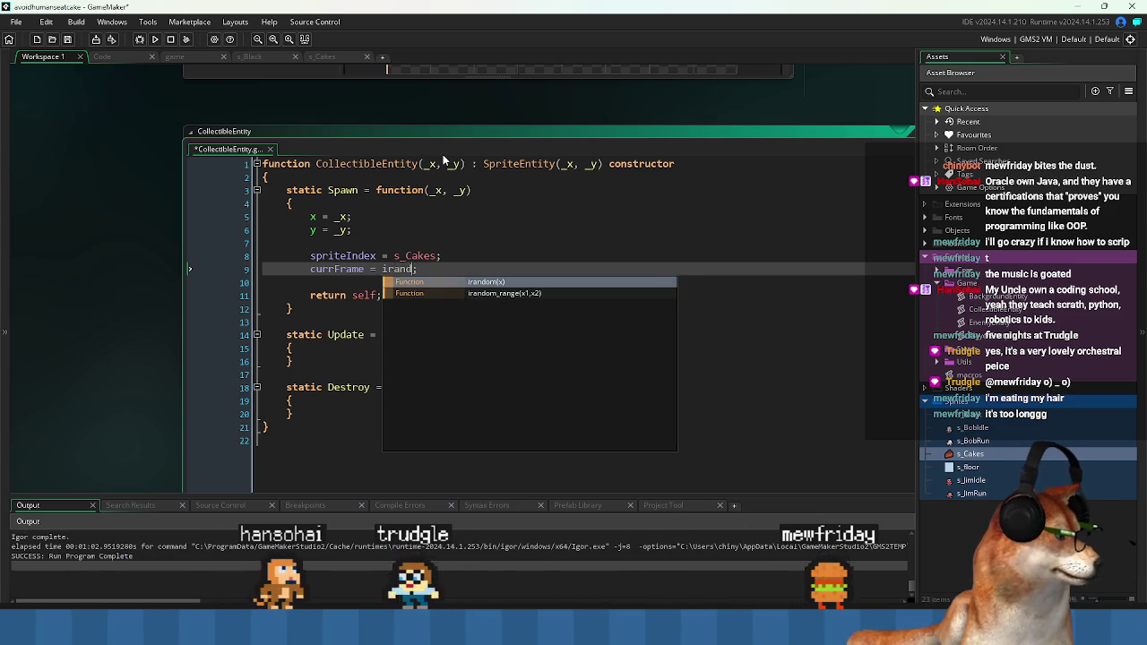
pyautogui.press('Down')
pyautogui.press('Return')
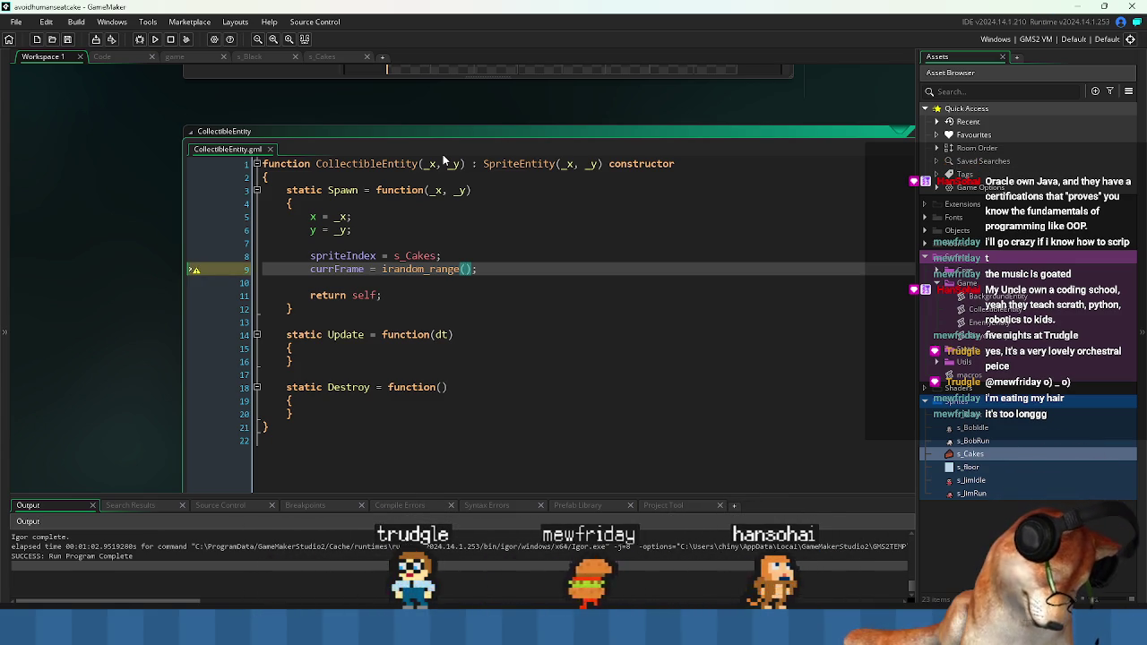
pyautogui.write('sprite_get_')
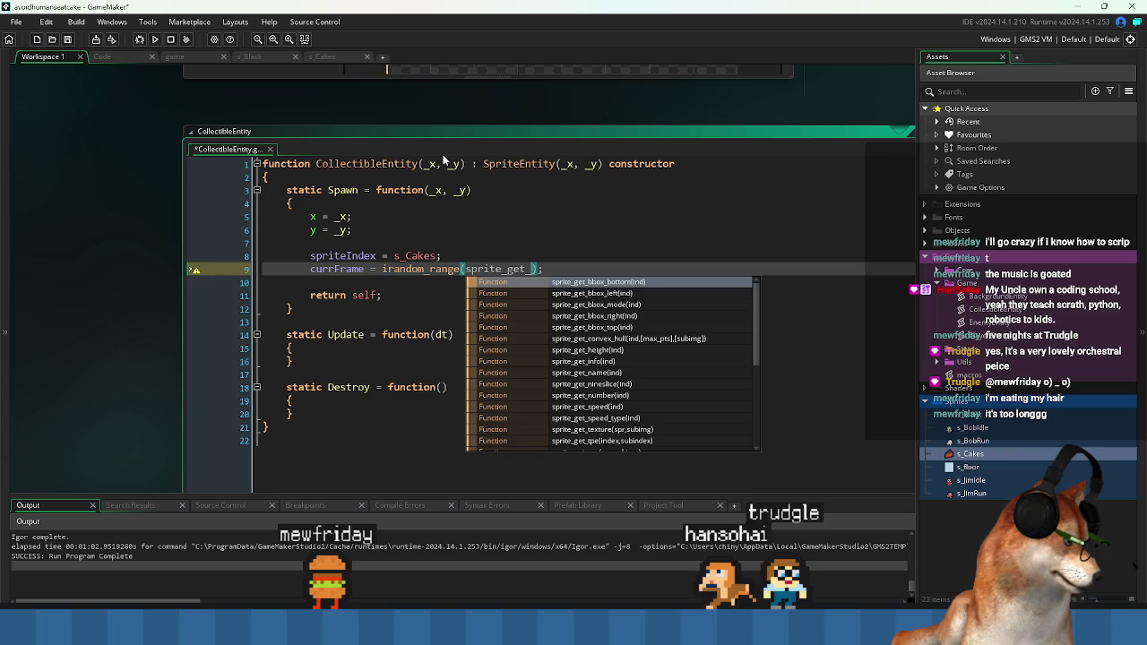
pyautogui.press('Down')
pyautogui.press('Down')
pyautogui.press('Down')
pyautogui.press('Down')
pyautogui.press('Down')
pyautogui.press('Down')
pyautogui.press('Return')
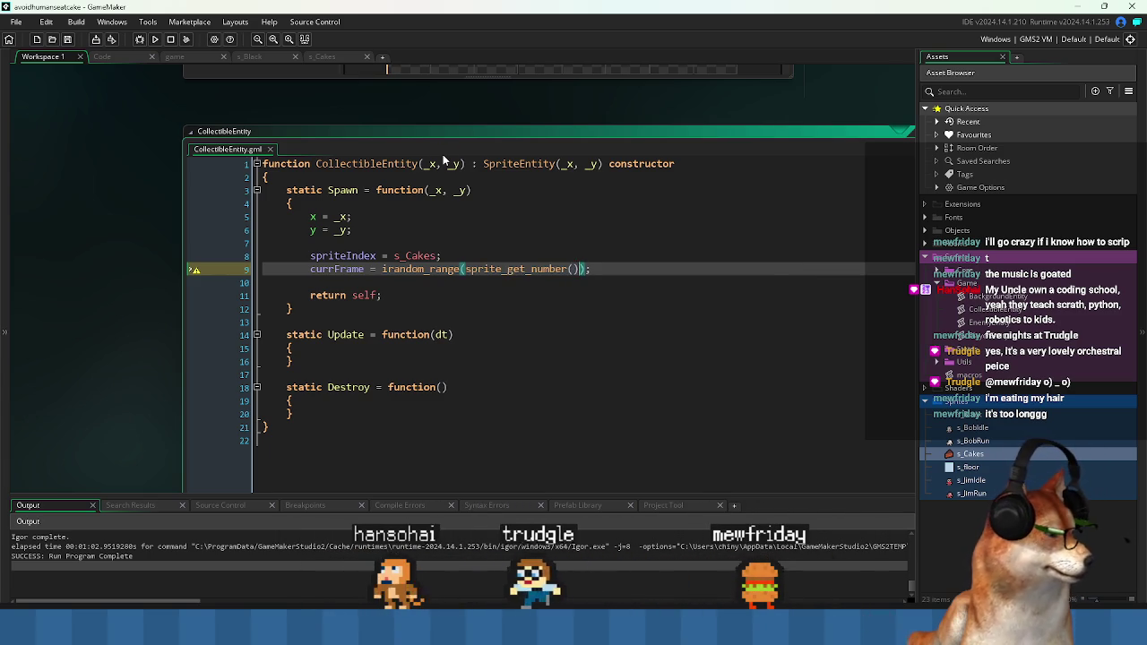
pyautogui.press('Up')
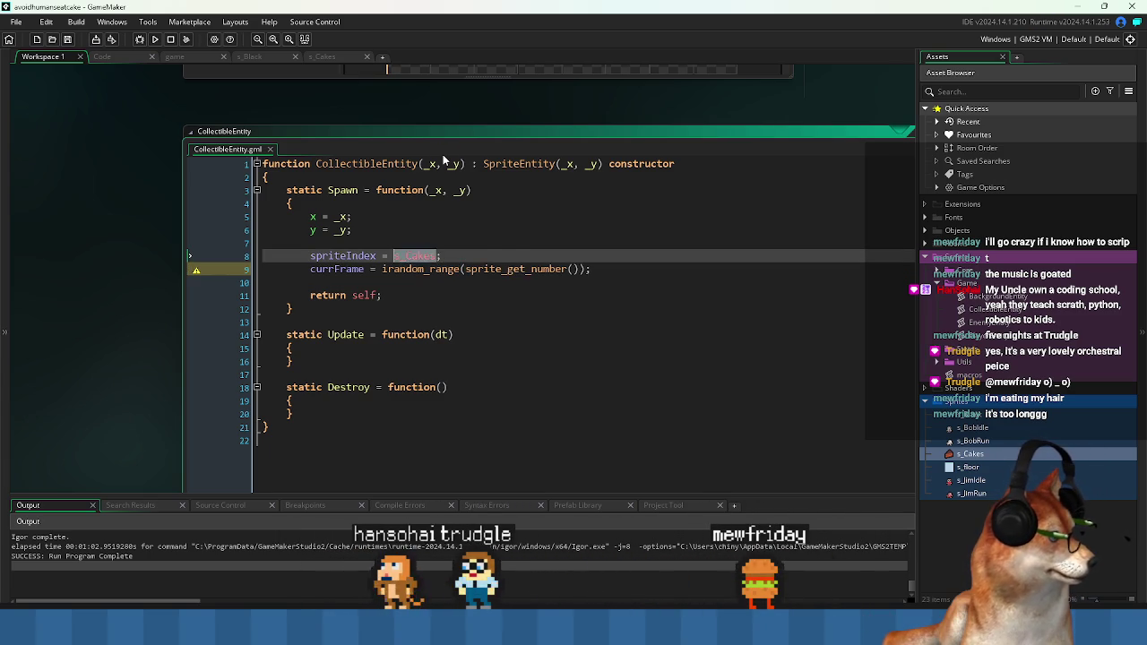
pyautogui.press('Down')
pyautogui.press('End')
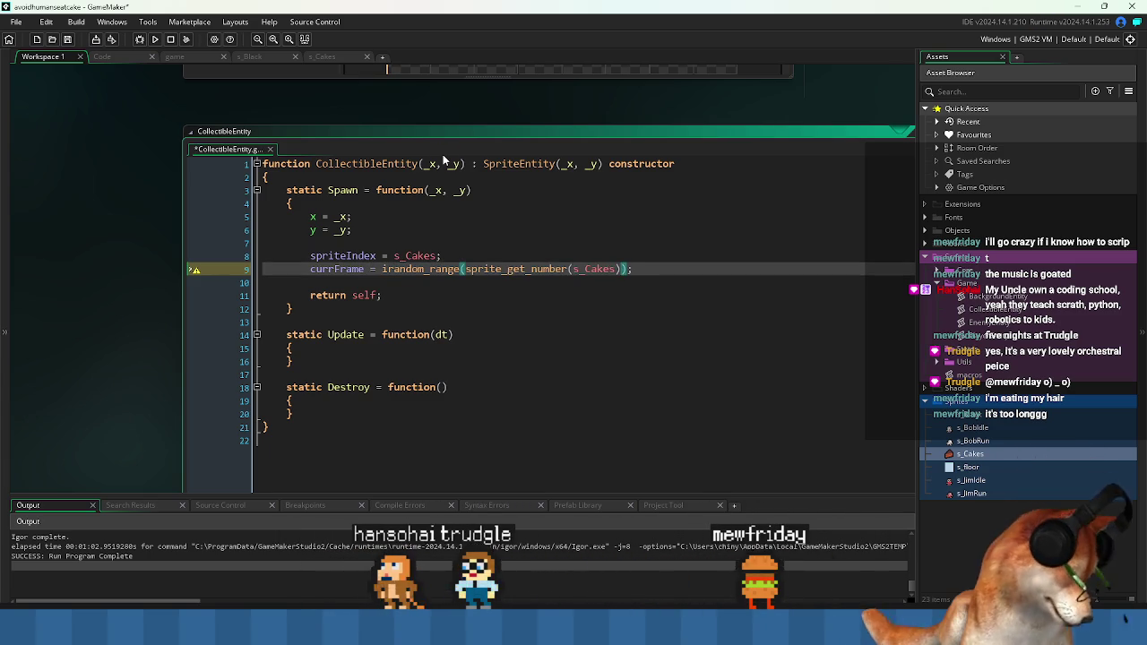
pyautogui.write('- 1')
# - Save the CollectibleEntity script and look over its spriteIndex and currFrame lines
pyautogui.hotkey('ctrl', 's')
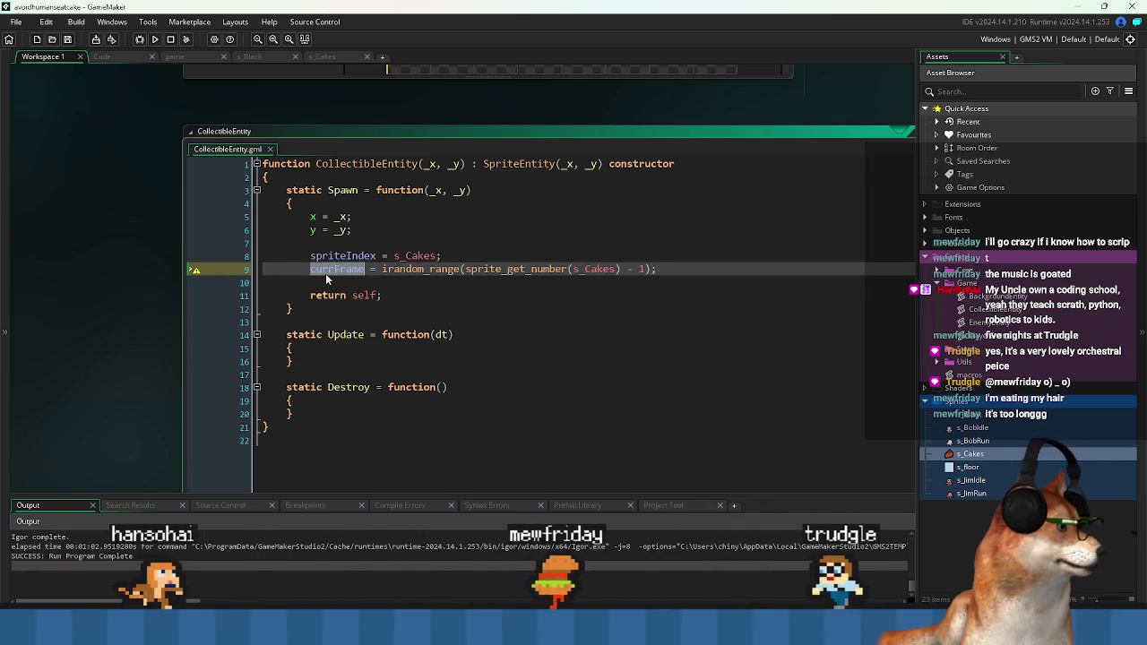
pyautogui.click(515, 285)
pyautogui.moveTo(310, 257); pyautogui.dragTo(659, 269)
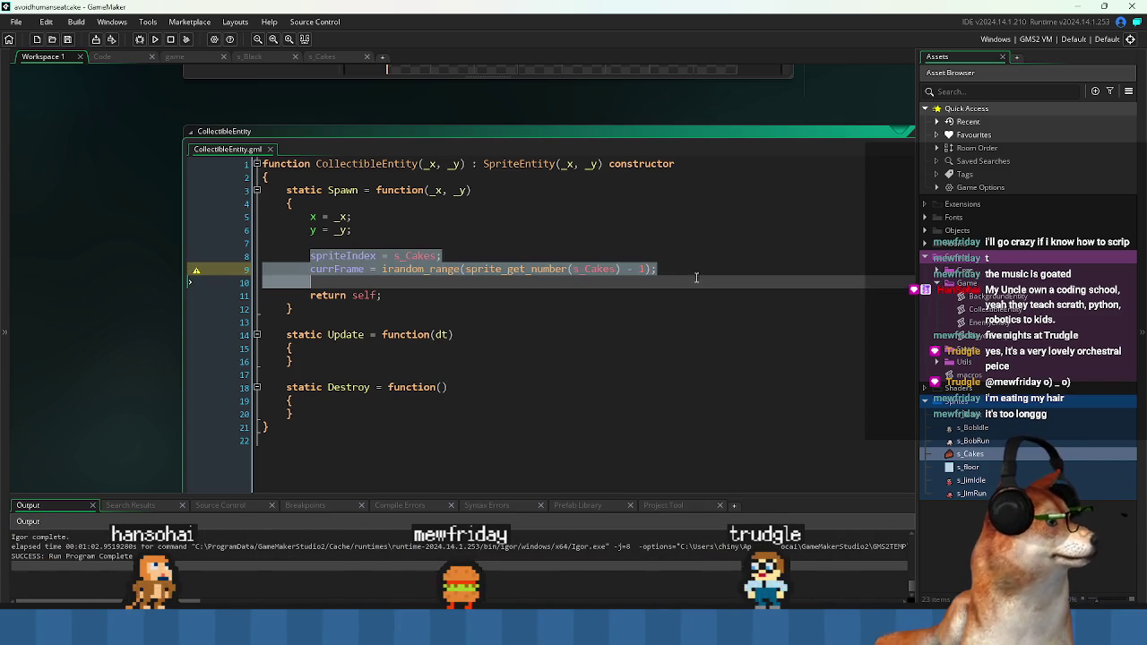
pyautogui.click(706, 265)
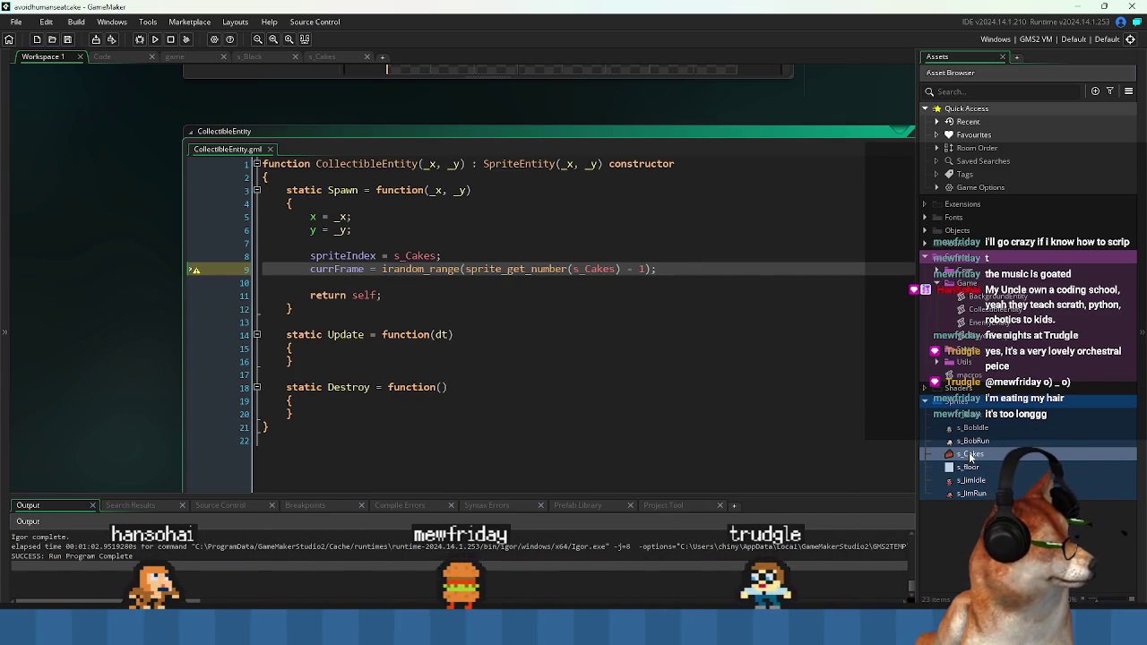
# - Look over the s_Cakes sprite's four cake frames, then return to the CollectibleEntity code with Ctrl+Tab
pyautogui.doubleClick(971, 456)
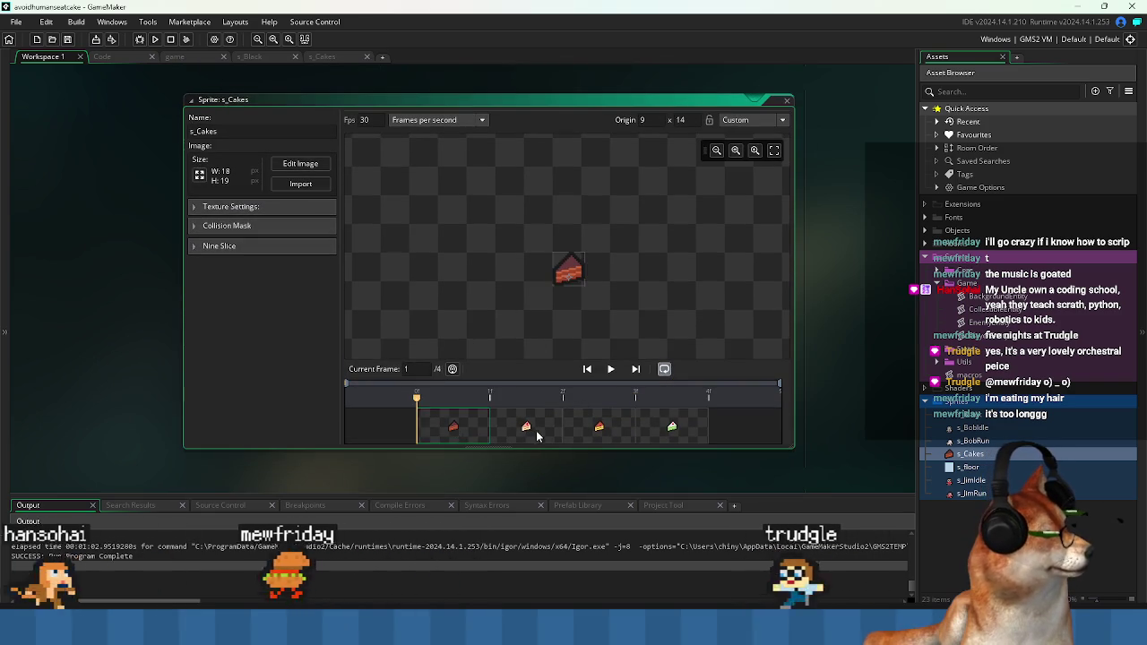
pyautogui.click(614, 436)
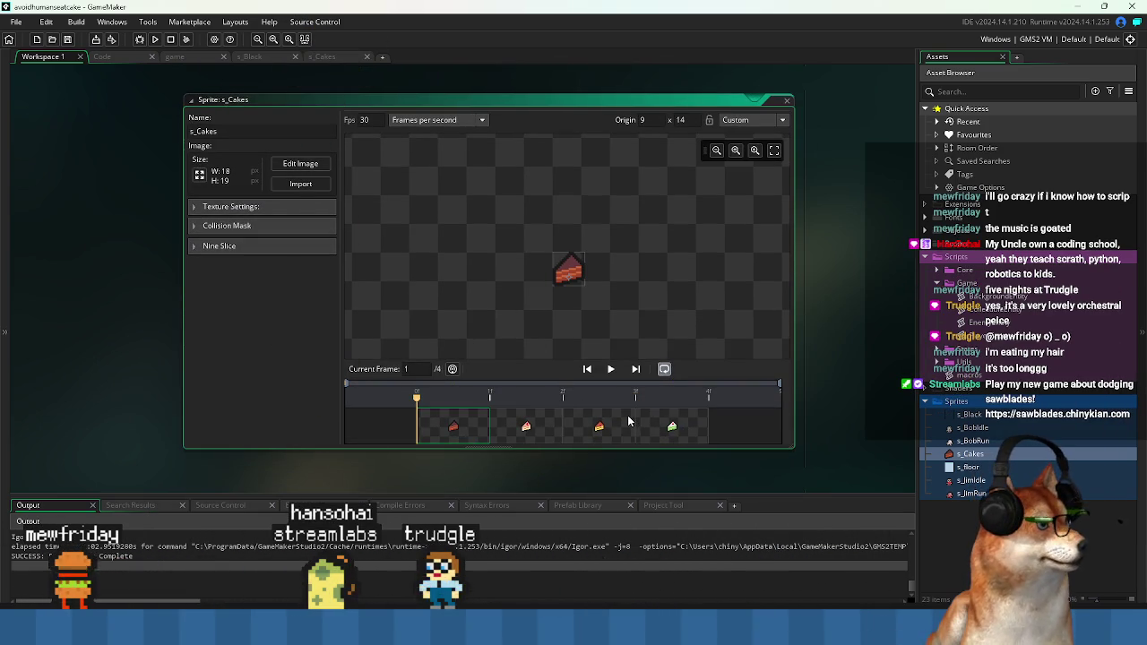
pyautogui.hotkey('ctrl', 'Tab')
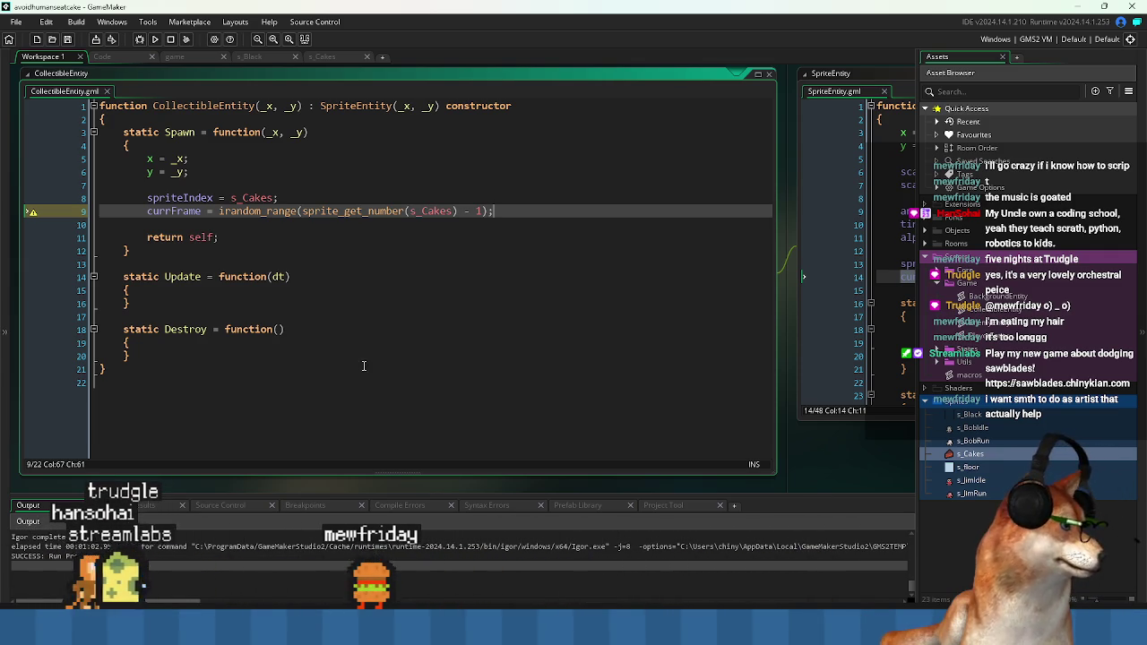
# - Review CollectibleEntity's Spawn function by selecting its body from return self up to the x and y lines
pyautogui.moveTo(364, 366); pyautogui.dragTo(443, 379)
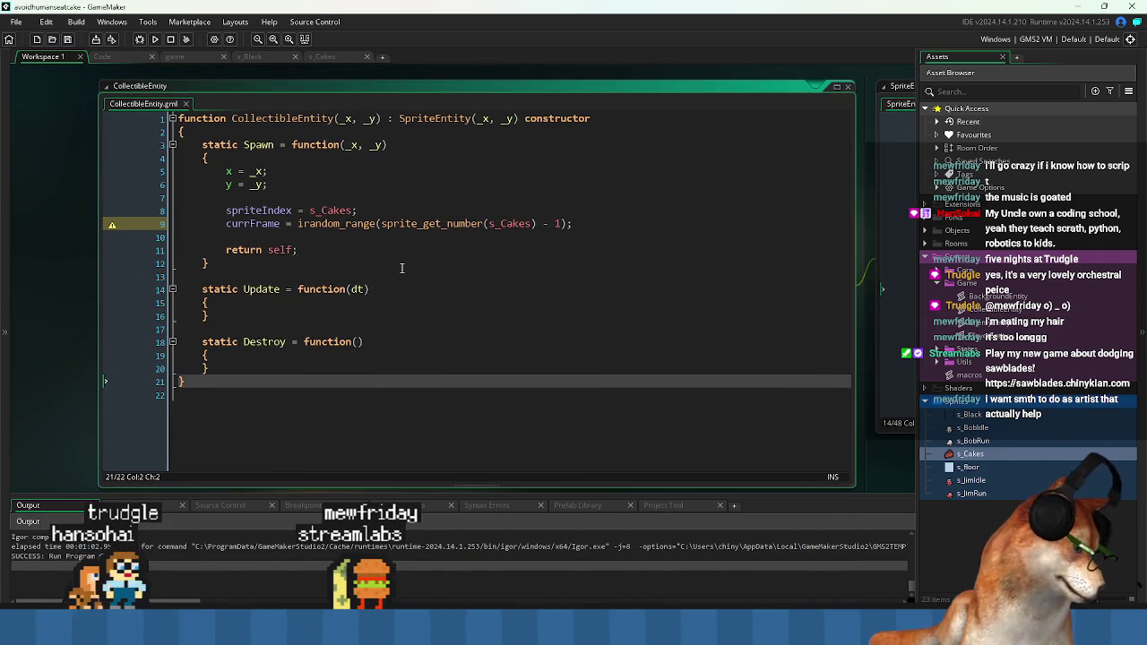
pyautogui.click(421, 248)
pyautogui.press('Up')
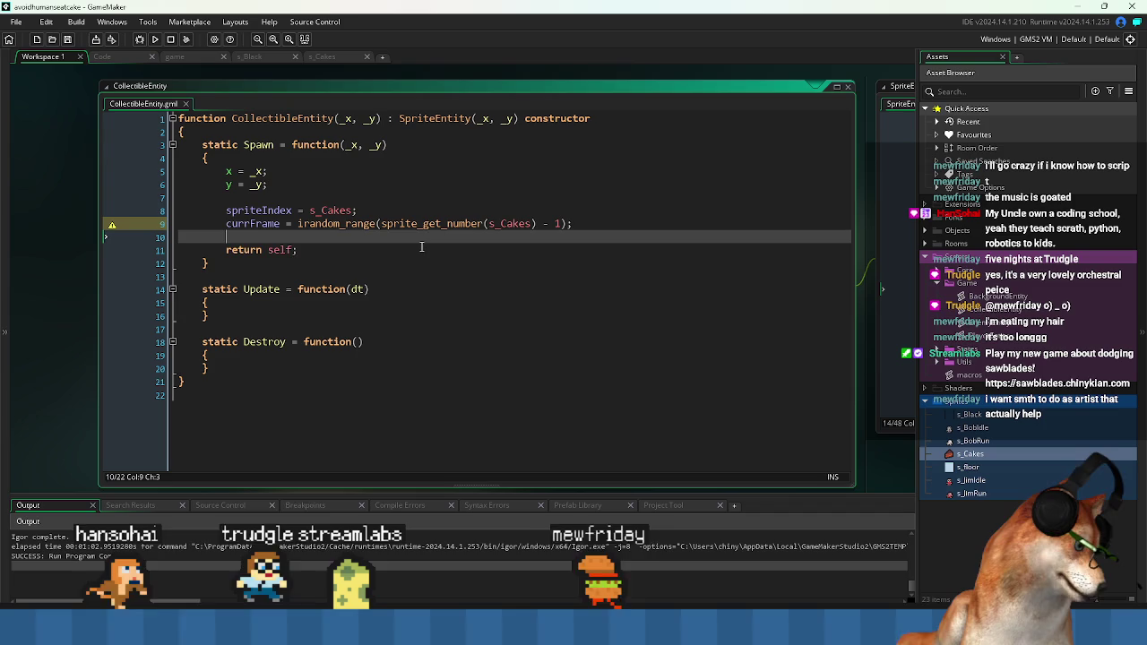
pyautogui.press('Down')
pyautogui.press('End')
pyautogui.hotkey('shift', 'Up')
pyautogui.hotkey('shift', 'Up')
pyautogui.hotkey('shift', 'Up')
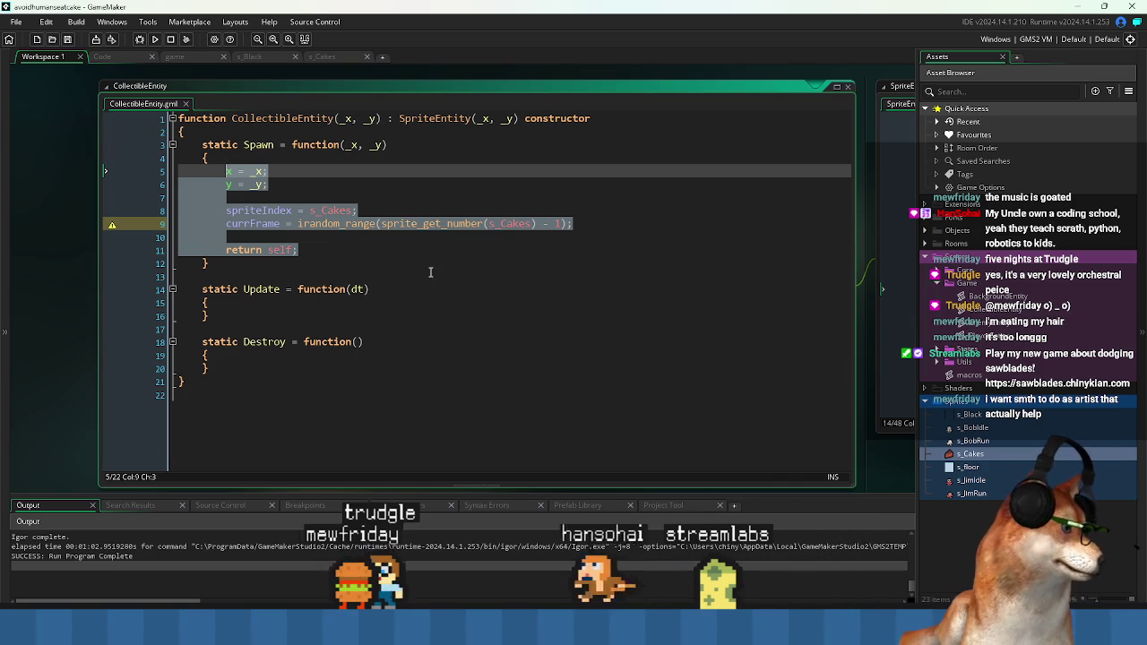
pyautogui.click(349, 262)
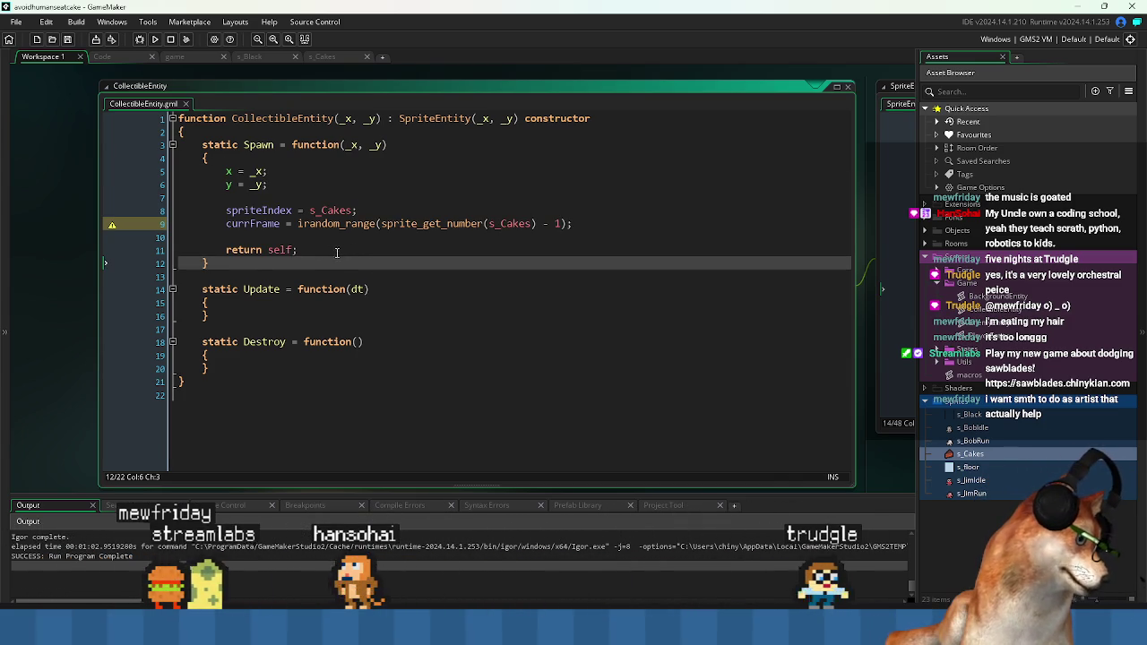
pyautogui.click(329, 249)
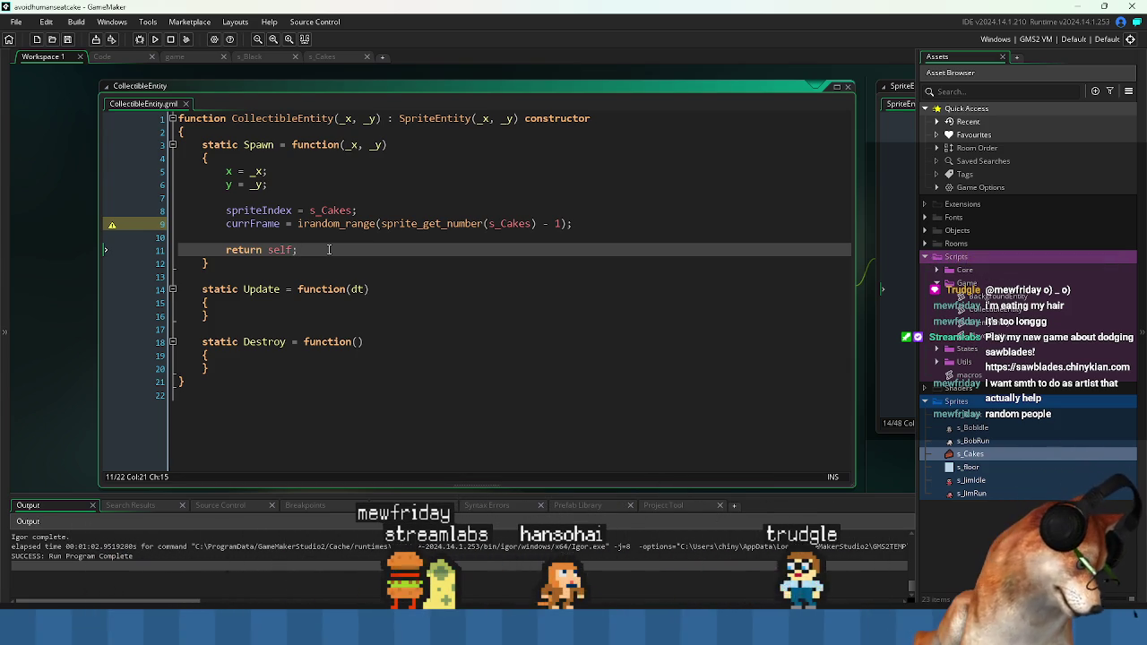
pyautogui.hotkey('shift', 'Home')
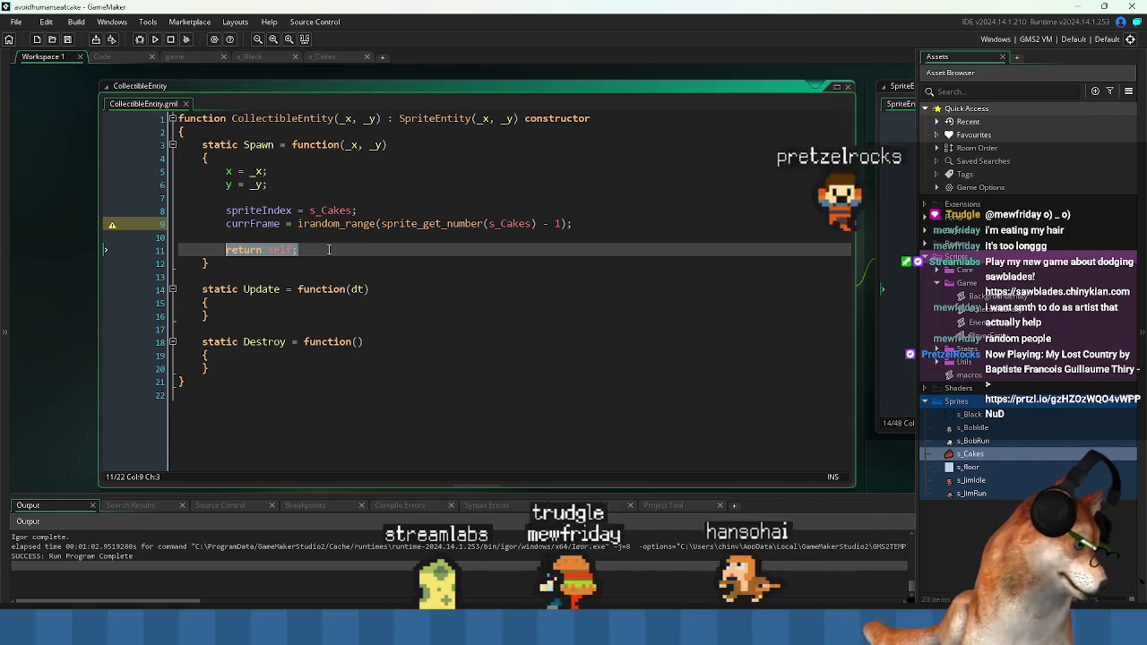
pyautogui.hotkey('shift', 'Up')
pyautogui.hotkey('shift', 'Up')
pyautogui.hotkey('shift', 'Up')
pyautogui.hotkey('shift', 'Home')
pyautogui.hotkey('shift', 'Up')
pyautogui.hotkey('shift', 'Up')
pyautogui.hotkey('shift', 'Up')
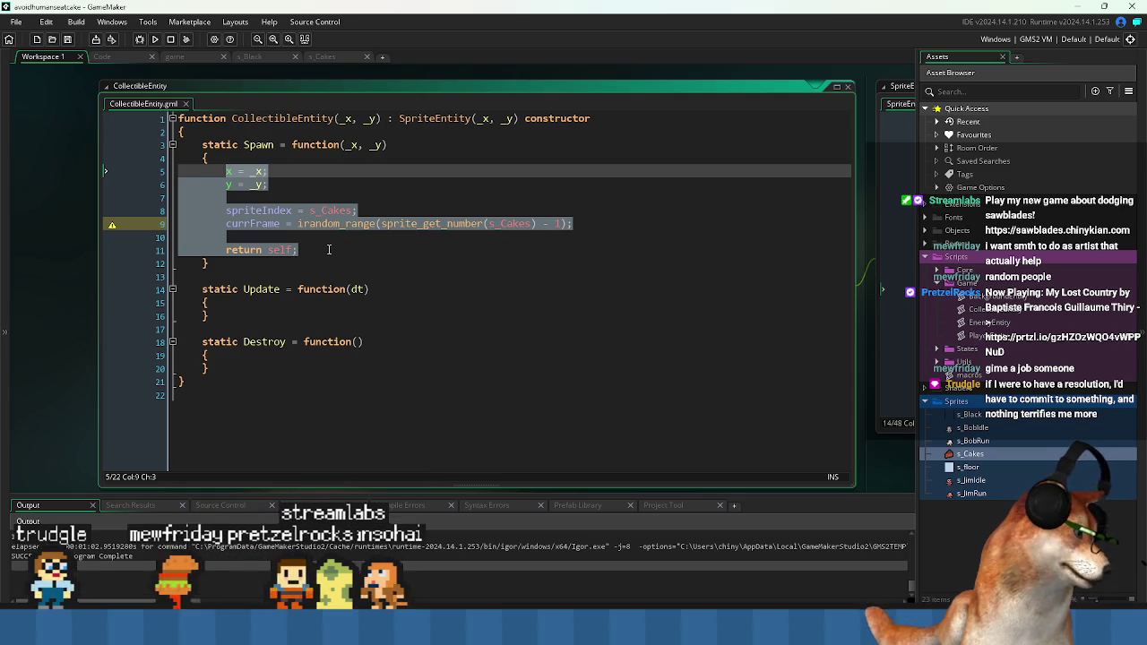
# - Add an empty line inside Update and review the return and currFrame lines around it
pyautogui.press('Down')
pyautogui.press('Down')
pyautogui.press('Down')
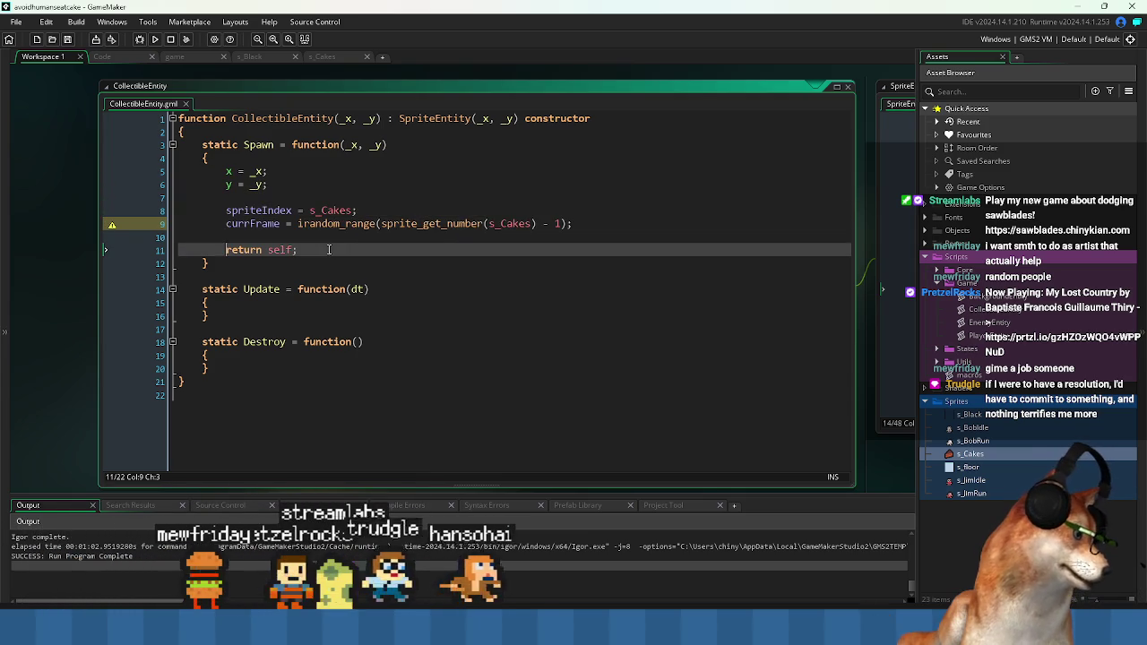
pyautogui.press('Down')
pyautogui.press('Down')
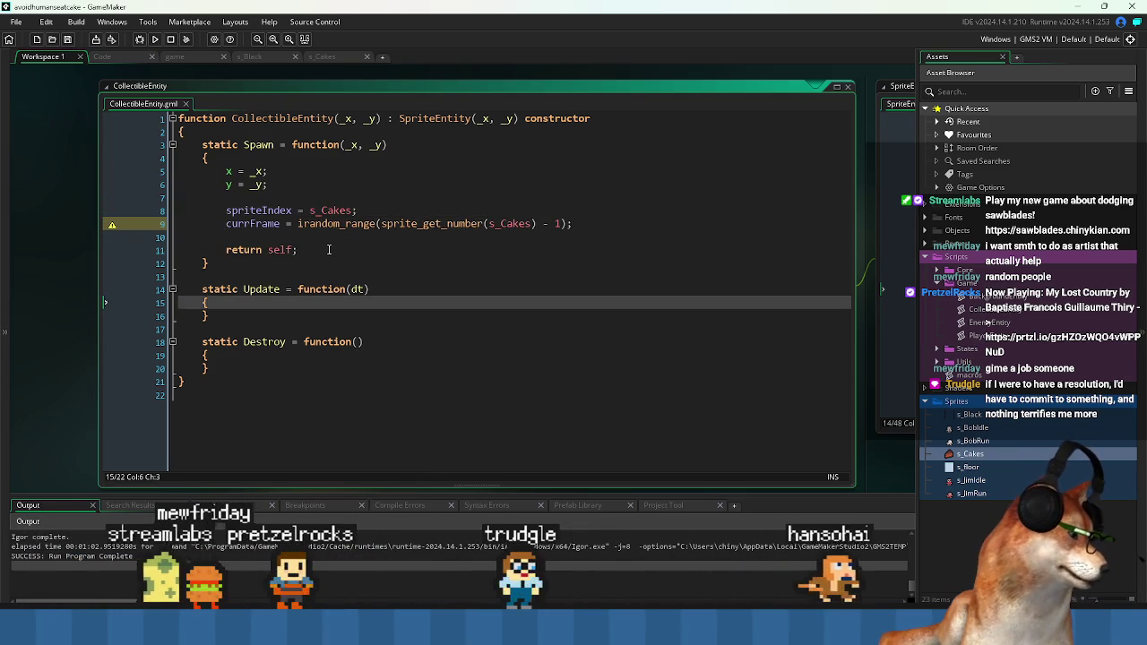
pyautogui.press('End')
pyautogui.press('Return')
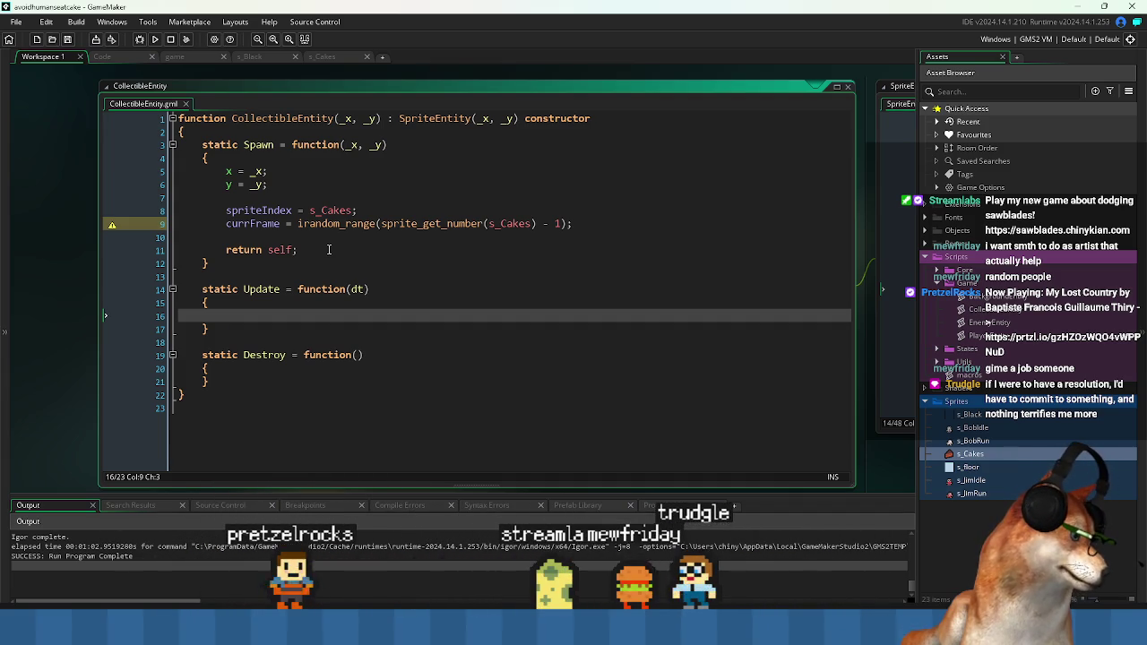
pyautogui.press('Up')
pyautogui.press('Up')
pyautogui.press('Up')
pyautogui.press('End')
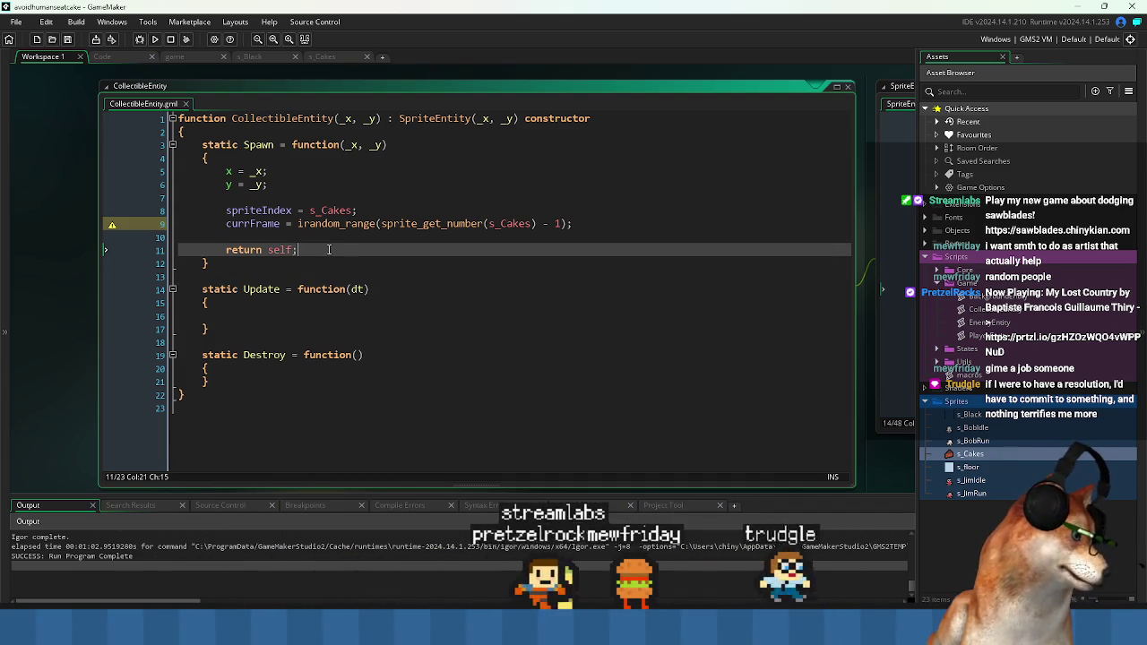
pyautogui.hotkey('shift', 'Home')
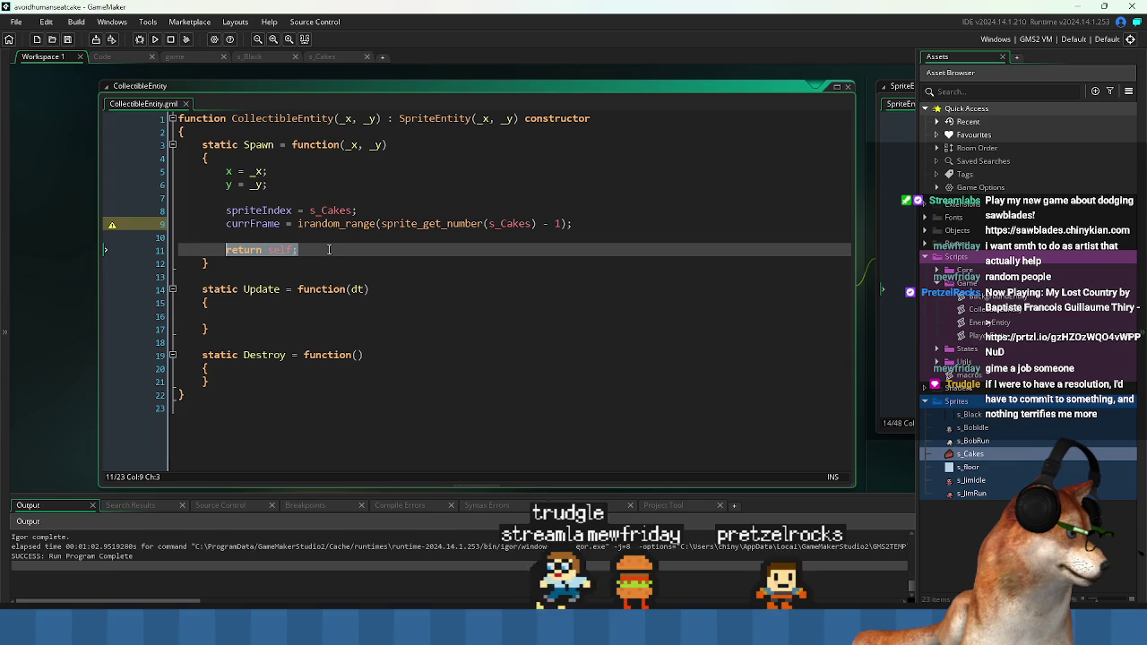
pyautogui.hotkey('shift', 'Up')
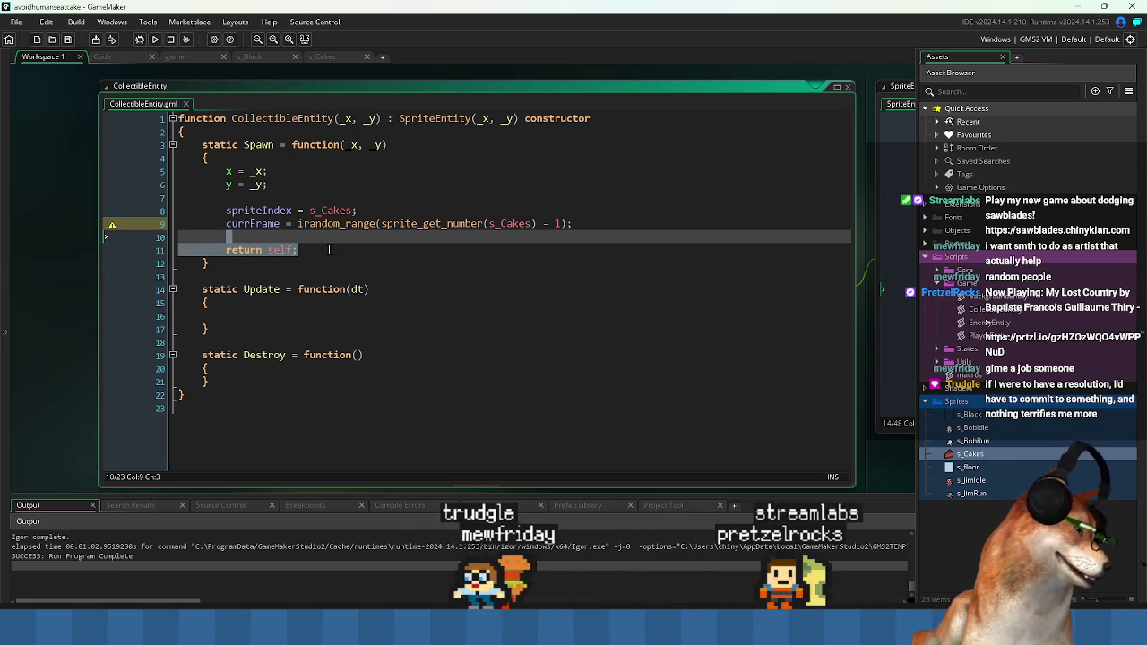
pyautogui.hotkey('shift', 'Up')
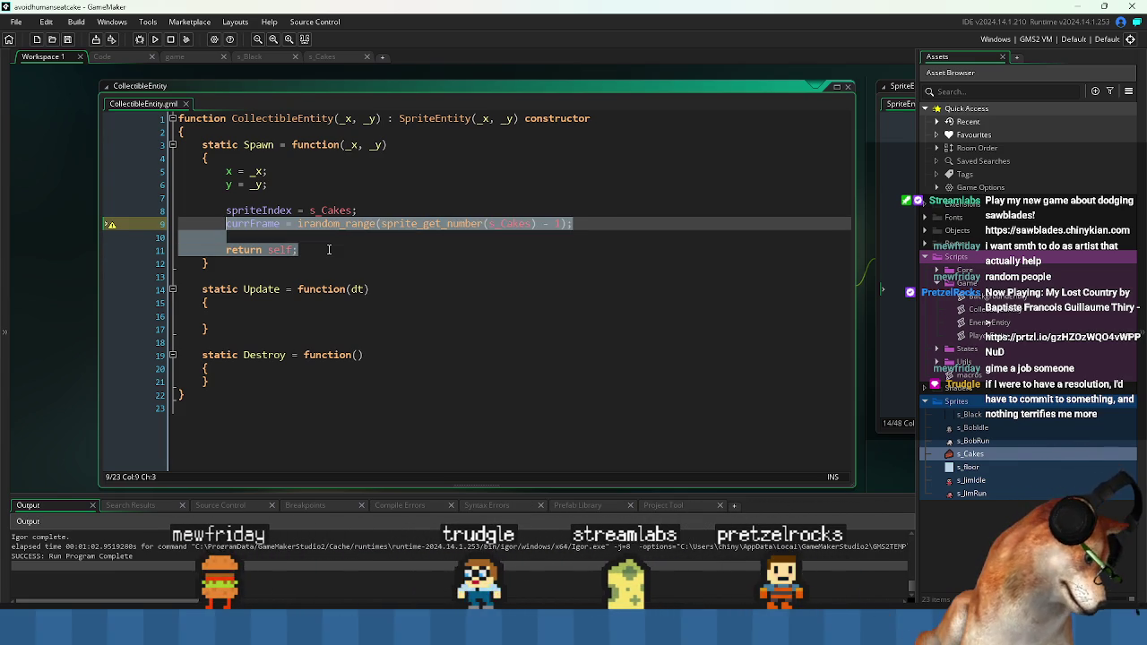
pyautogui.press('Up')
pyautogui.press('Down')
pyautogui.press('Down')
pyautogui.press('Down')
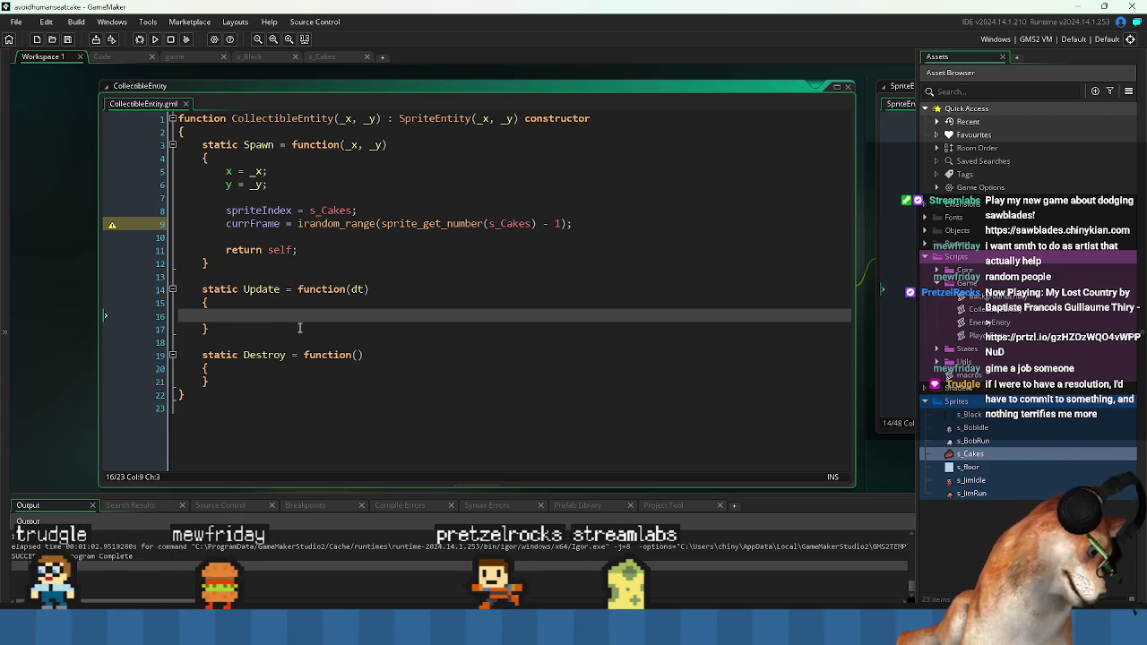
# - Remove the empty line from Update and save the CollectibleEntity script
pyautogui.press('Down')
pyautogui.press('Down')
pyautogui.press('Down')
pyautogui.press('Down')
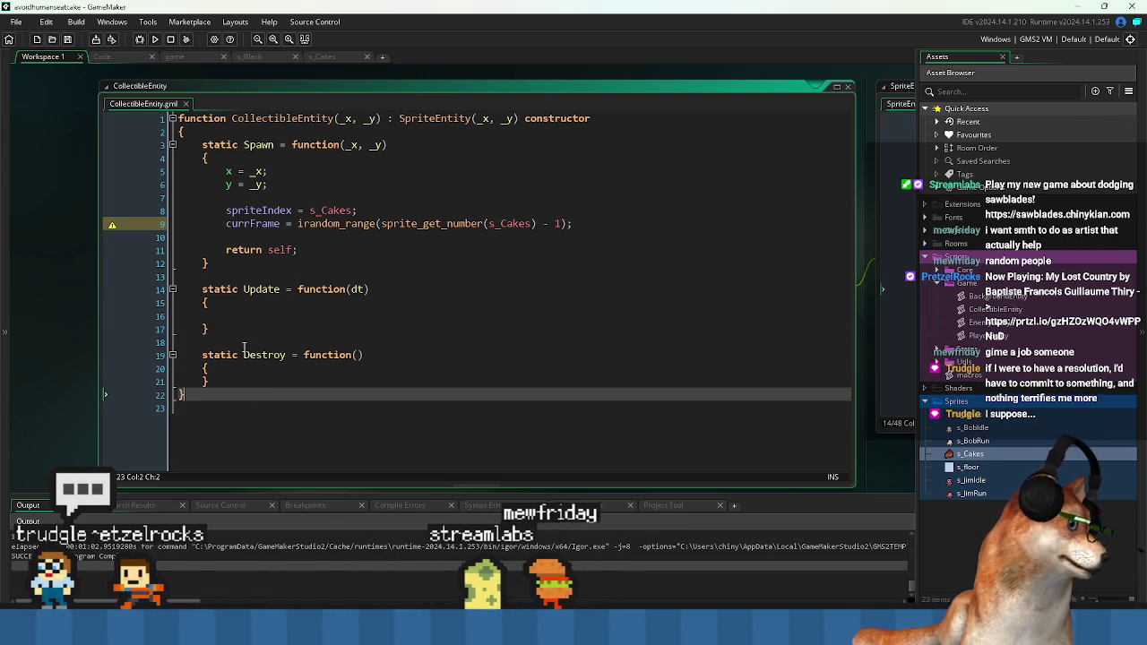
pyautogui.press('Up')
pyautogui.press('Down')
pyautogui.click(239, 316)
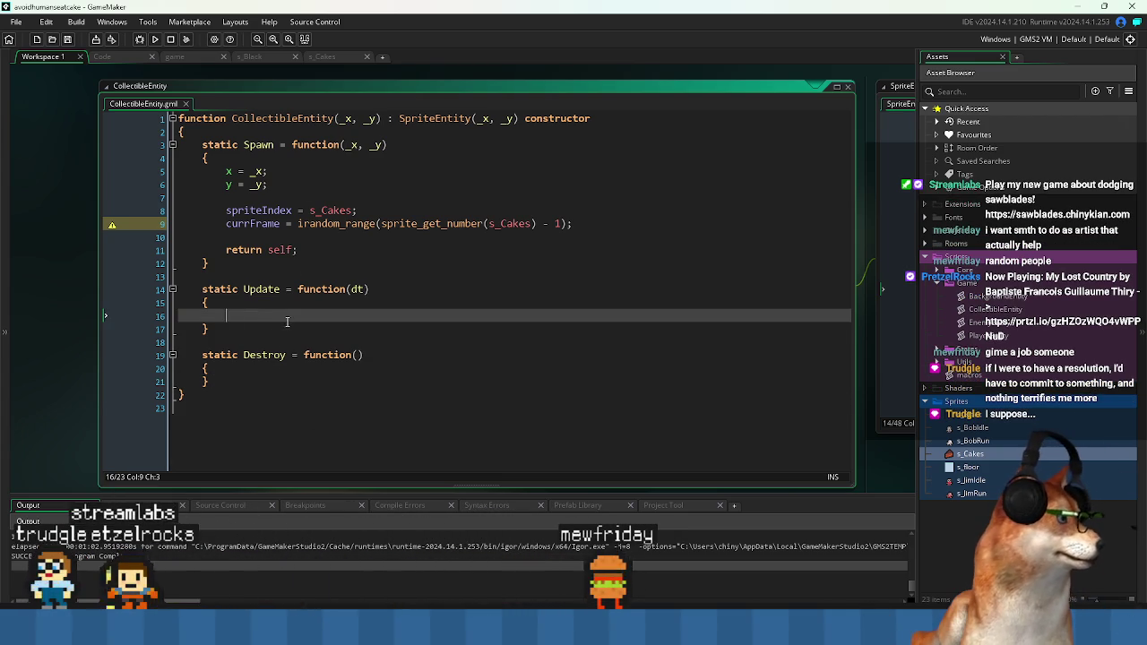
pyautogui.press('BackSpace')
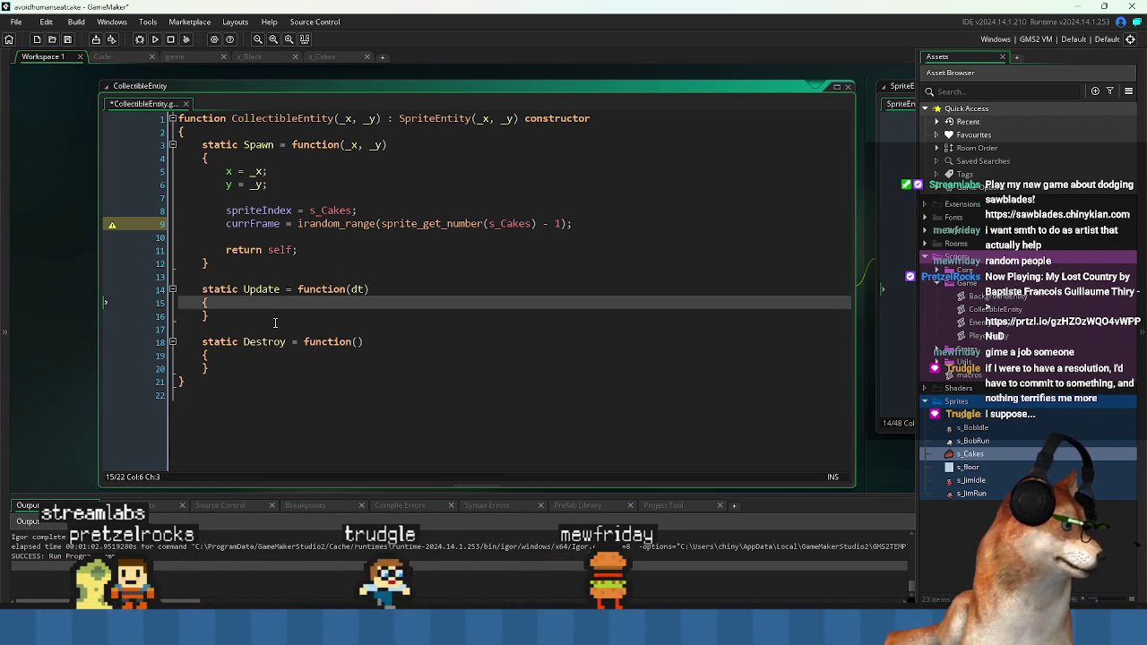
pyautogui.hotkey('ctrl', 's')
# - Switch to the Code workspace showing the PlayerEntity script
pyautogui.click(299, 117)
pyautogui.click(530, 196)
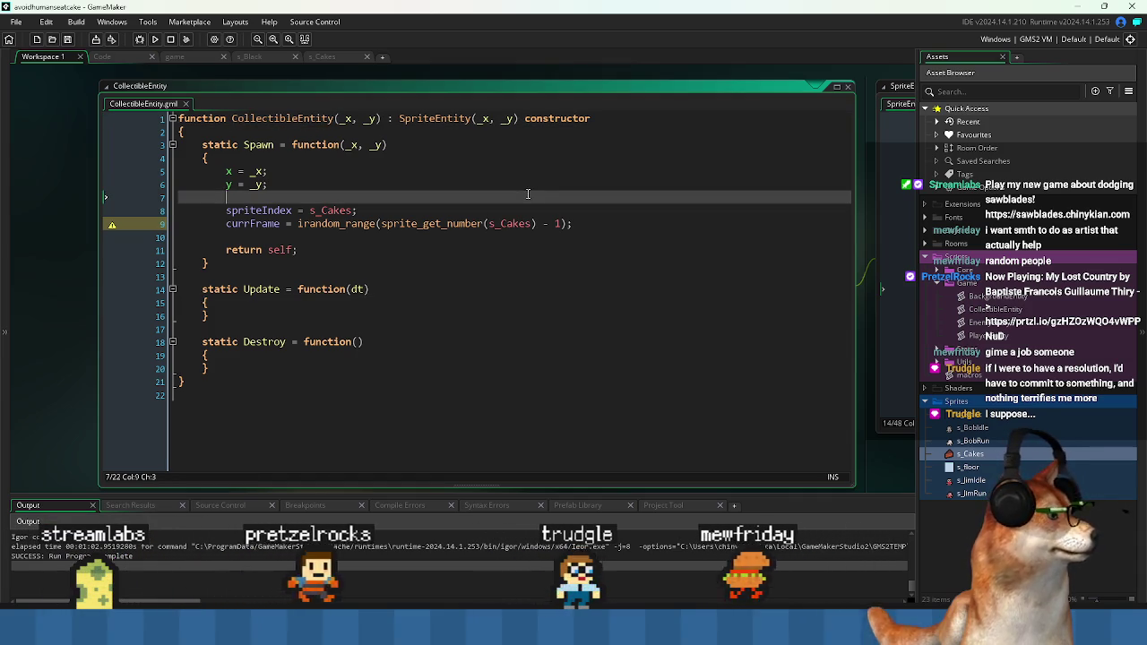
pyautogui.click(102, 57)
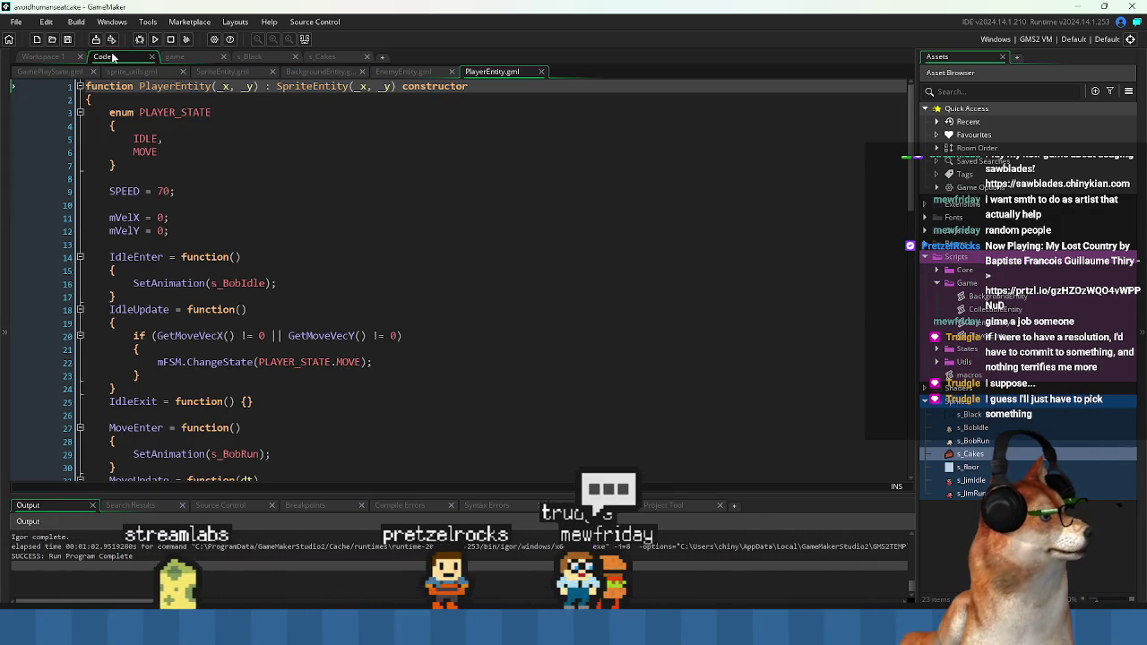
# - Scroll through PlayerEntity's code down to its TODO comment, then bring up the GamePlayState script
pyautogui.click(429, 257)
pyautogui.scroll(-2, 429, 262)
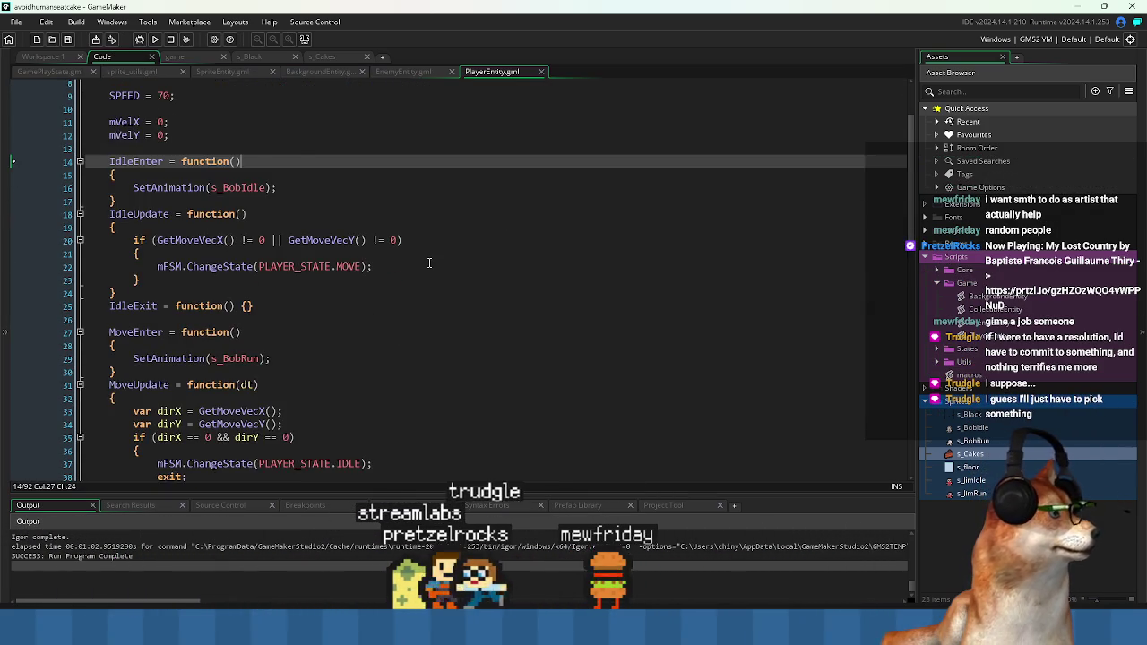
pyautogui.scroll(-6, 429, 261)
pyautogui.scroll(-1, 429, 263)
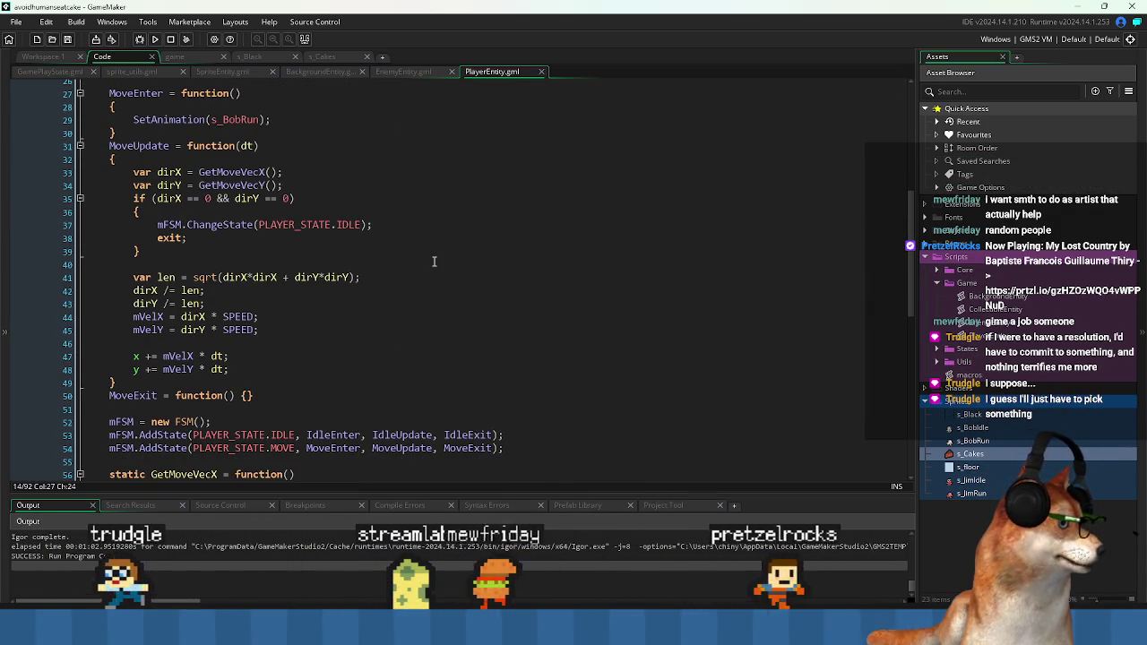
pyautogui.scroll(-2, 433, 262)
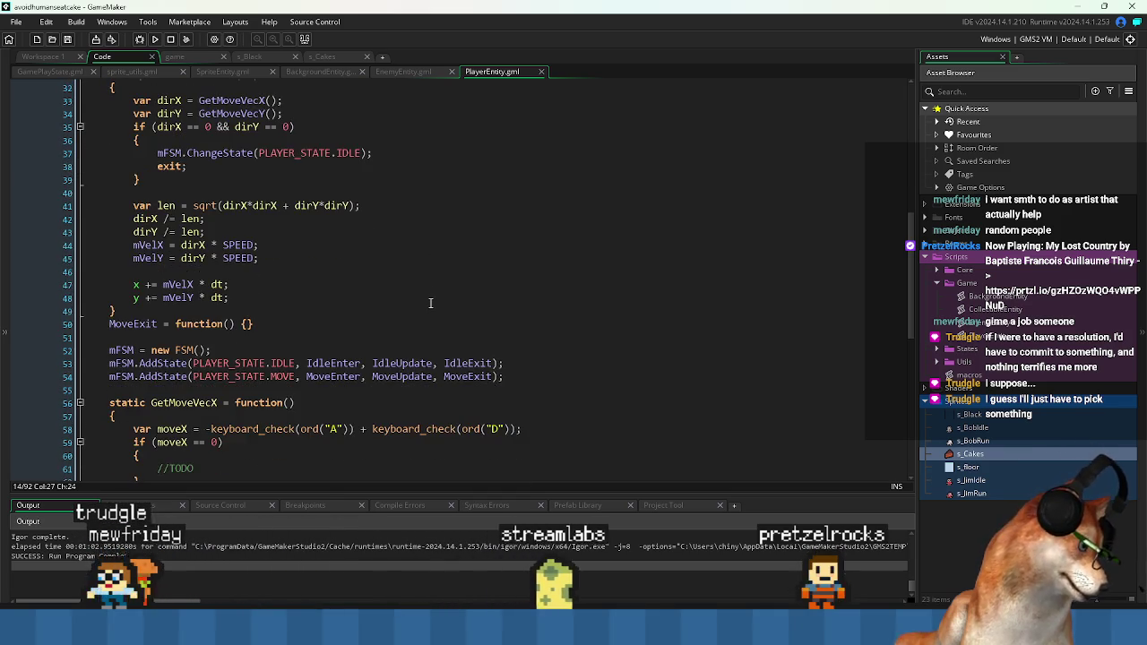
pyautogui.scroll(-3, 430, 302)
pyautogui.click(333, 349)
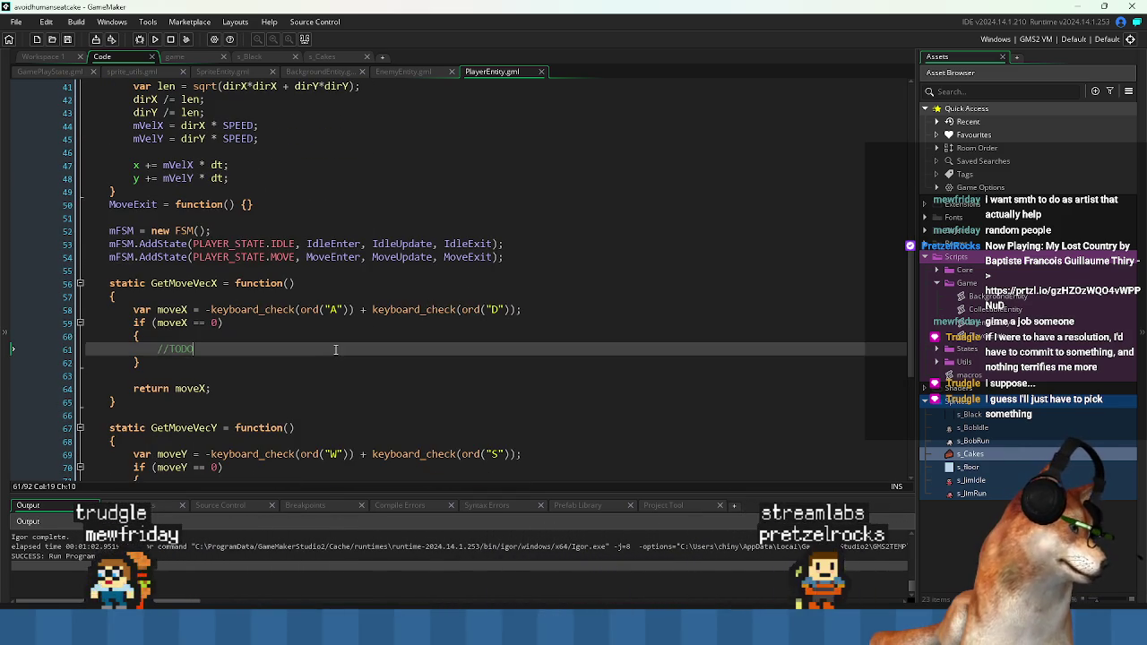
pyautogui.scroll(-8, 323, 354)
pyautogui.scroll(10, 305, 360)
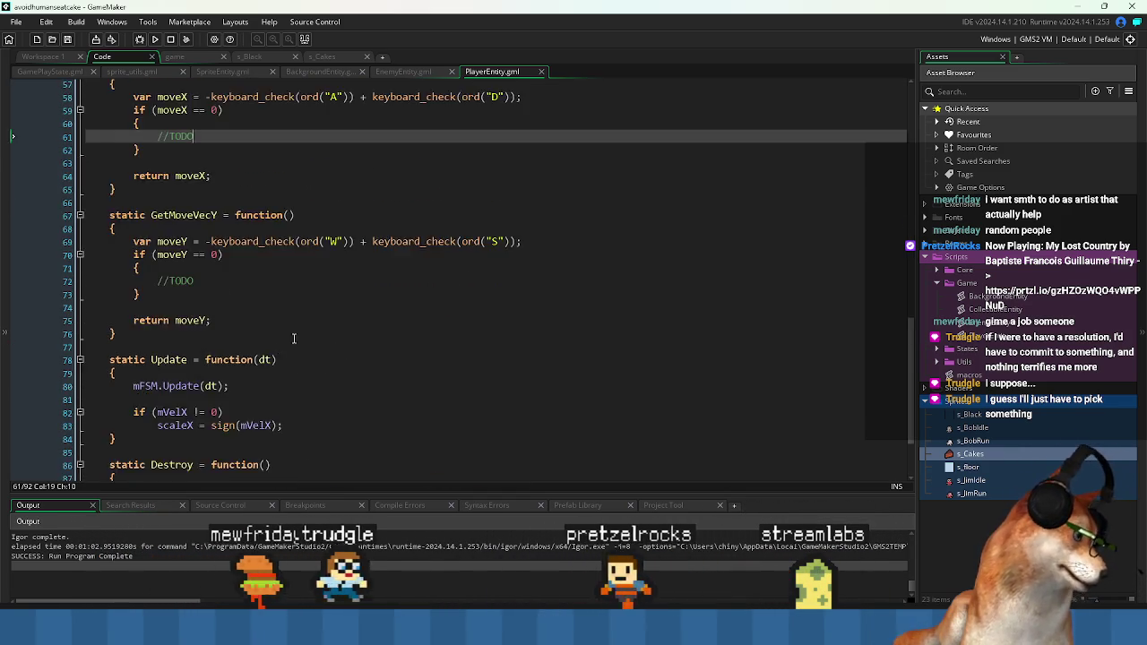
pyautogui.click(47, 72)
pyautogui.click(386, 289)
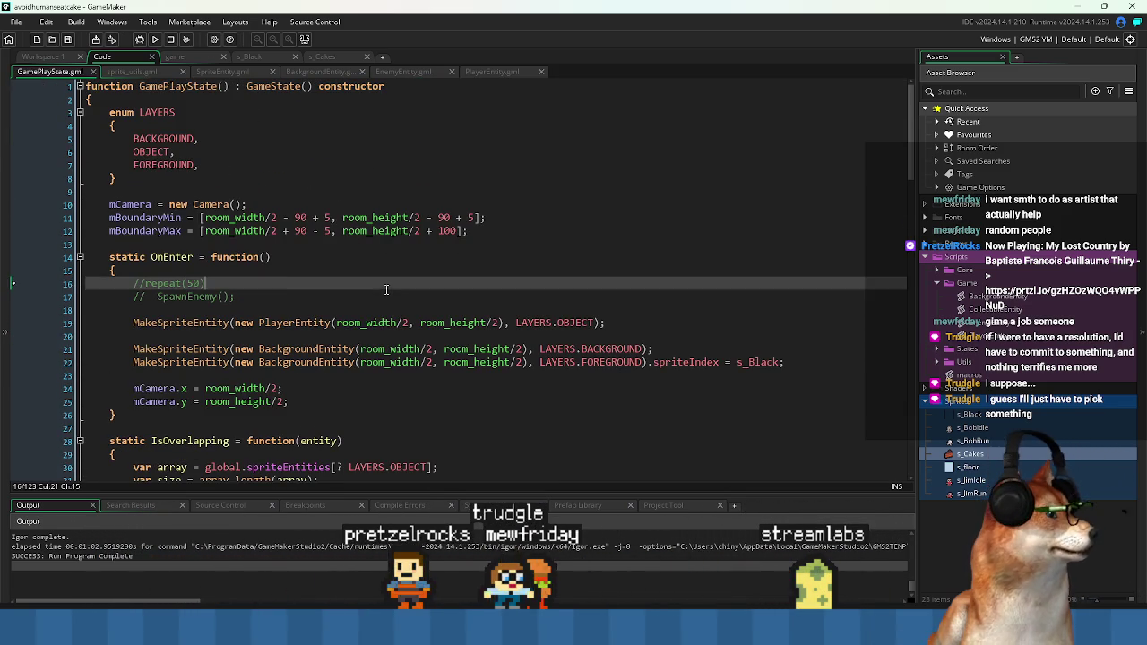
pyautogui.click(250, 313)
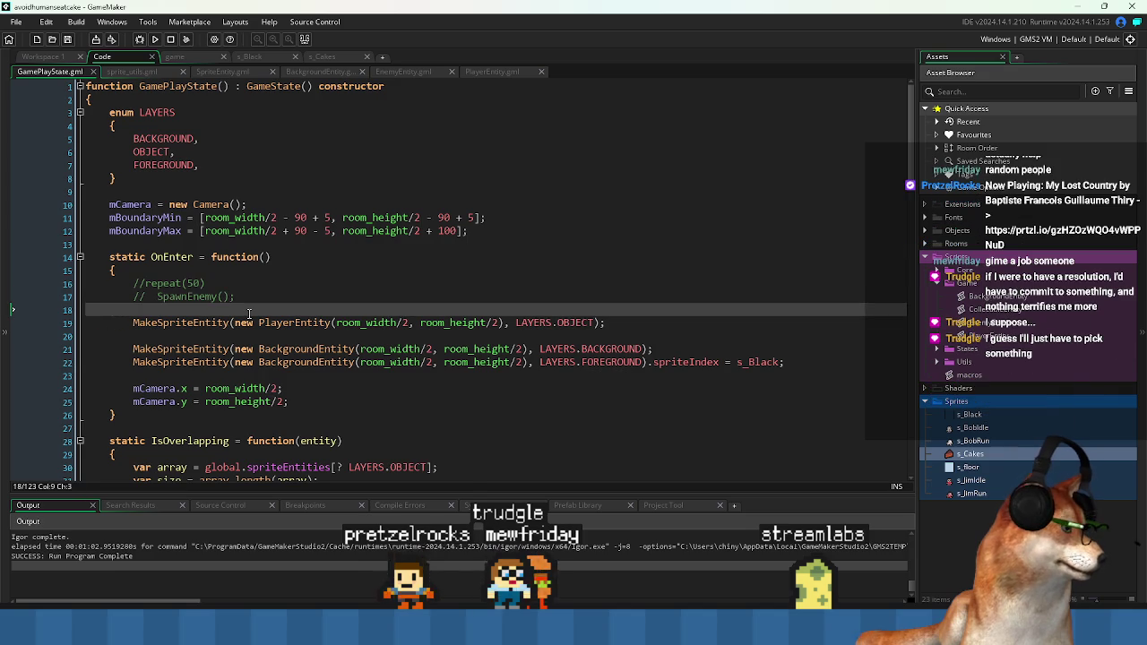
pyautogui.scroll(-5, 249, 312)
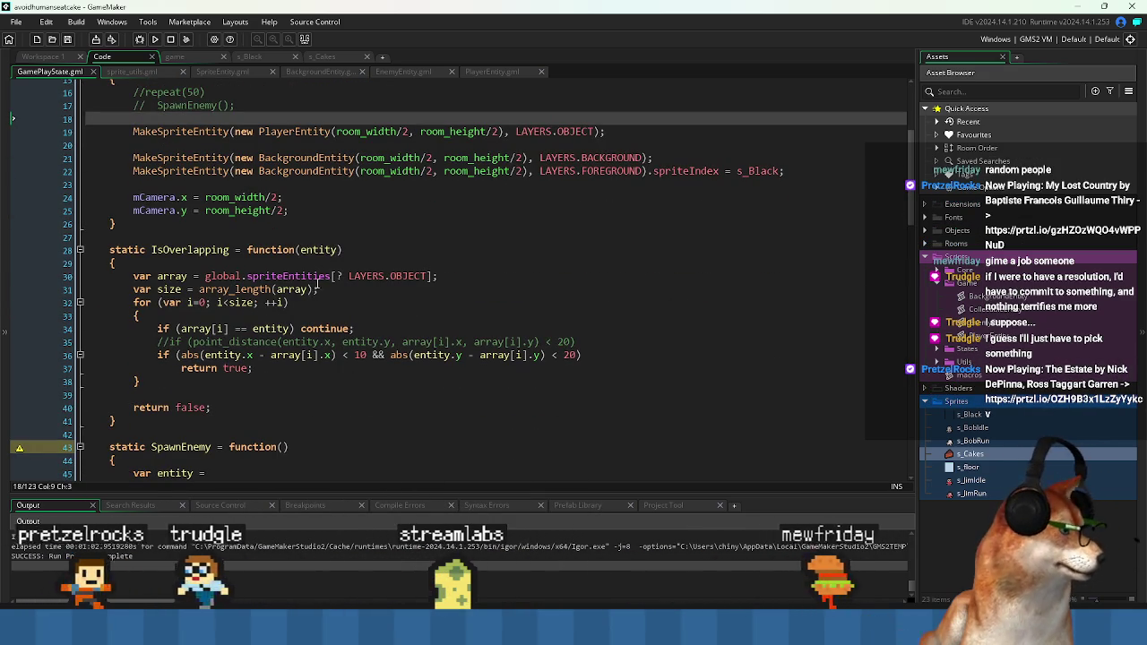
pyautogui.scroll(-3, 445, 405)
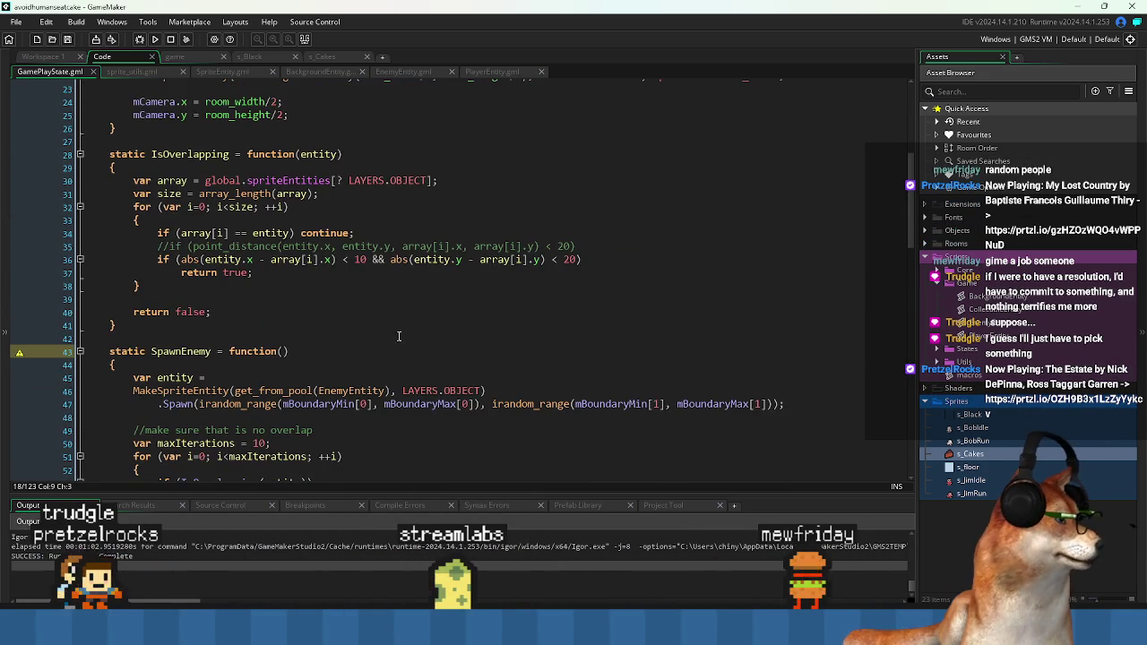
pyautogui.click(431, 338)
pyautogui.scroll(-2, 431, 338)
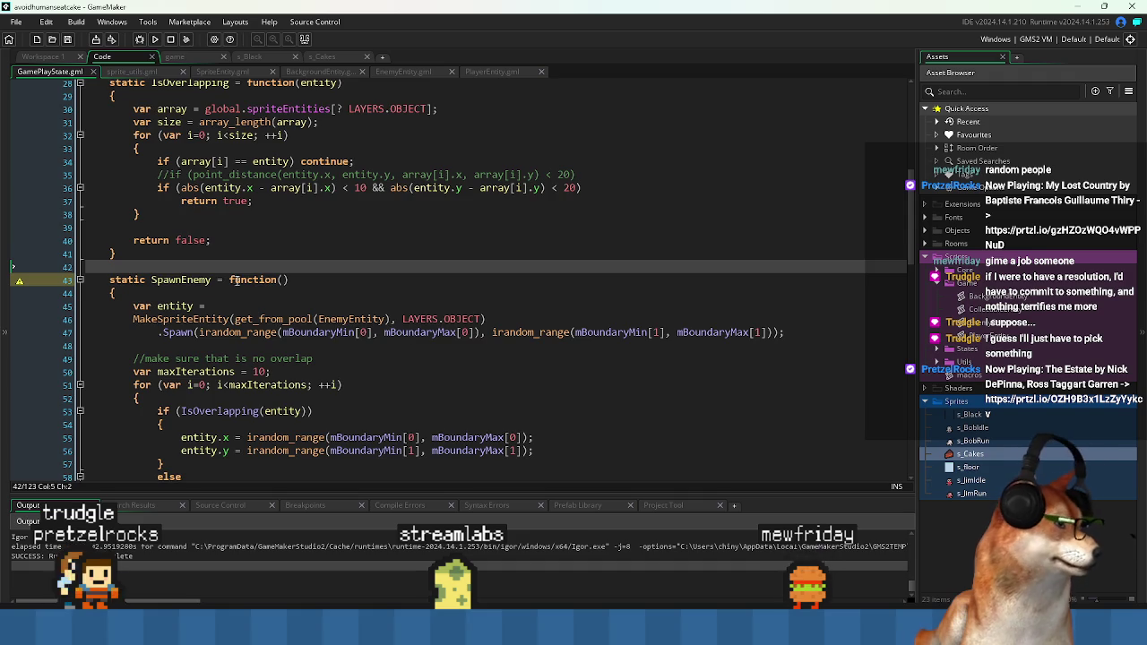
pyautogui.scroll(-13, 249, 285)
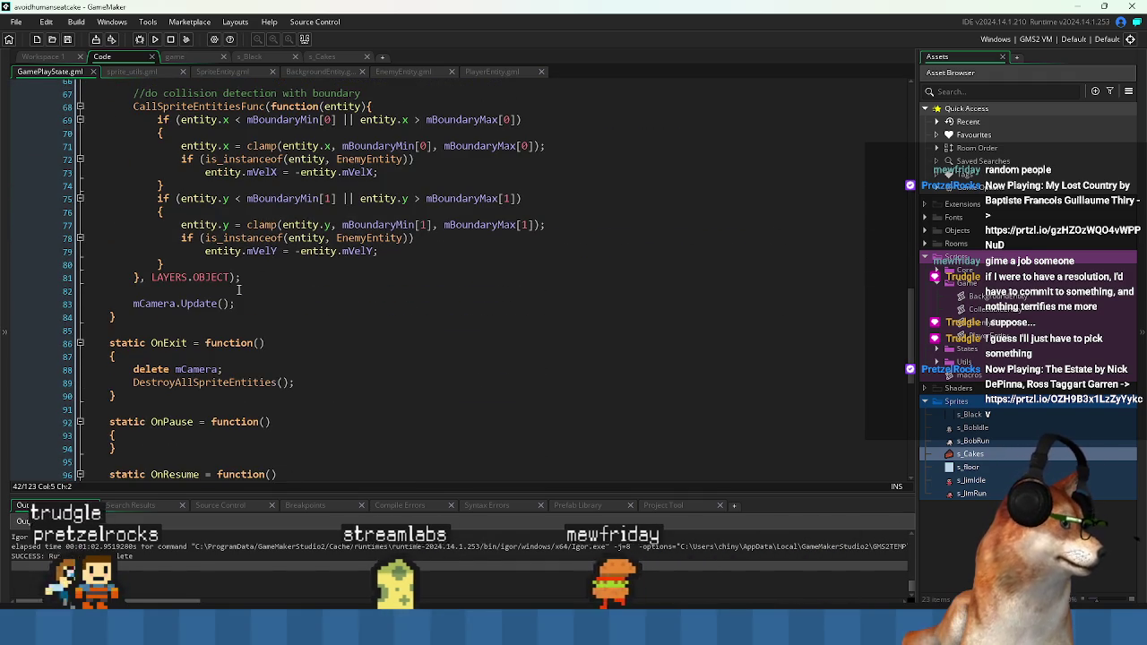
pyautogui.scroll(3, 242, 290)
pyautogui.scroll(15, 253, 293)
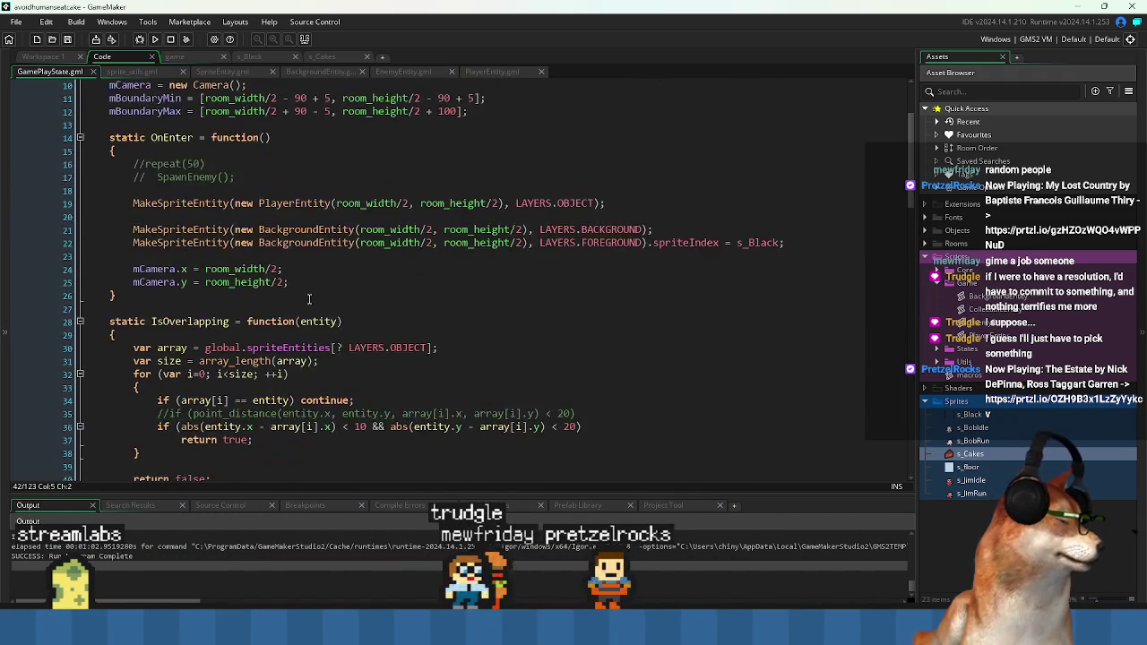
pyautogui.click(320, 216)
pyautogui.click(308, 167)
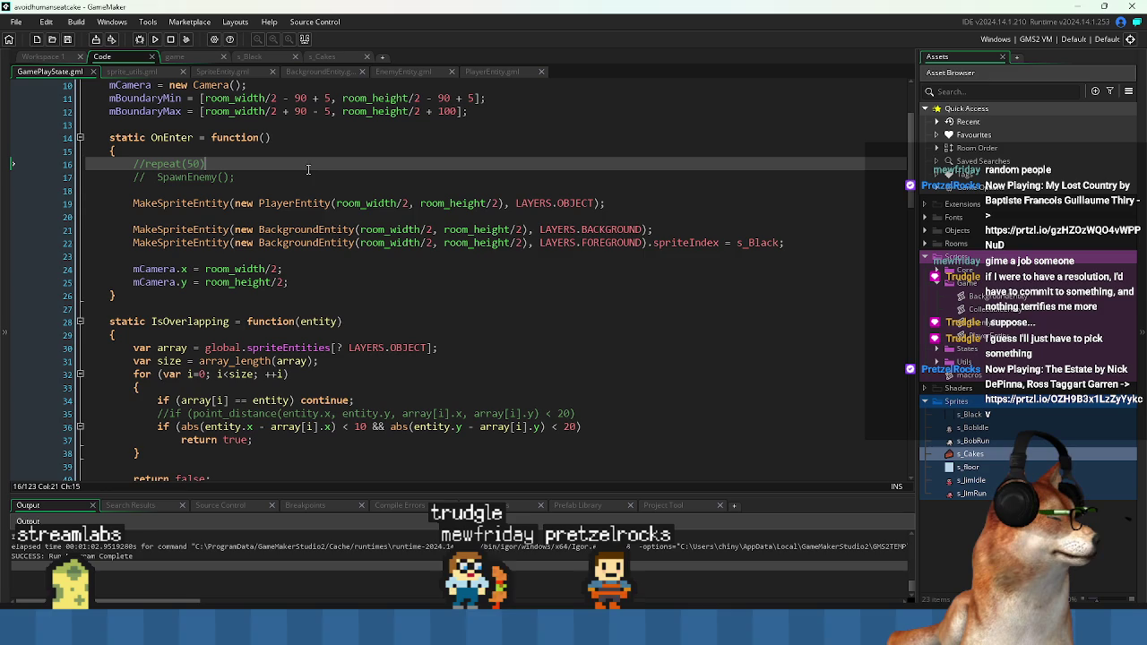
pyautogui.scroll(-4, 270, 285)
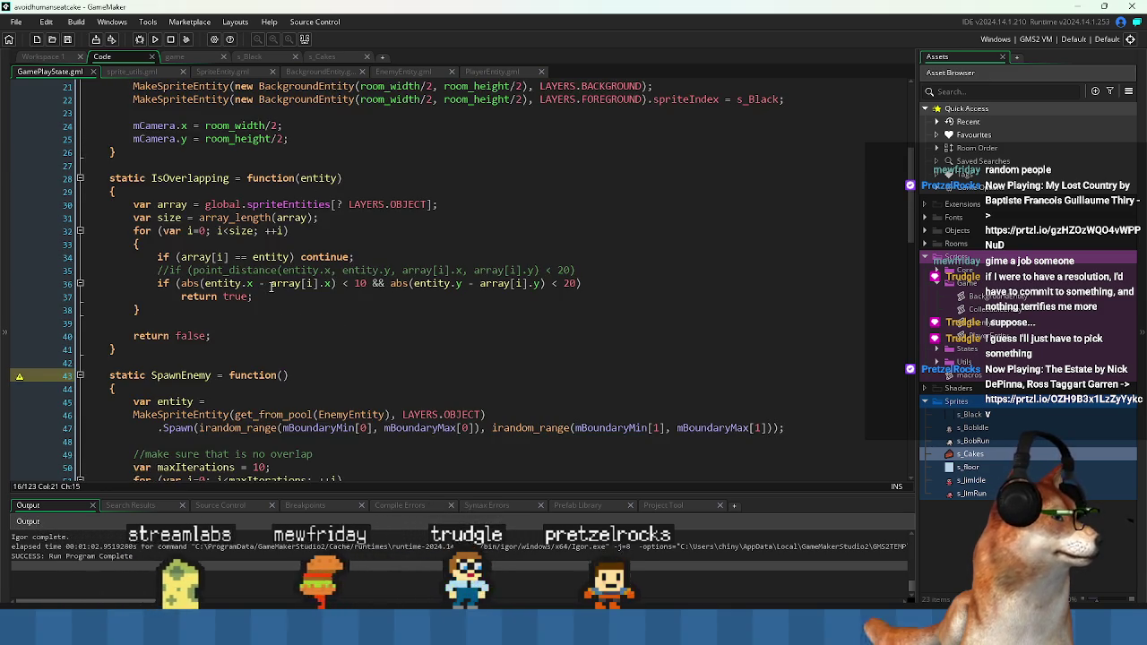
pyautogui.scroll(-4, 233, 251)
pyautogui.click(199, 207)
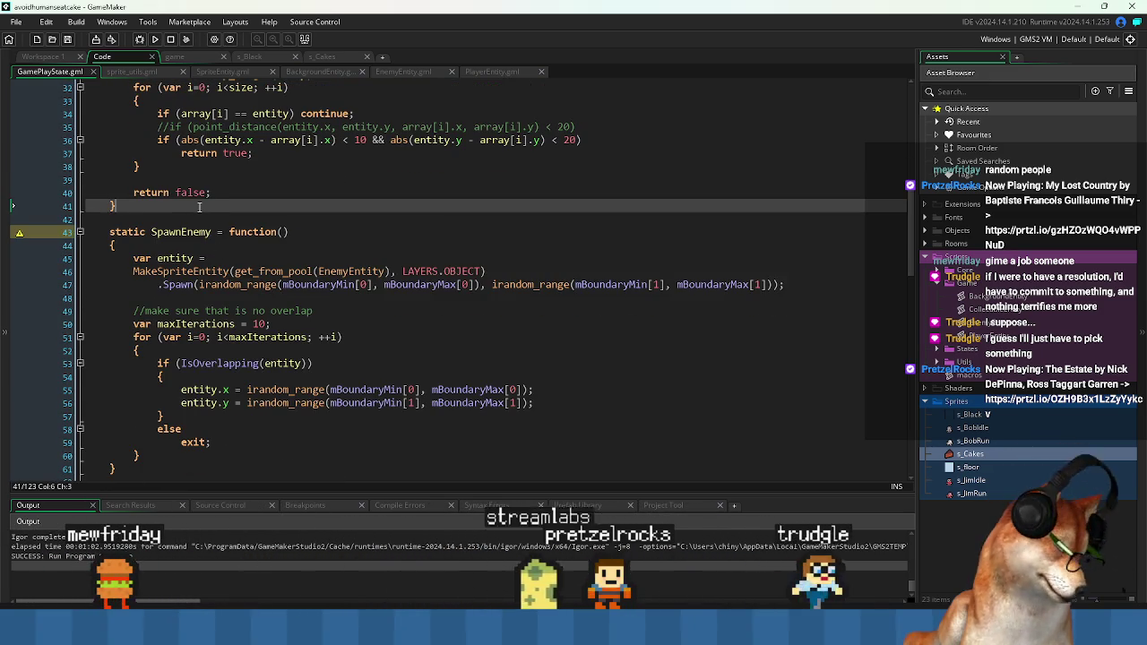
# - Add an empty static SpawnCake = function() block above SpawnEnemy
pyautogui.press('Return')
pyautogui.press('Return')
pyautogui.write('static SpawnCake = ')
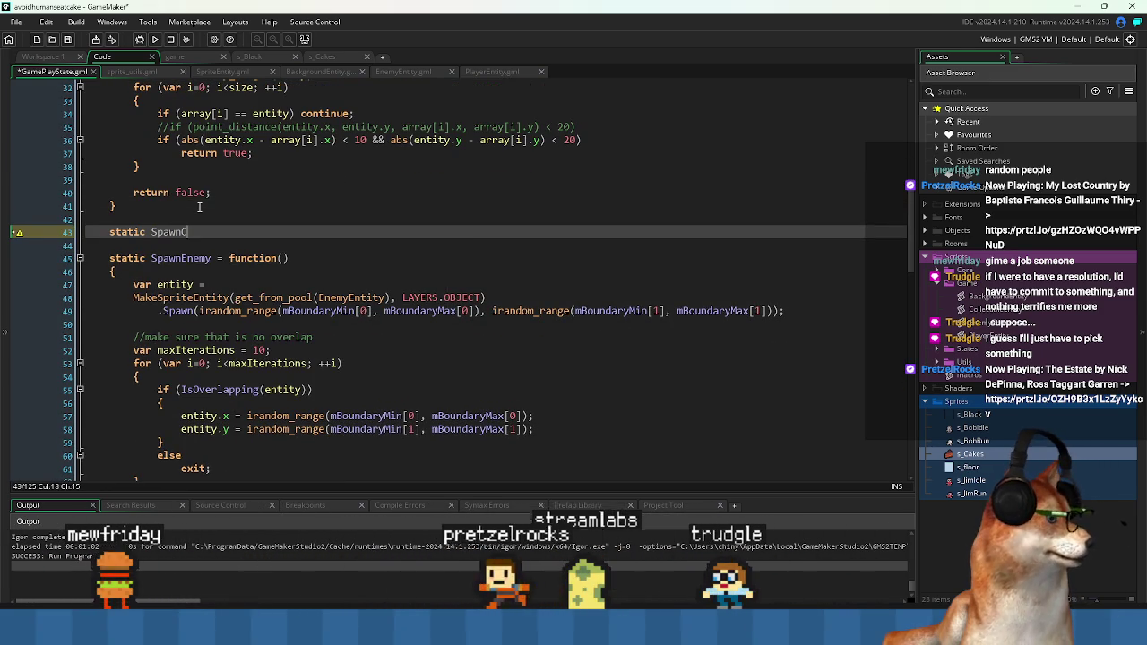
pyautogui.write('function(')
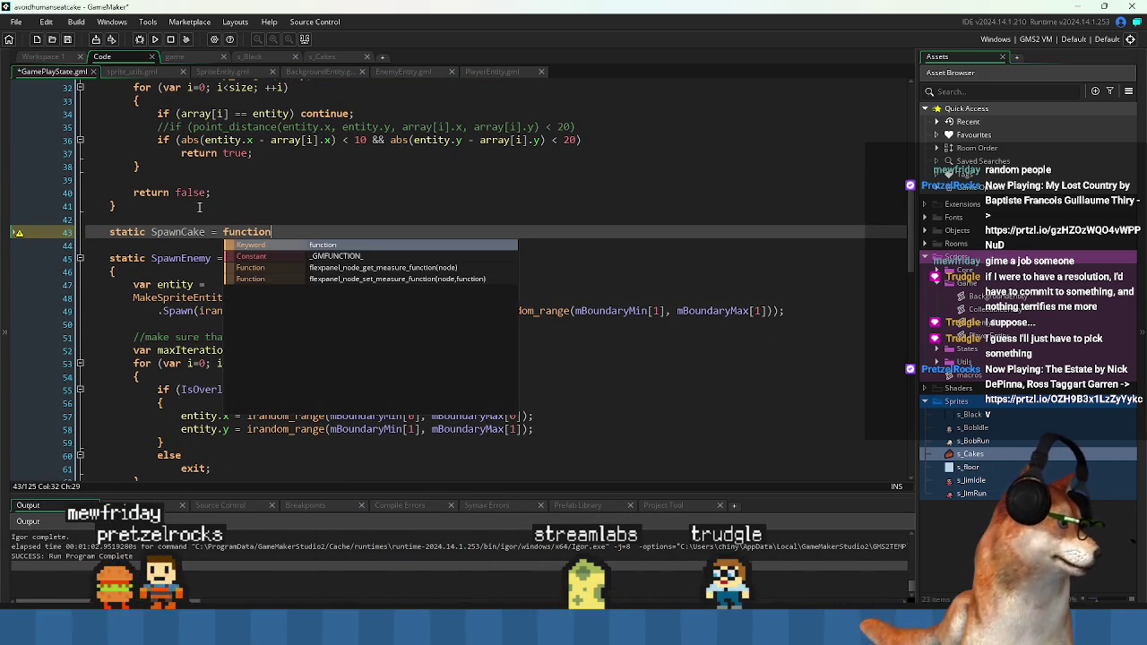
pyautogui.press('Return')
pyautogui.write('{')
pyautogui.press('Return')
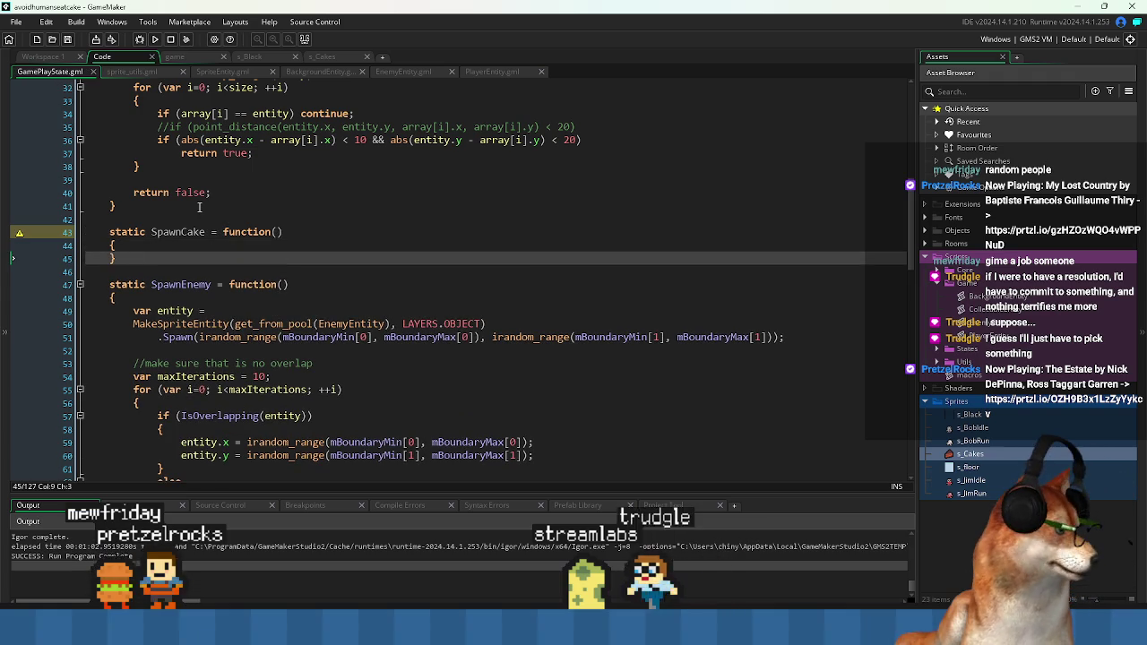
# - Copy SpawnEnemy's var entity spawn statement into SpawnCake's body
pyautogui.press('Down')
pyautogui.press('Down')
# - Tab-indent the MakeSpriteEntity lines in both SpawnCake and SpawnEnemy
pyautogui.press('Down')
pyautogui.press('Down')
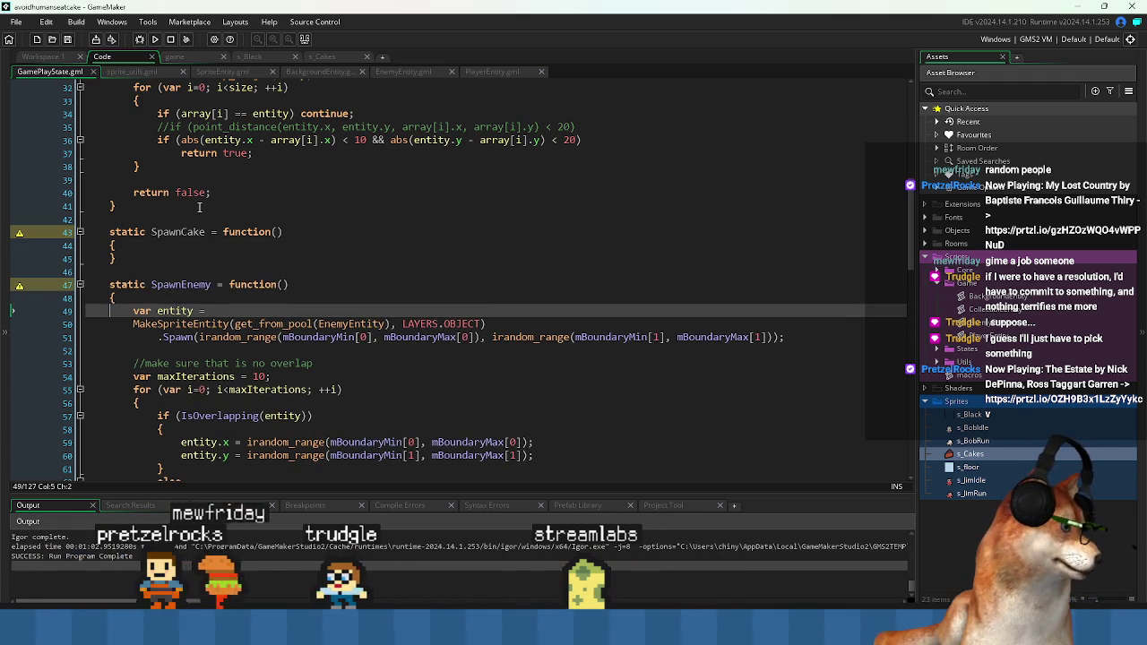
pyautogui.hotkey('shift', 'Down')
pyautogui.hotkey('shift', 'Down')
pyautogui.hotkey('shift', 'End')
pyautogui.hotkey('ctrl', 'c')
pyautogui.press('Up')
pyautogui.press('Up')
pyautogui.press('Up')
pyautogui.hotkey('ctrl', 'v')
pyautogui.press('Up')
pyautogui.press('Home')
pyautogui.press('Down')
pyautogui.press('Up')
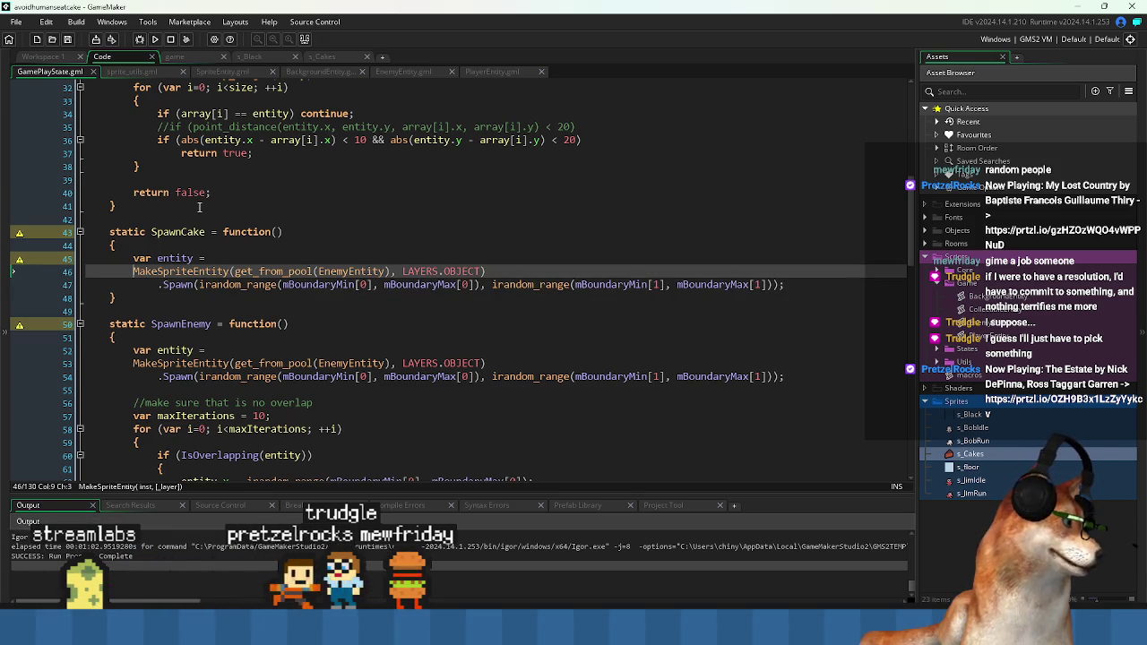
pyautogui.press('Tab')
pyautogui.press('Down')
pyautogui.press('Down')
pyautogui.press('Down')
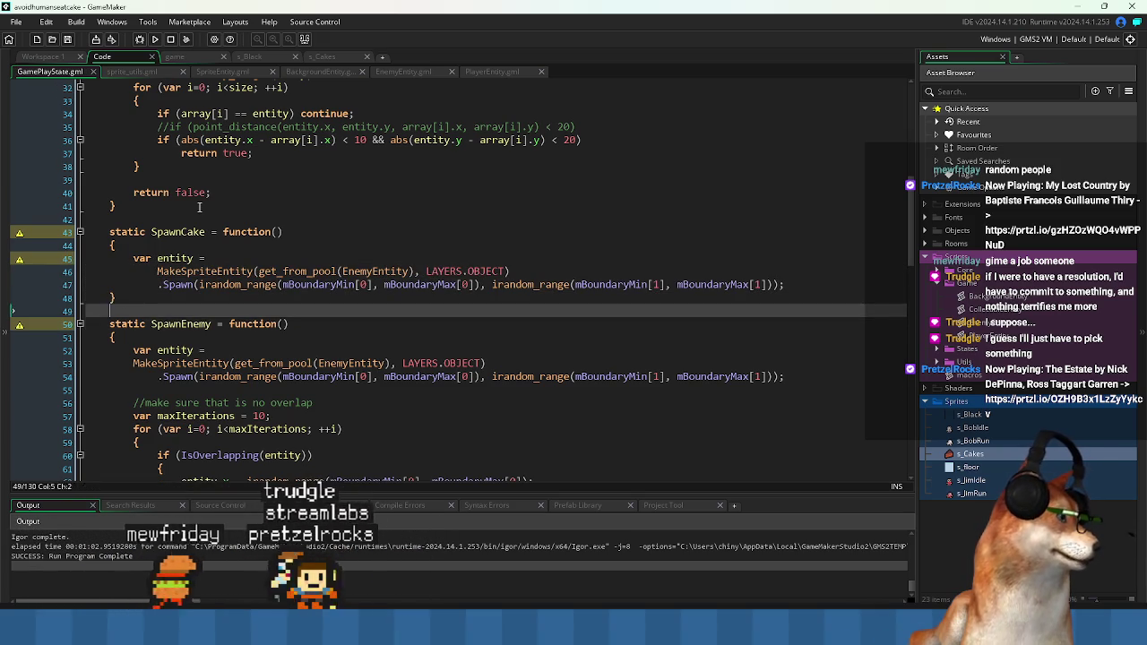
pyautogui.press('Down')
pyautogui.press('Home')
pyautogui.press('Tab')
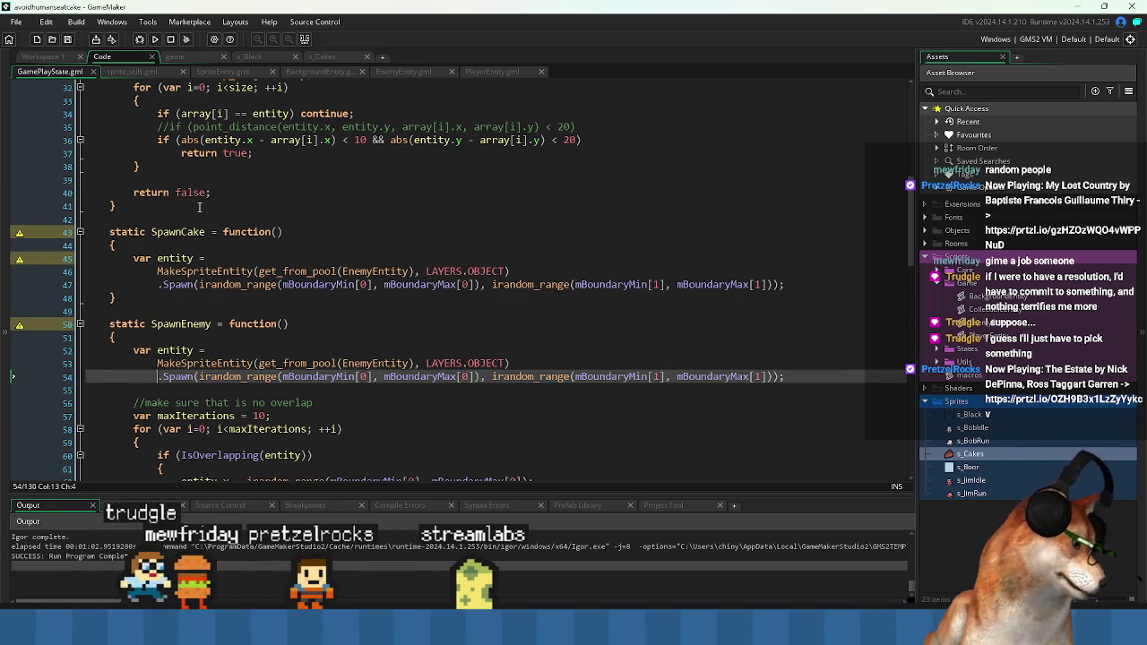
pyautogui.press('Up')
pyautogui.press('Up')
pyautogui.press('Up')
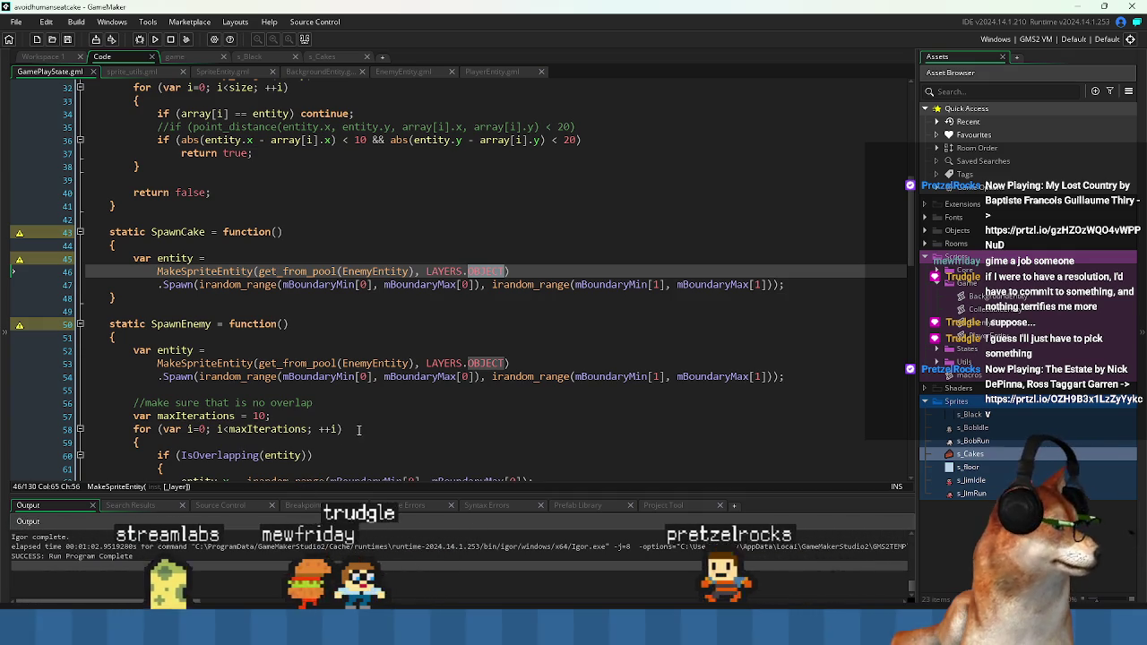
# - Swap EnemyEntity for CollectibleEntity in SpawnCake's get_from_pool call
pyautogui.click(376, 271)
pyautogui.write('Collectible')
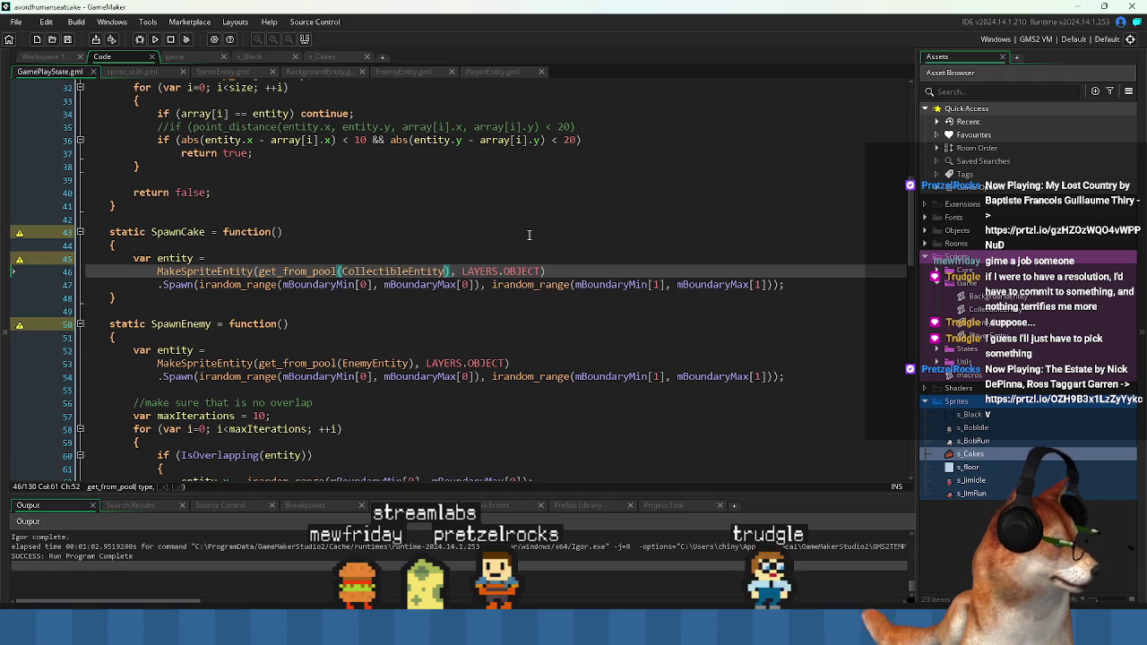
pyautogui.press('Down')
pyautogui.press('Home')
pyautogui.press('End')
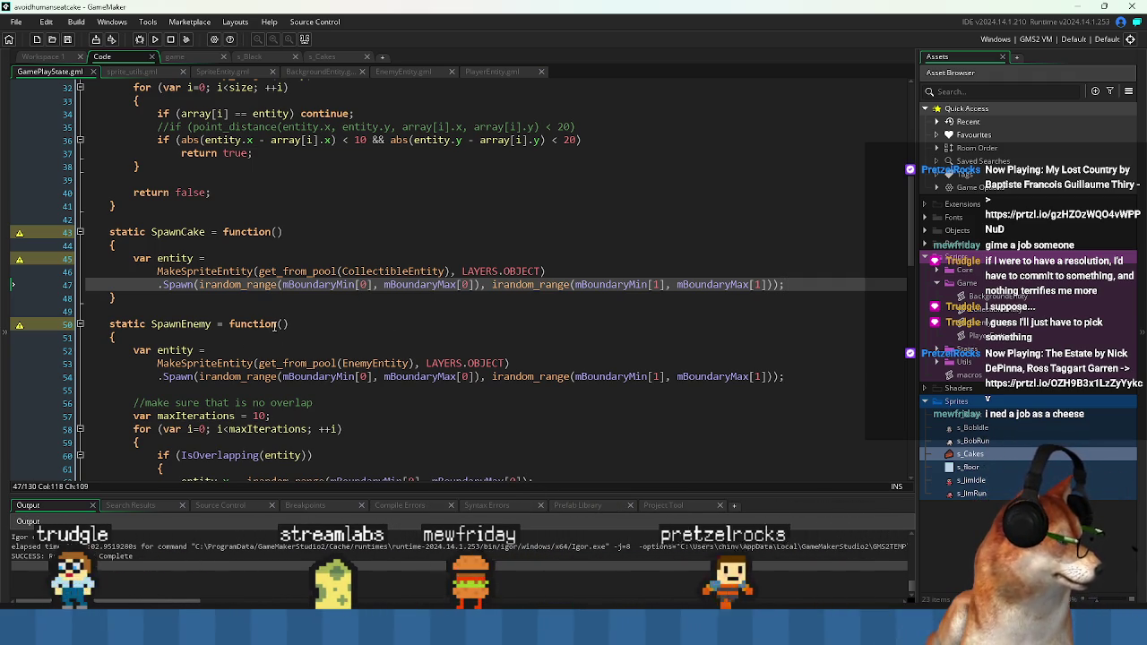
pyautogui.click(318, 303)
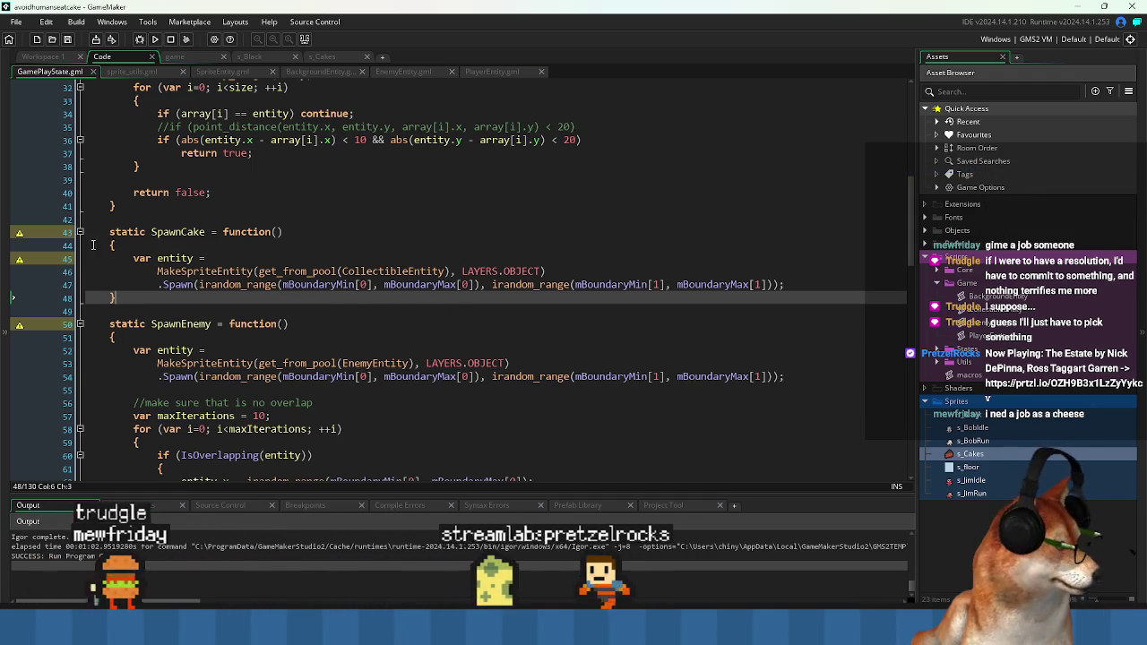
pyautogui.press('Up')
pyautogui.press('Up')
pyautogui.press('Up')
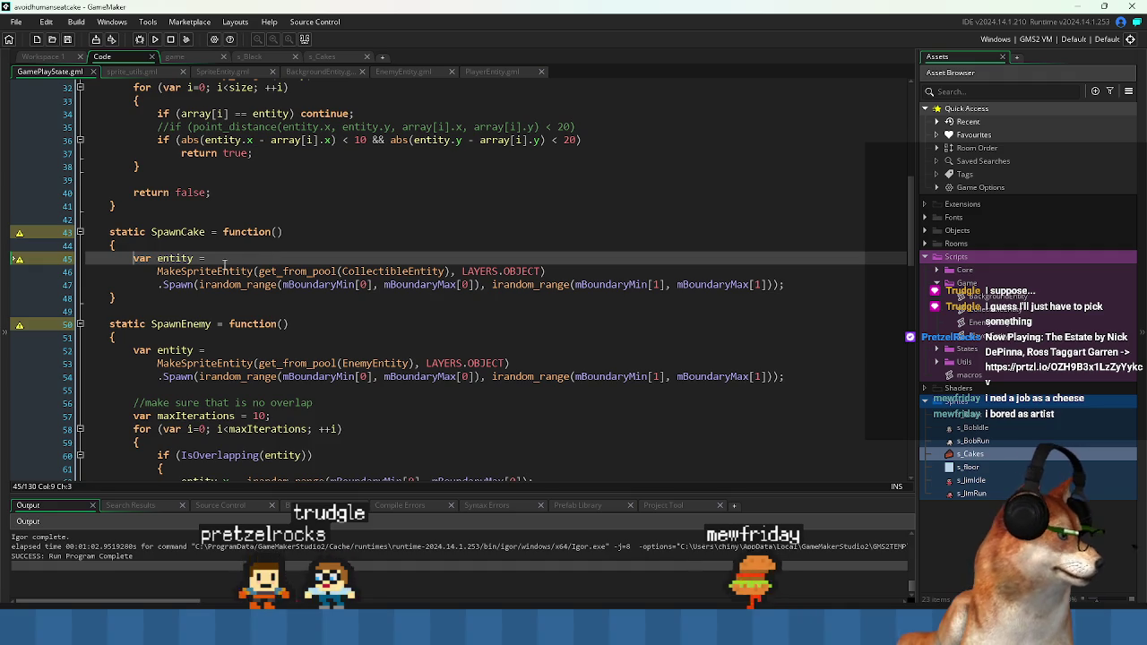
pyautogui.moveTo(142, 261); pyautogui.dragTo(254, 275)
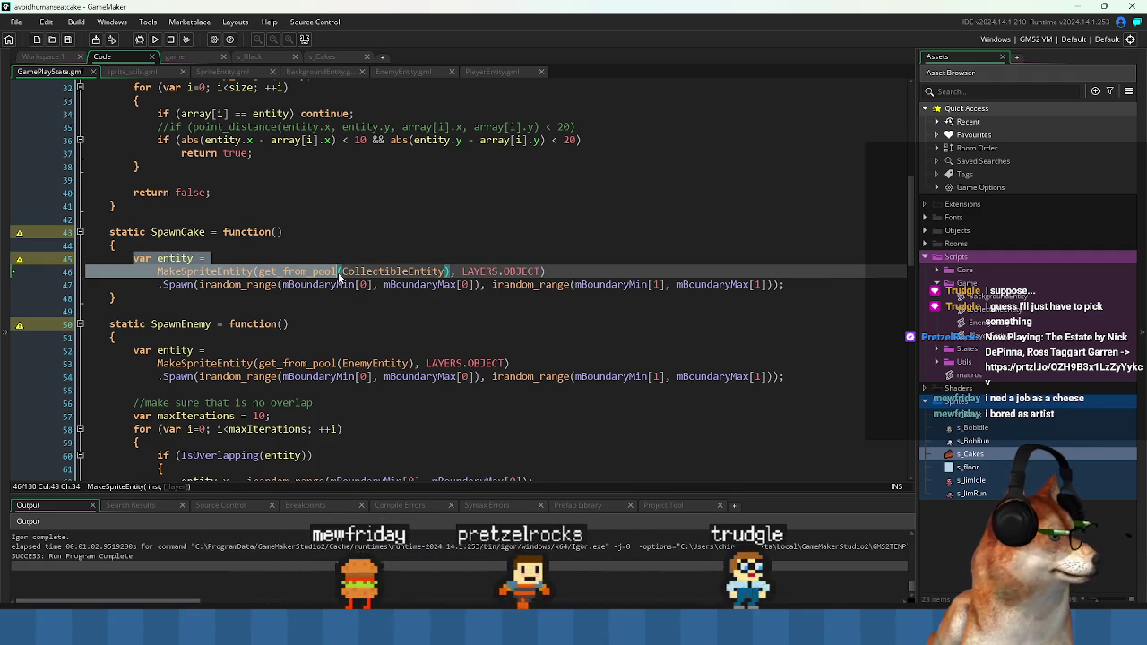
# - Select and copy SpawnEnemy's no-overlap retry loop
pyautogui.click(187, 284)
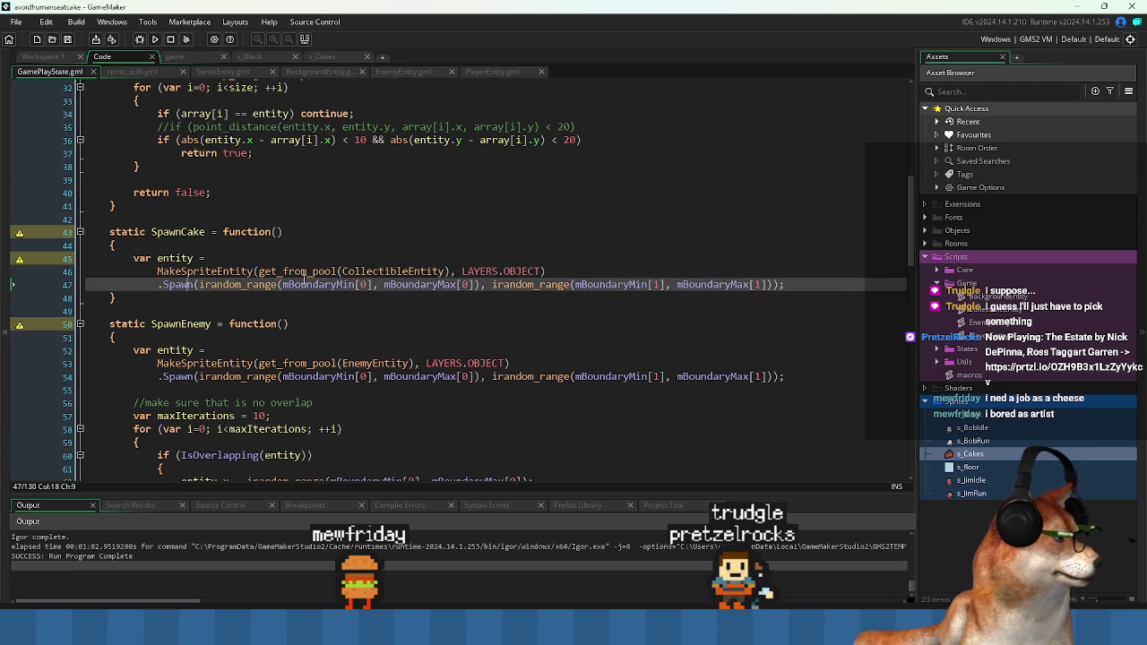
pyautogui.press('End')
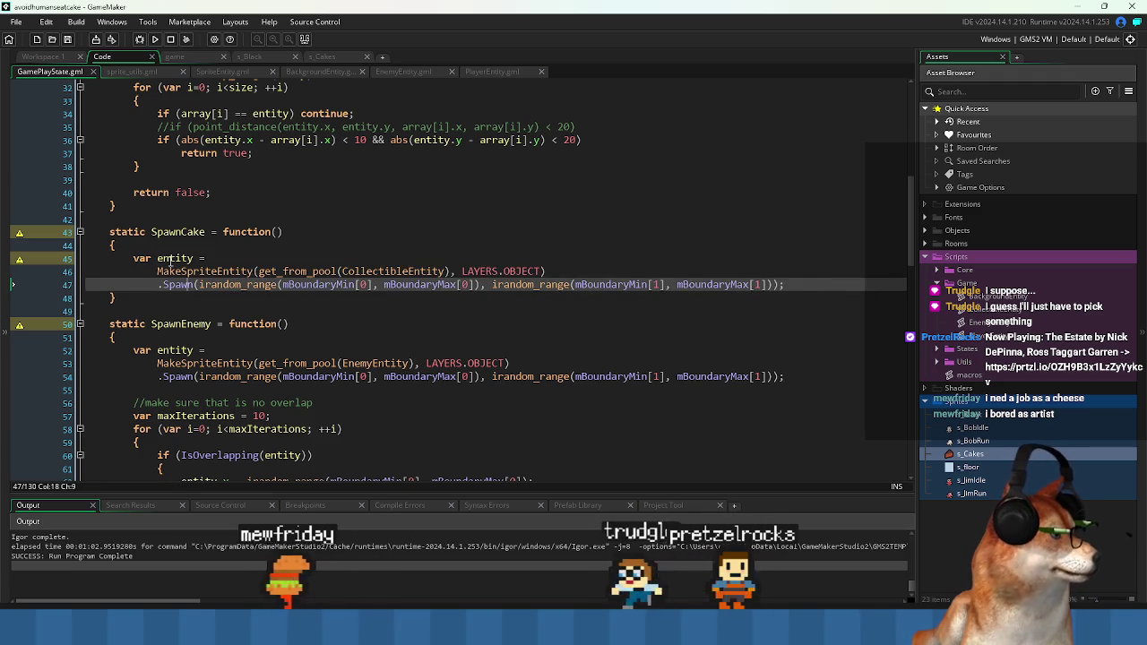
pyautogui.scroll(-4, 237, 362)
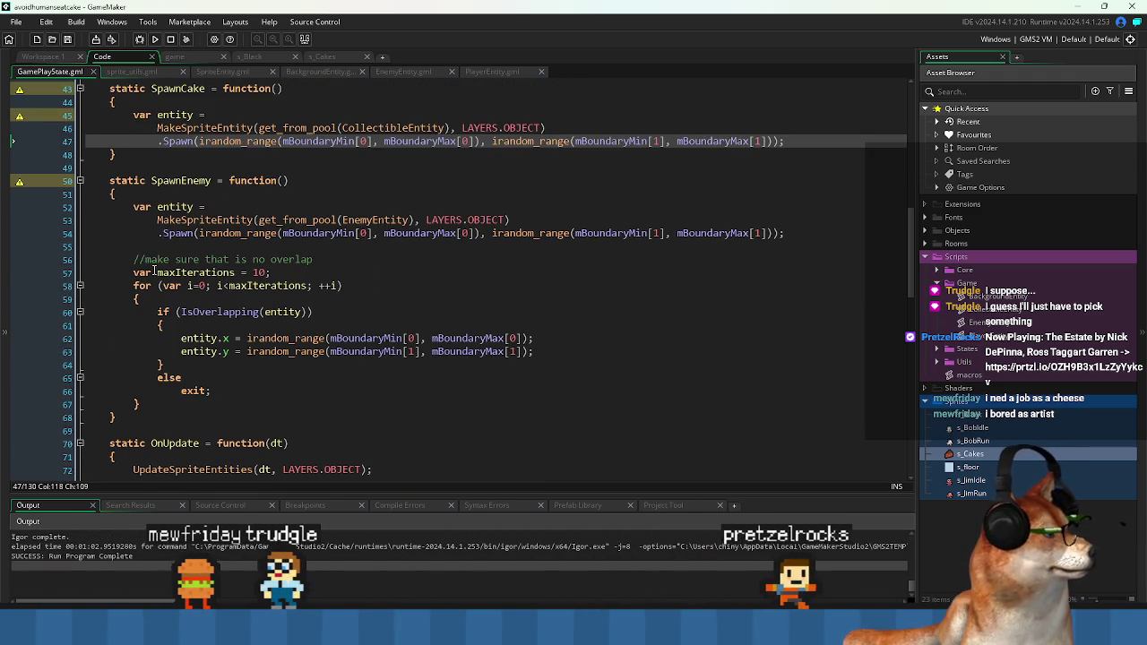
pyautogui.scroll(2, 154, 271)
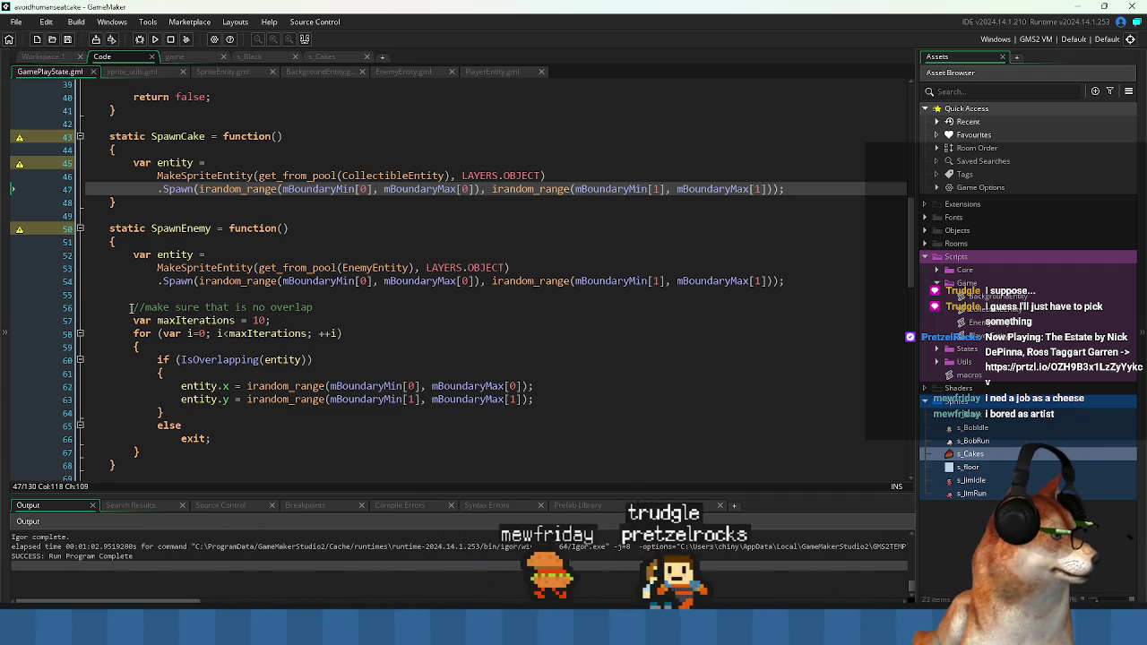
pyautogui.moveTo(131, 307)
pyautogui.mouseDown()
pyautogui.moveTo(207, 324)
pyautogui.moveTo(219, 394)
pyautogui.moveTo(236, 408)
pyautogui.mouseUp()
pyautogui.hotkey('ctrl', 'c')
pyautogui.scroll(3, 236, 409)
# - Paste the no-overlap loop on a new line after SpawnCake's spawn statement
pyautogui.click(818, 235)
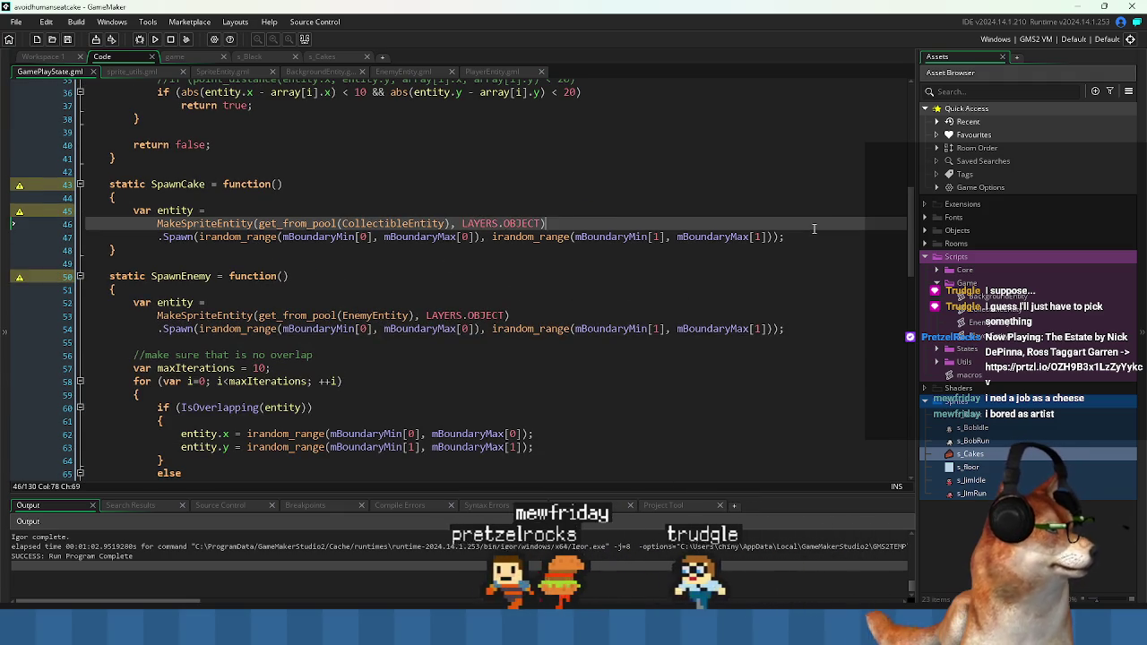
pyautogui.press('Return')
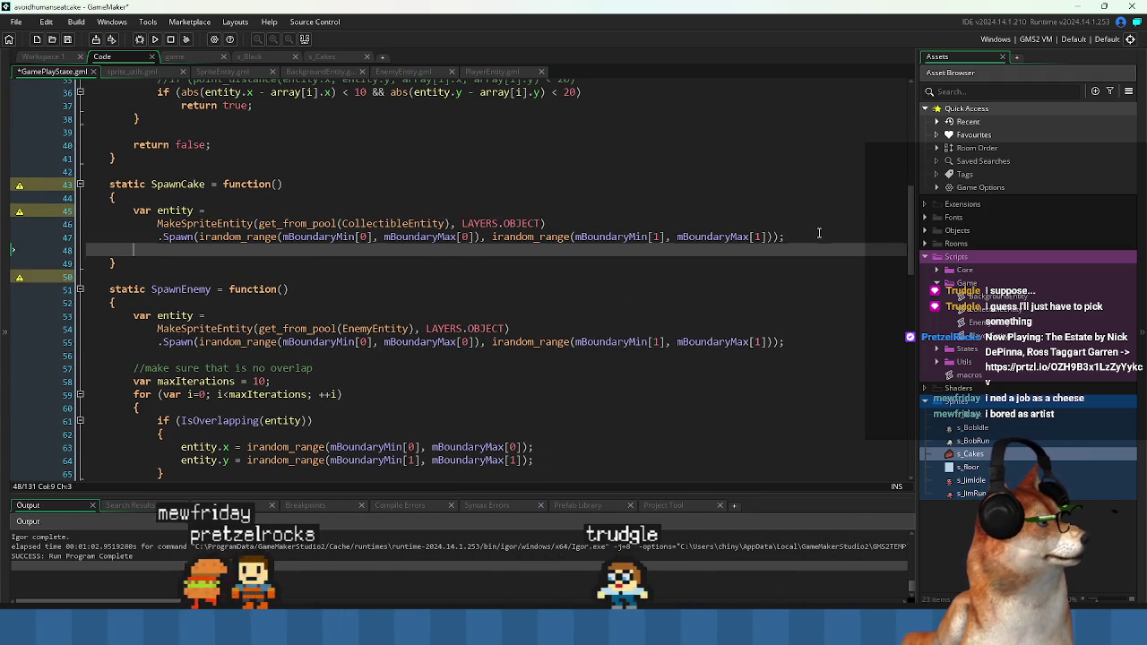
pyautogui.hotkey('ctrl', 'v')
pyautogui.press('Up')
pyautogui.press('Up')
pyautogui.press('Up')
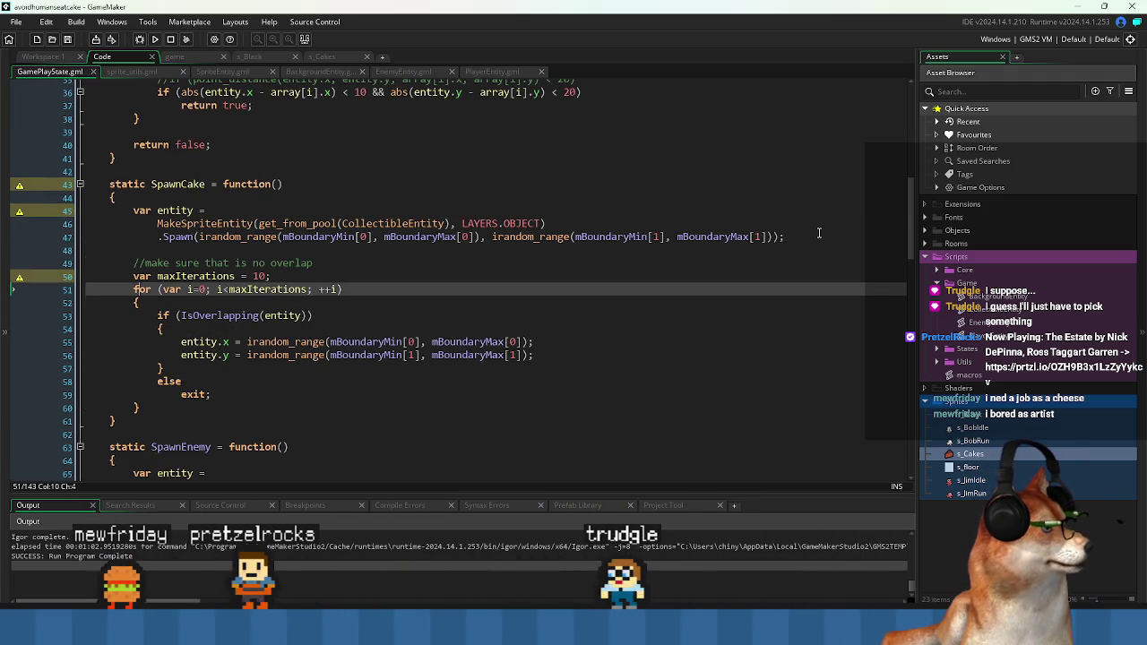
pyautogui.press('Up')
pyautogui.press('Up')
pyautogui.press('Up')
pyautogui.press('Down')
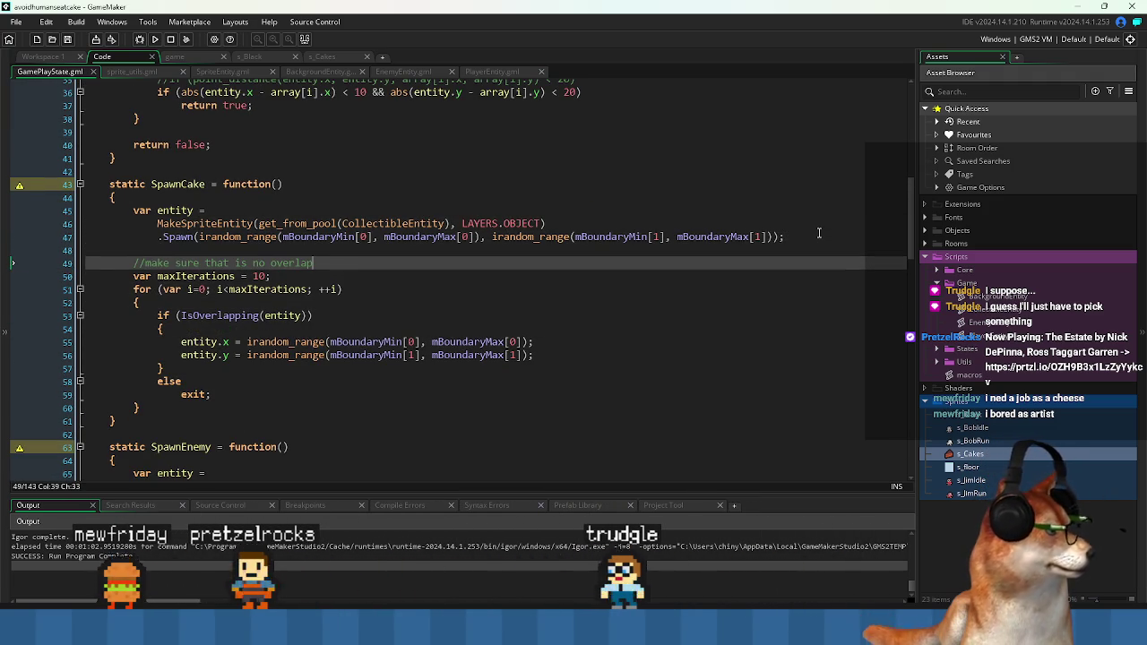
pyautogui.write('ith p')
pyautogui.press('Down')
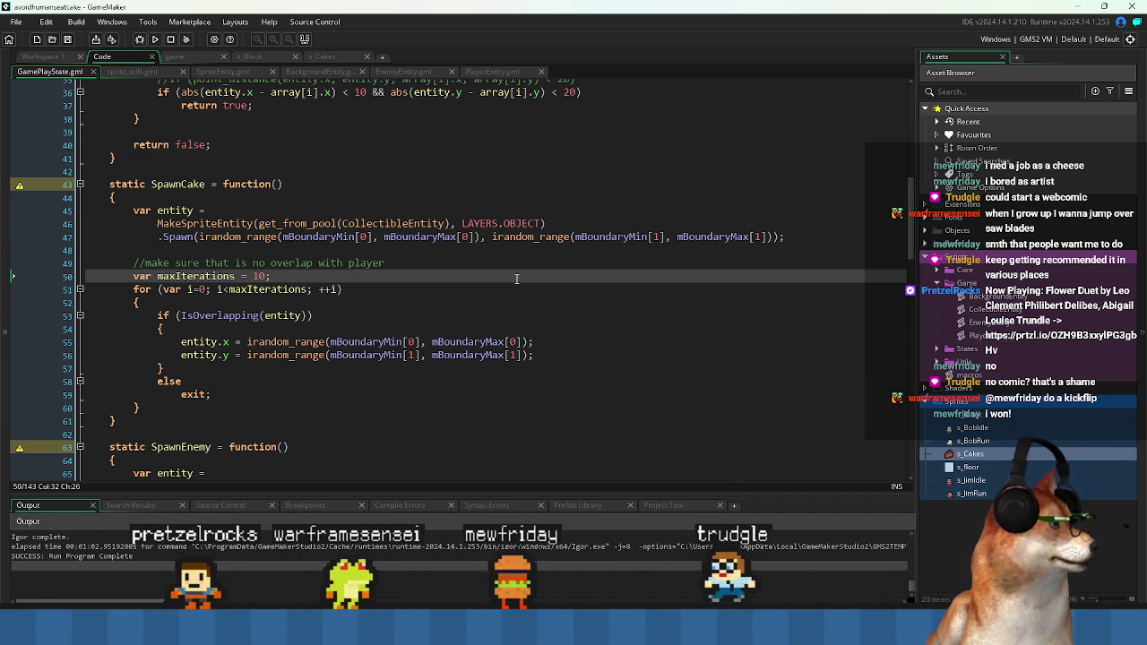
pyautogui.press('Down')
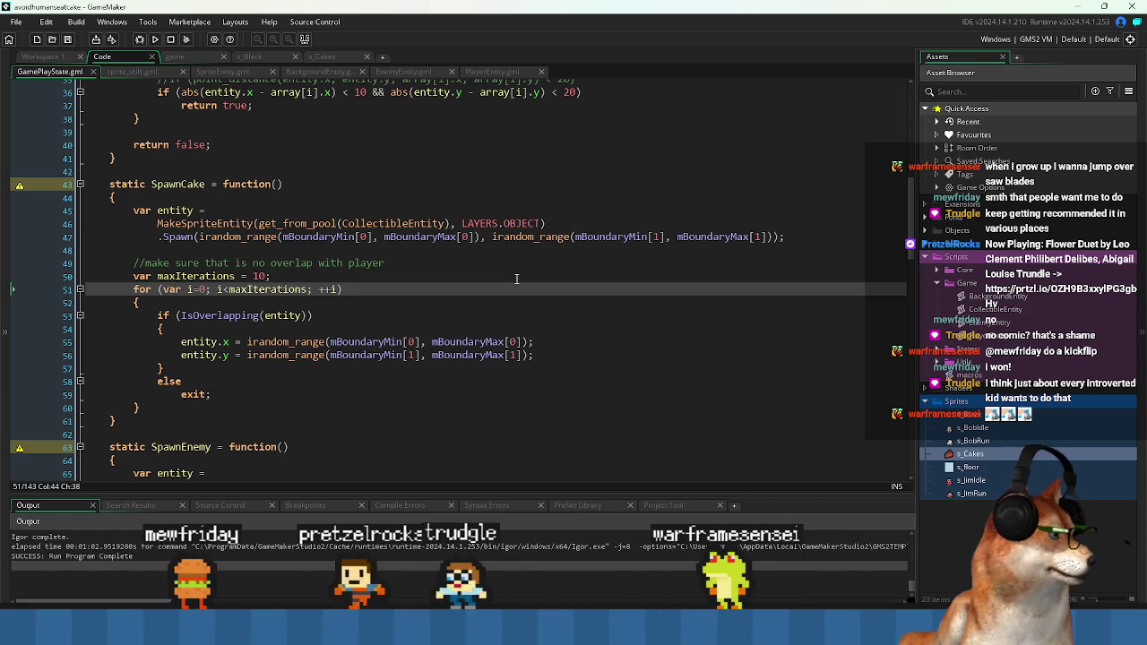
pyautogui.press('Down')
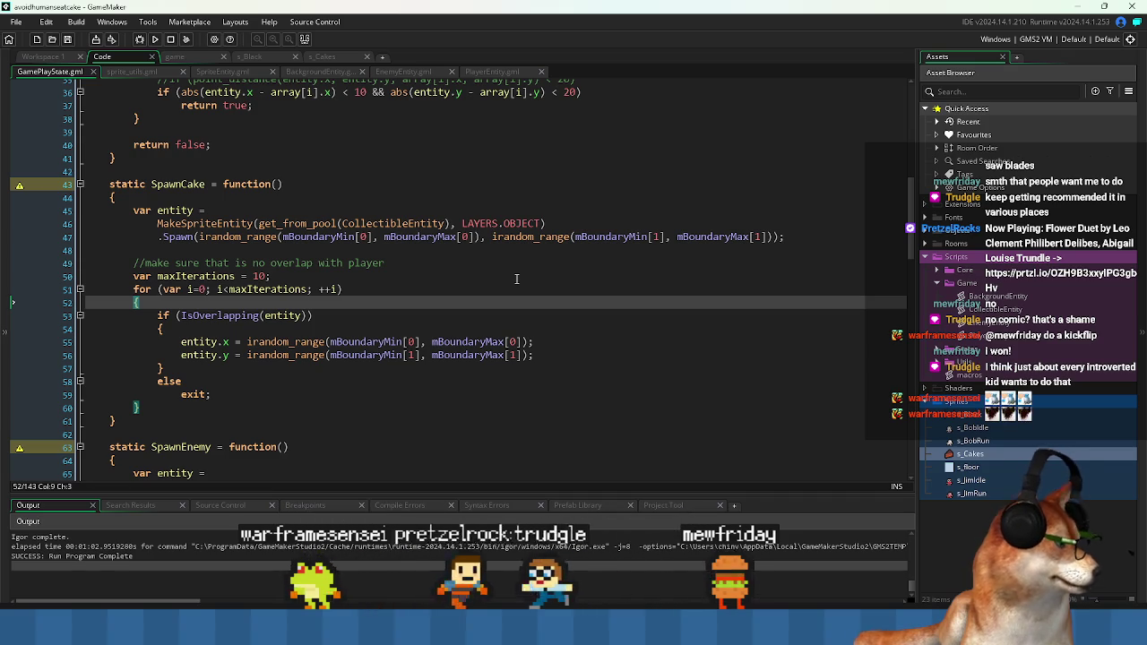
# - Review SpawnCake's maxIterations declaration, for-loop header and exit line
pyautogui.press('Up')
pyautogui.press('Up')
pyautogui.press('Home')
pyautogui.hotkey('shift', 'End')
pyautogui.hotkey('shift', 'Down')
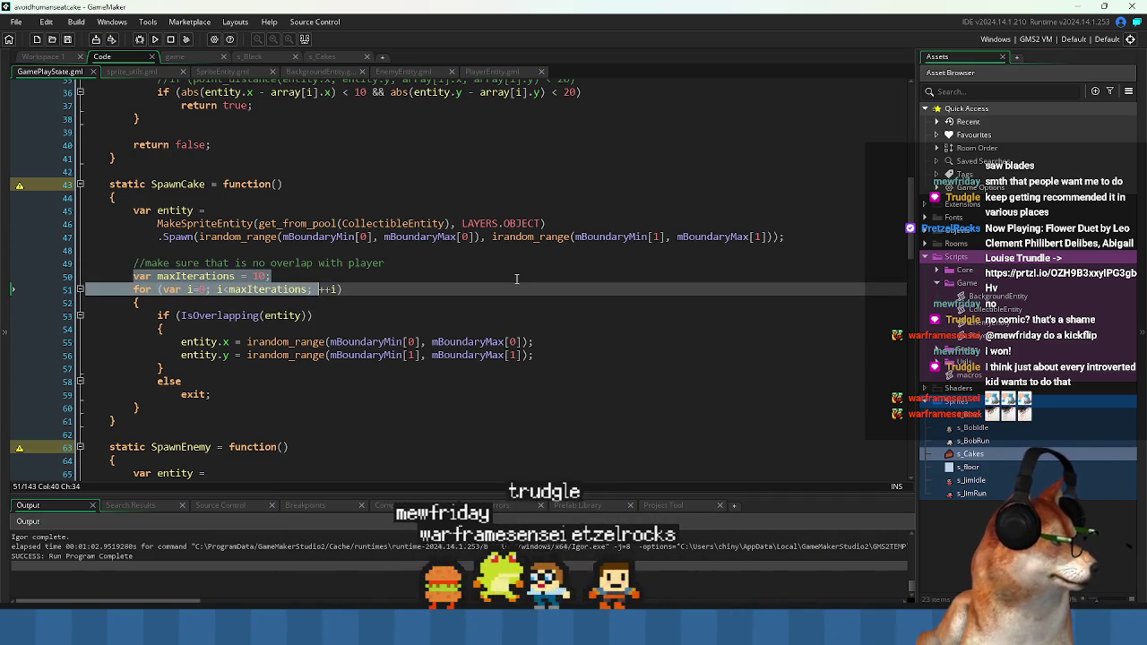
pyautogui.hotkey('shift', 'Left')
pyautogui.hotkey('shift', 'Left')
pyautogui.hotkey('shift', 'Left')
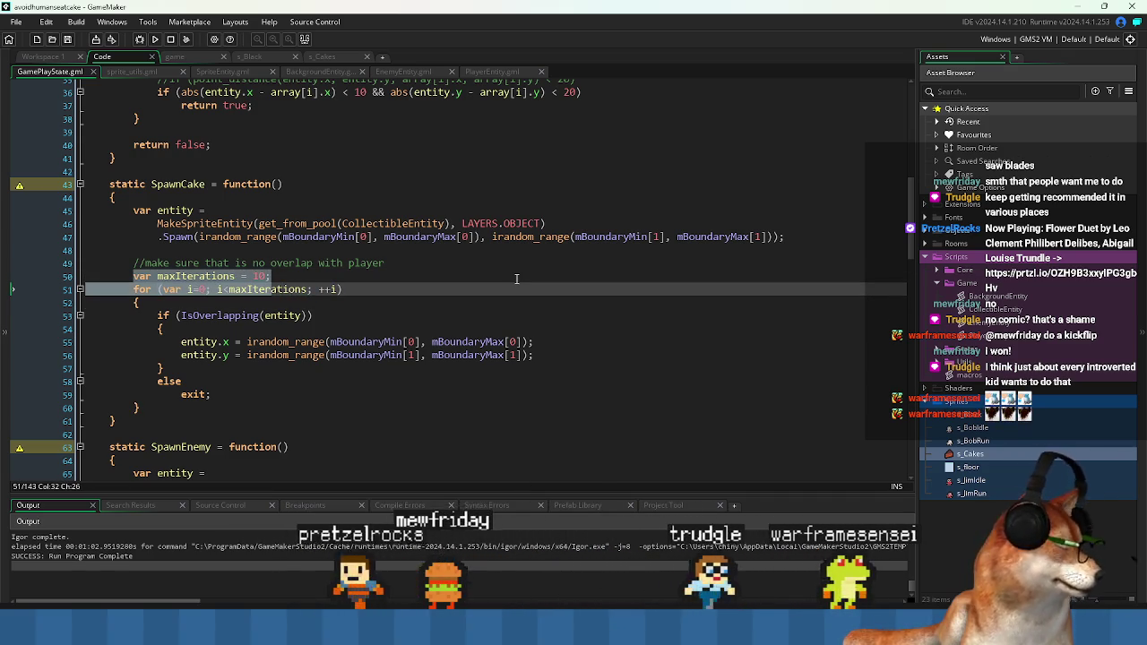
pyautogui.press('Up')
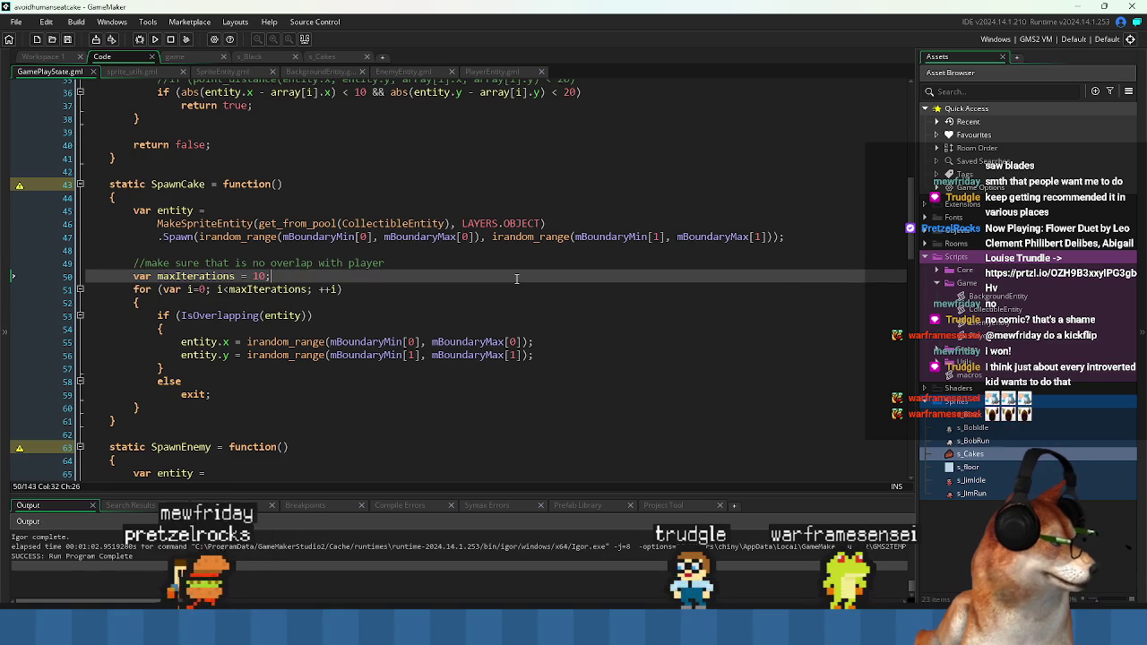
pyautogui.press('Home')
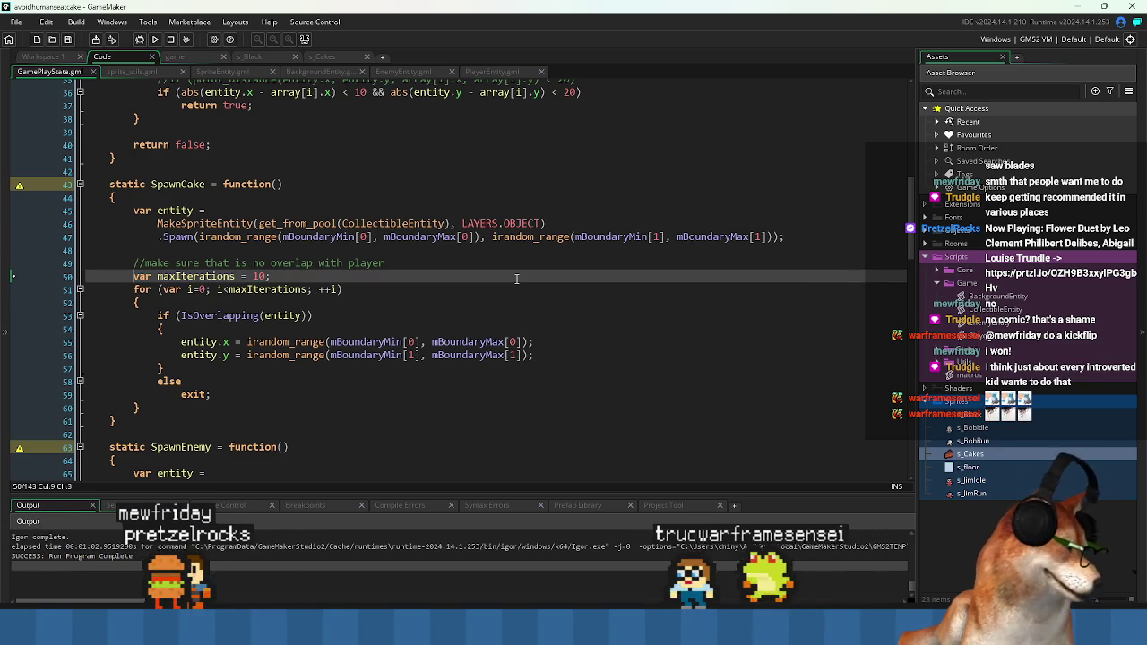
pyautogui.hotkey('shift', 'Down')
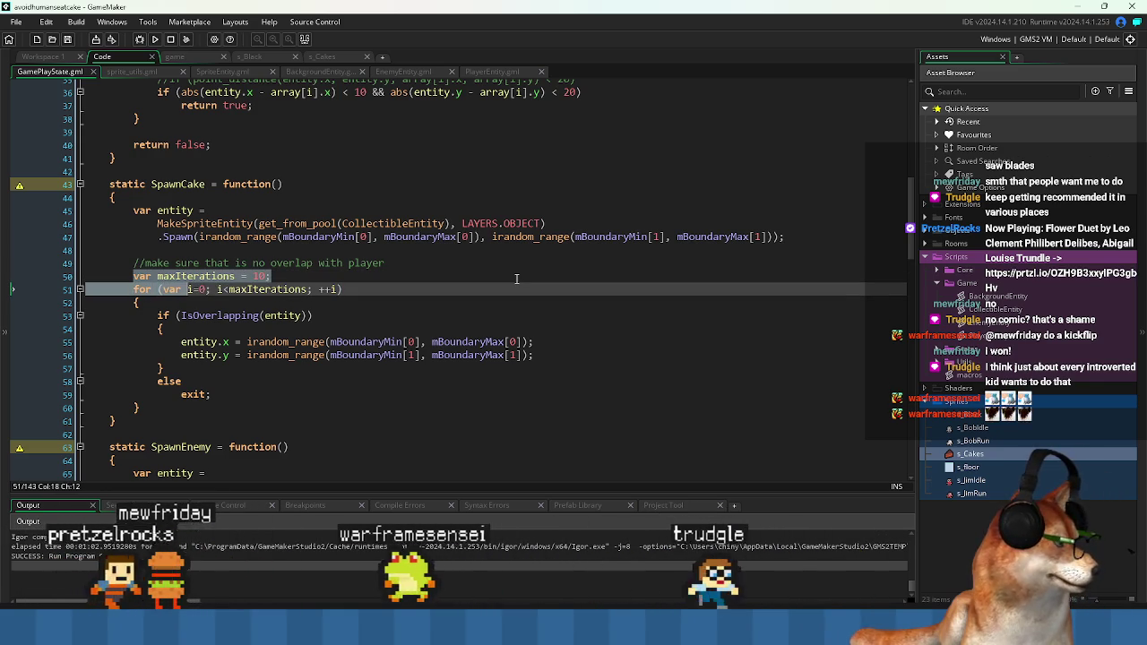
pyautogui.hotkey('shift', 'Right')
pyautogui.hotkey('shift', 'Right')
pyautogui.hotkey('shift', 'Right')
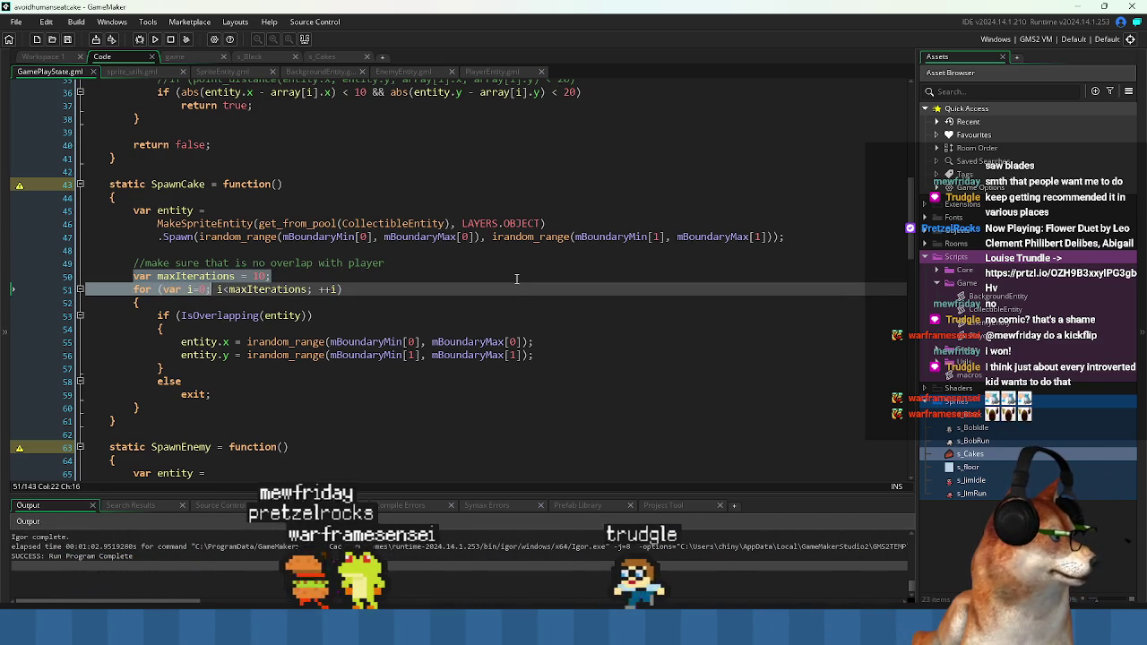
pyautogui.press('Right')
pyautogui.press('Up')
pyautogui.press('Down')
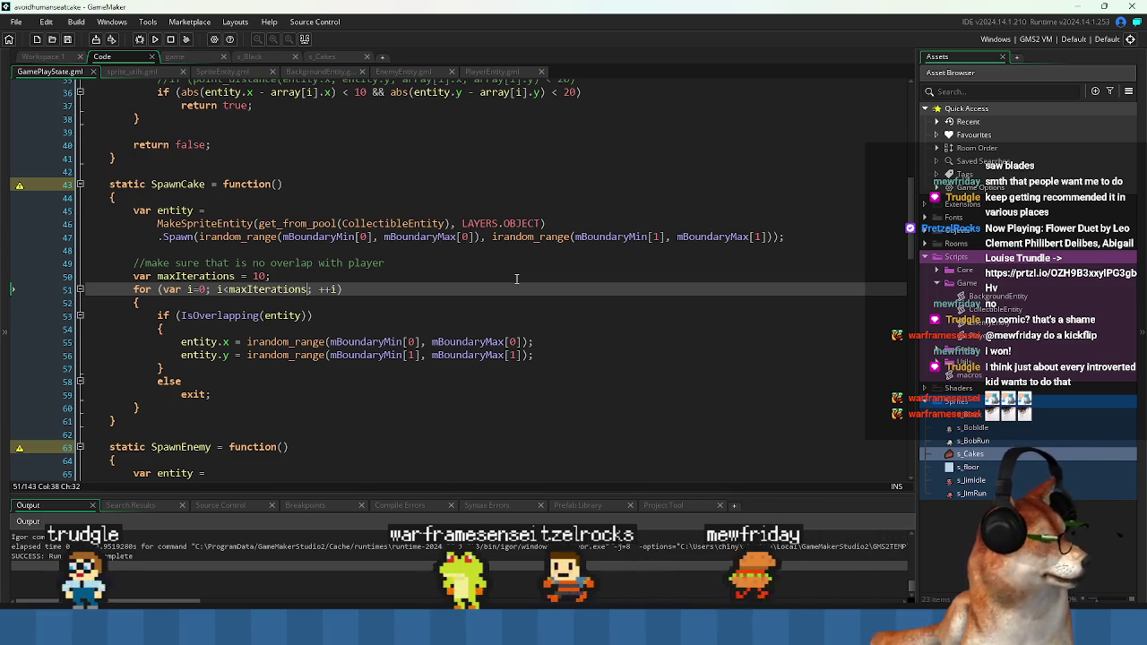
pyautogui.press('Down')
pyautogui.press('Down')
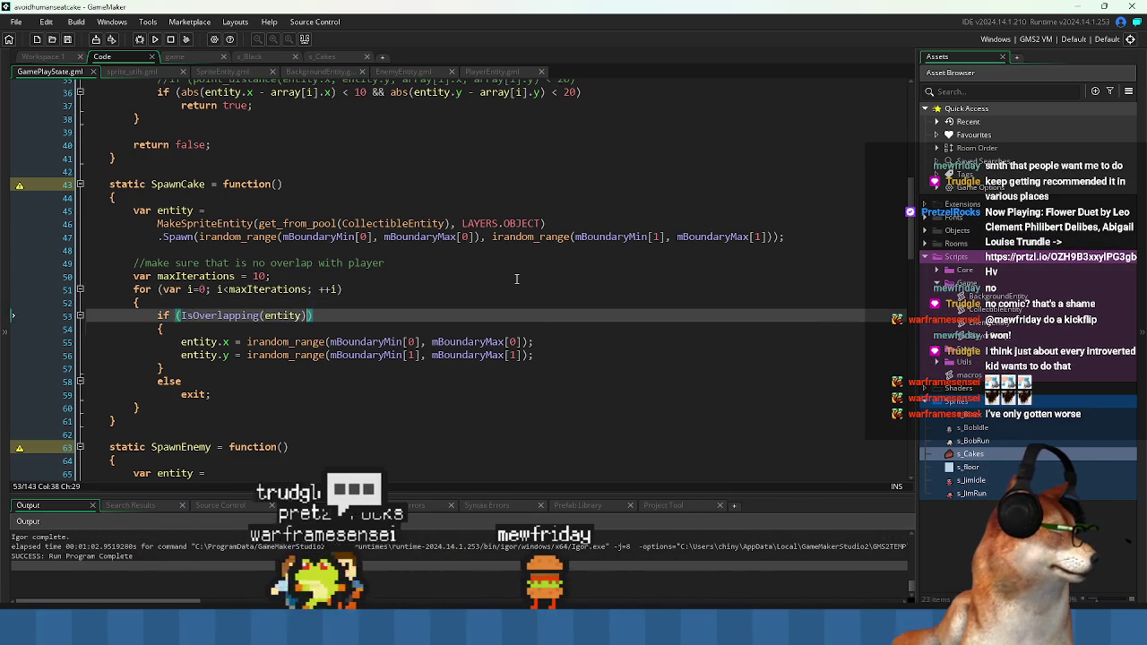
pyautogui.press('Down')
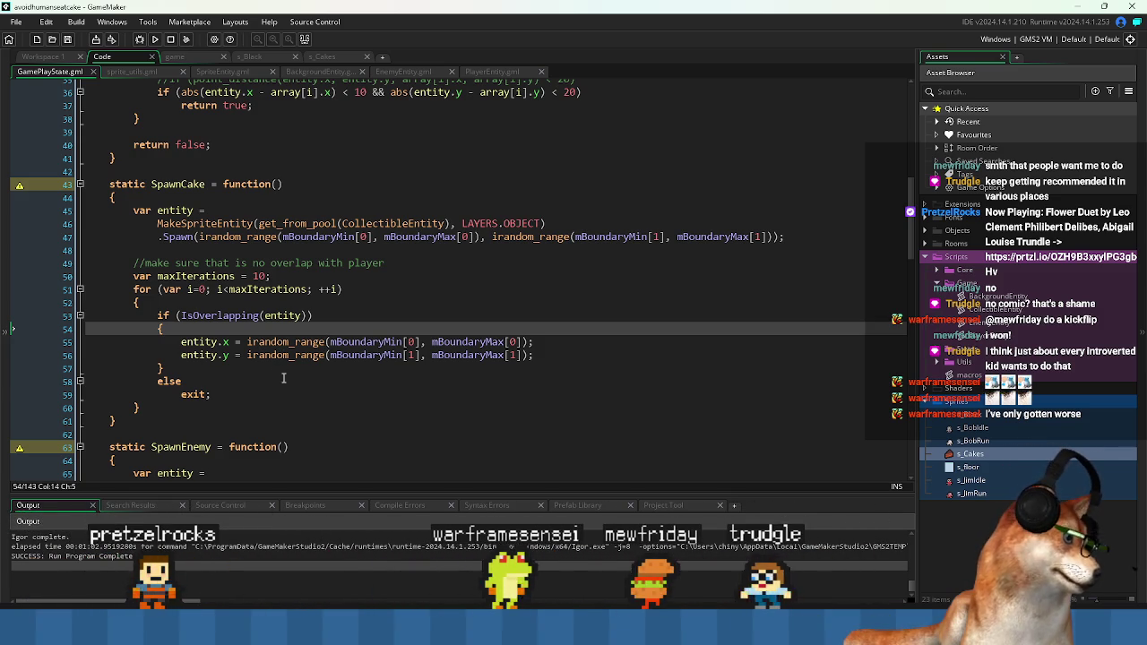
pyautogui.click(235, 381)
pyautogui.click(197, 406)
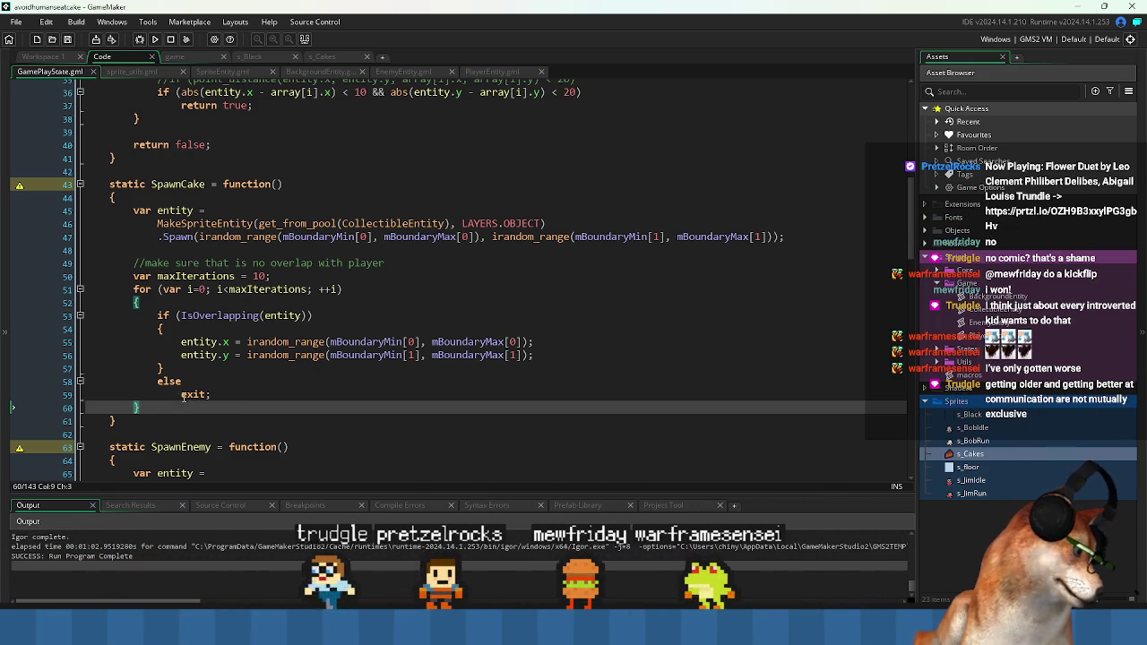
pyautogui.click(177, 395)
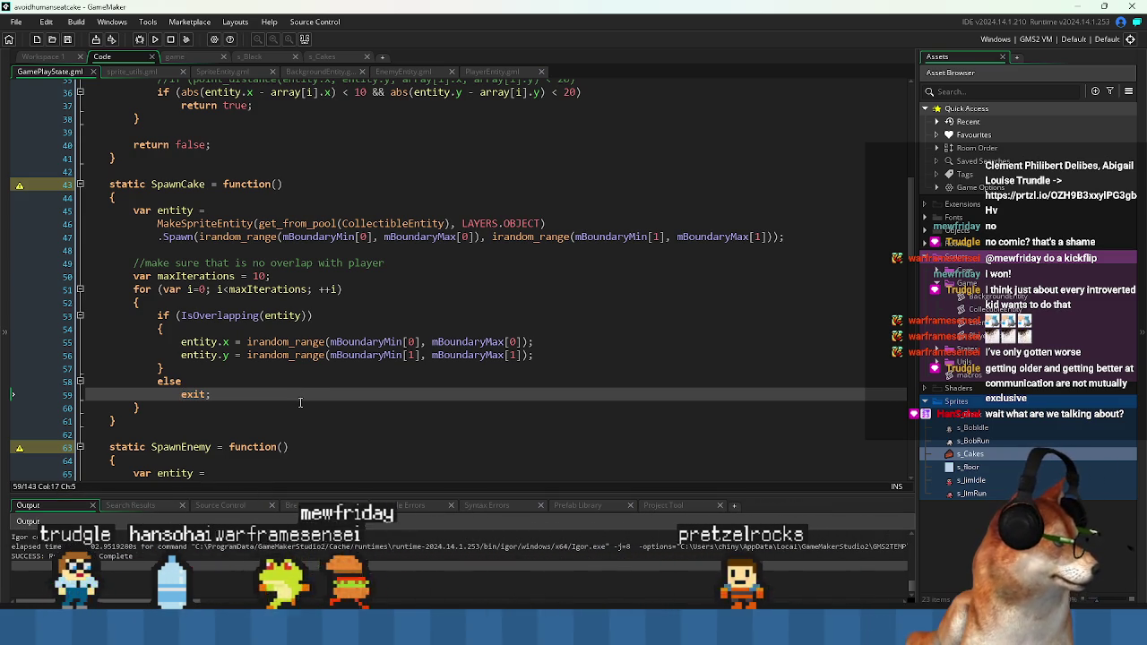
# - Check the IsOverlapping(entity) call in the loop against its definition above
pyautogui.press('Up')
pyautogui.press('Up')
pyautogui.press('Up')
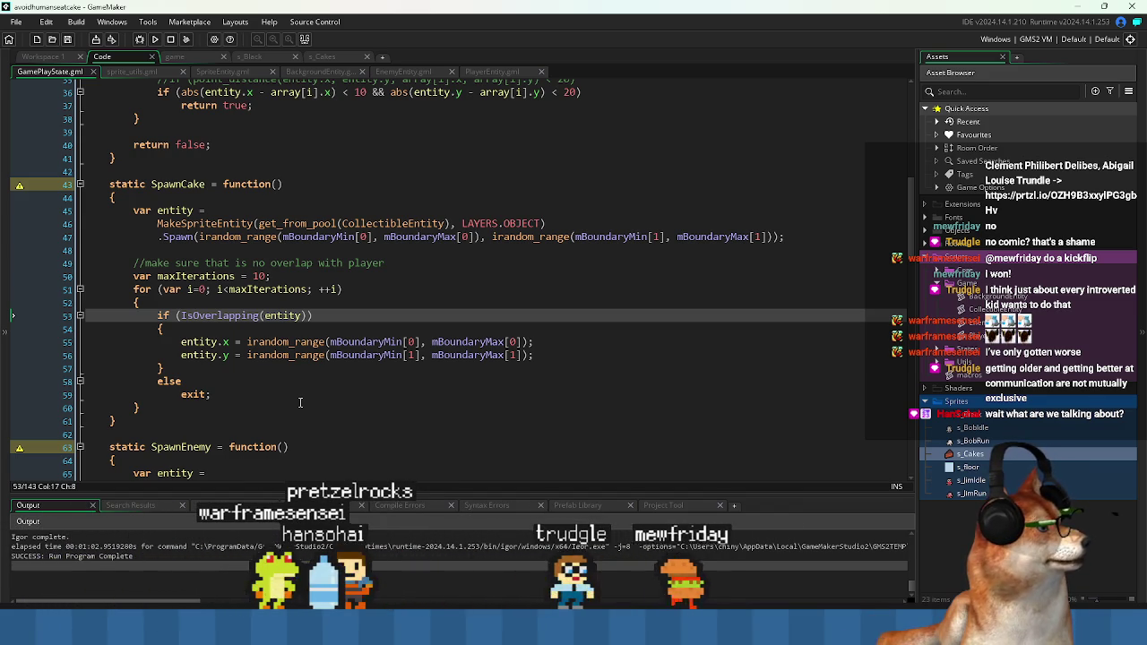
pyautogui.hotkey('ctrl', 'Right')
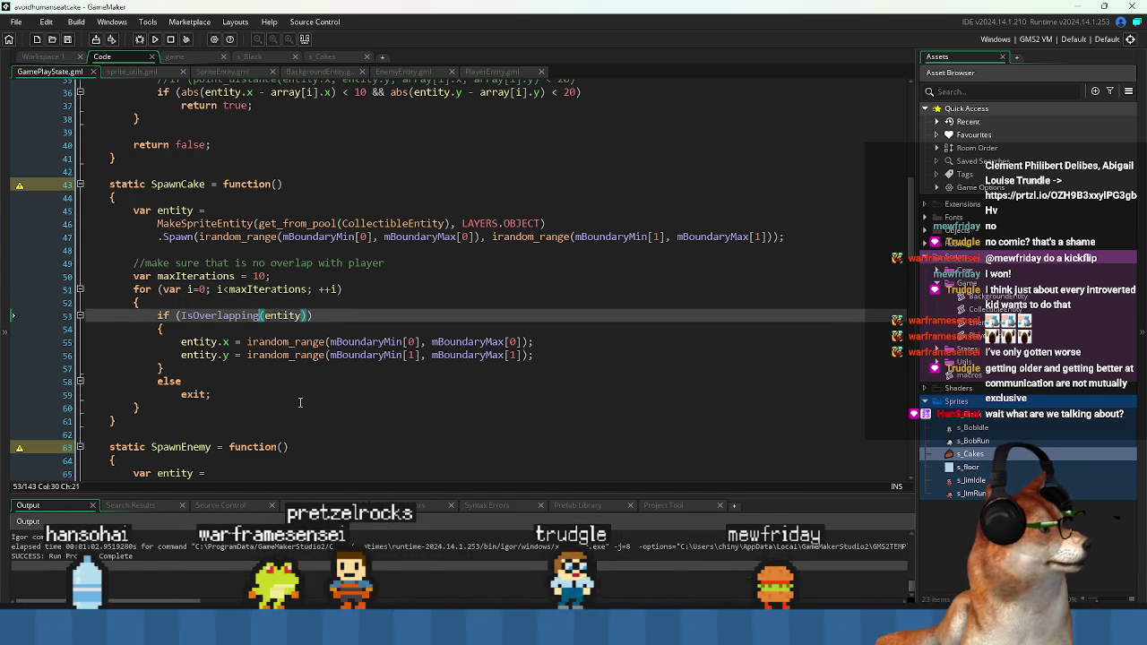
pyautogui.hotkey('ctrl', 'shift', 'Left')
pyautogui.hotkey('ctrl', 'shift', 'Left')
pyautogui.hotkey('ctrl', 'shift', 'Left')
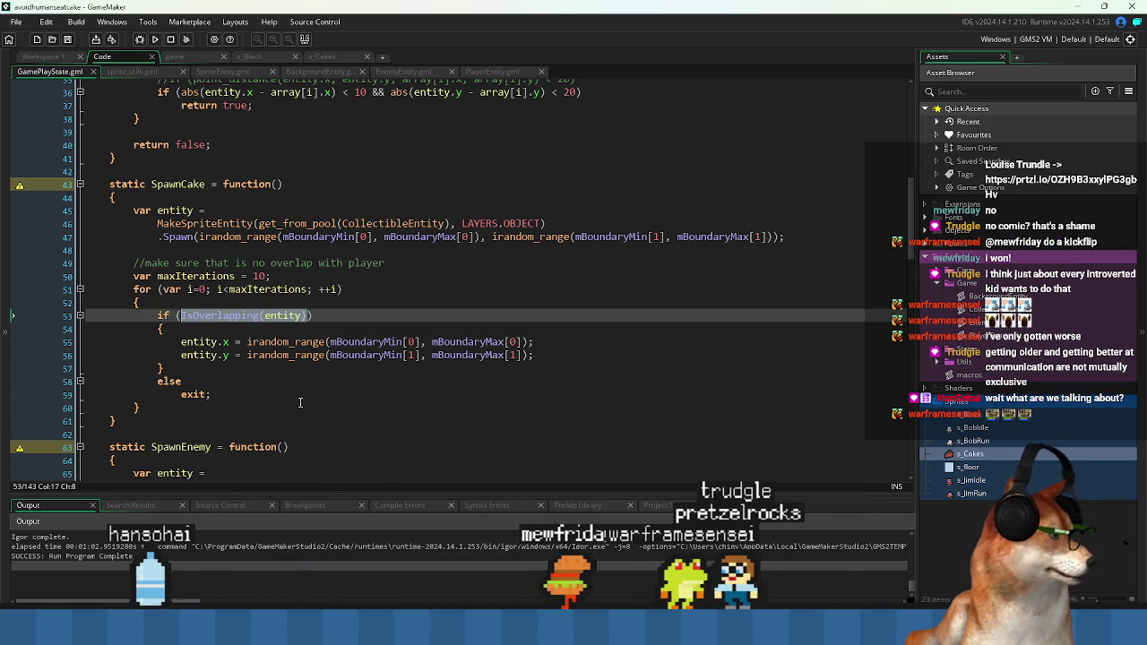
pyautogui.scroll(7, 309, 219)
pyautogui.scroll(3, 320, 259)
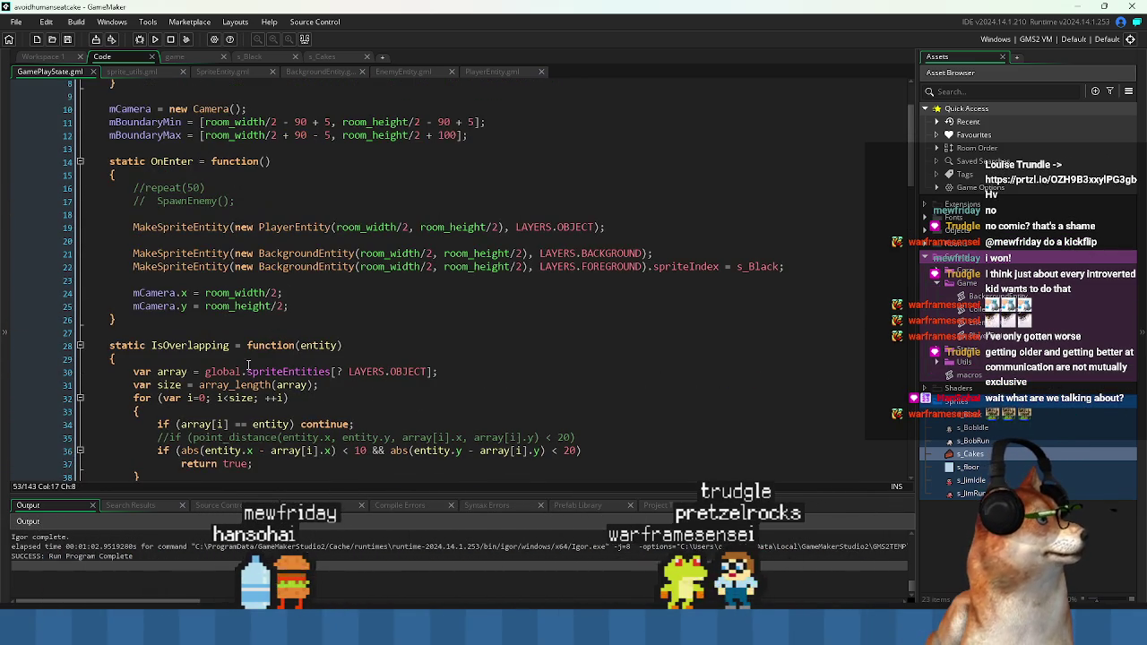
pyautogui.click(222, 332)
pyautogui.scroll(-3, 222, 335)
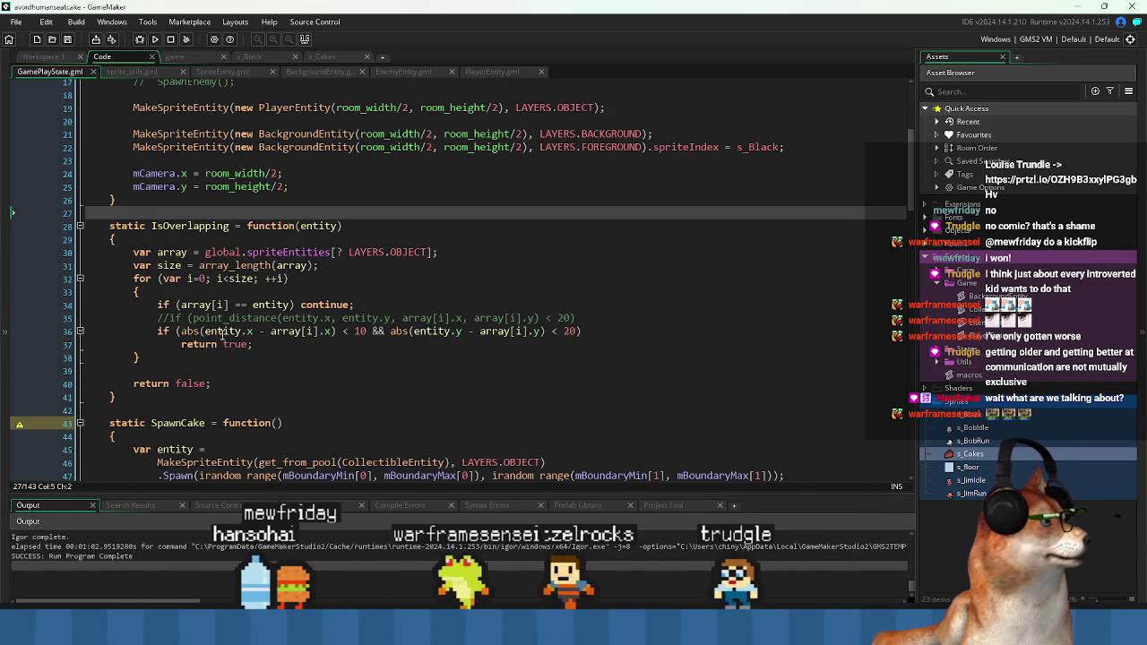
pyautogui.doubleClick(320, 226)
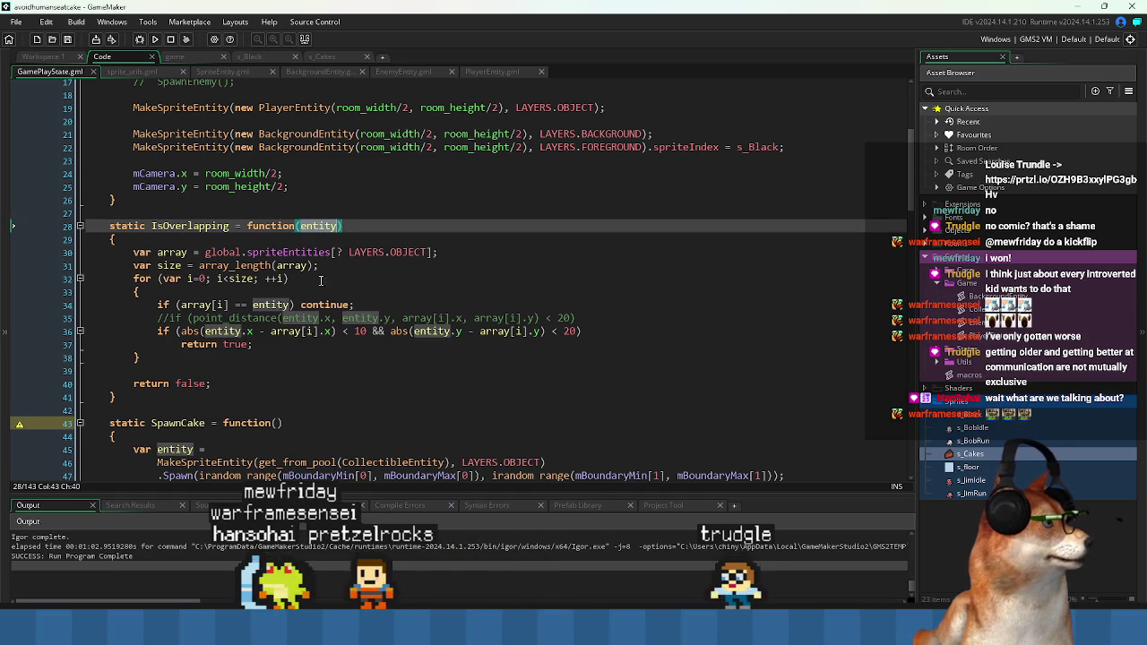
pyautogui.press('Up')
pyautogui.press('Up')
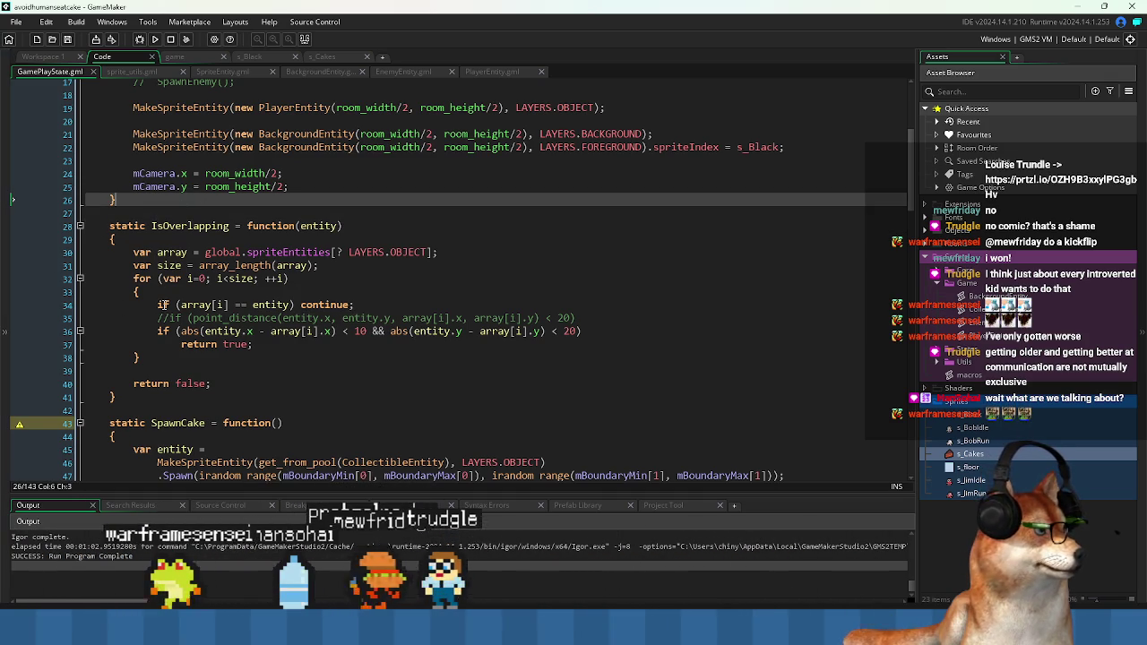
pyautogui.scroll(-3, 217, 298)
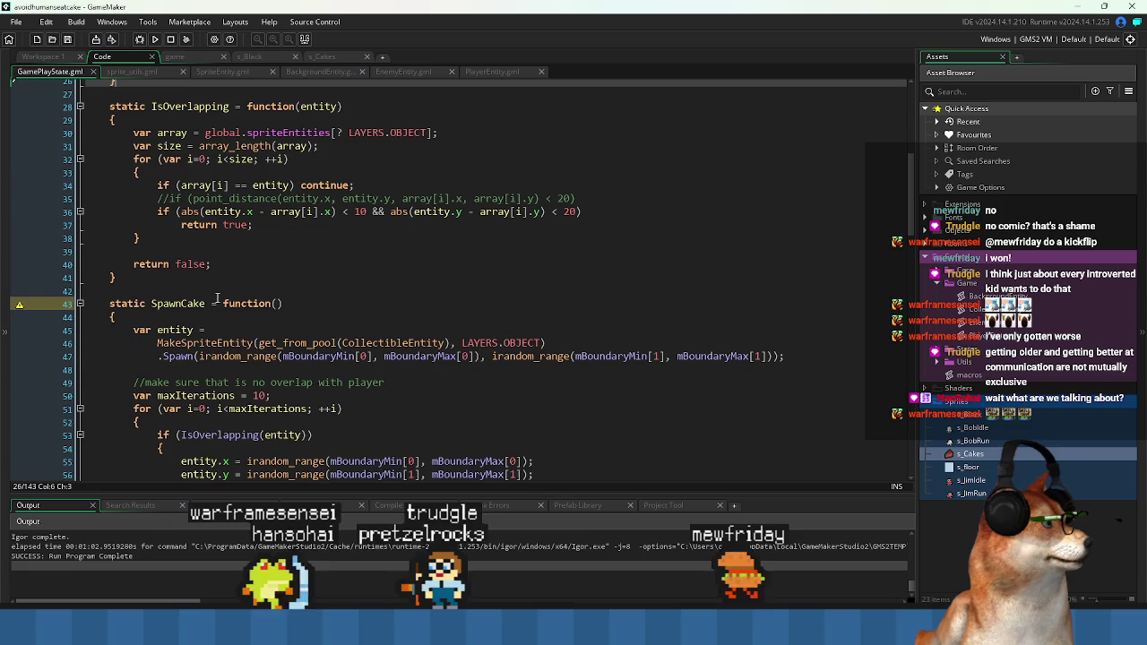
pyautogui.scroll(-2, 217, 298)
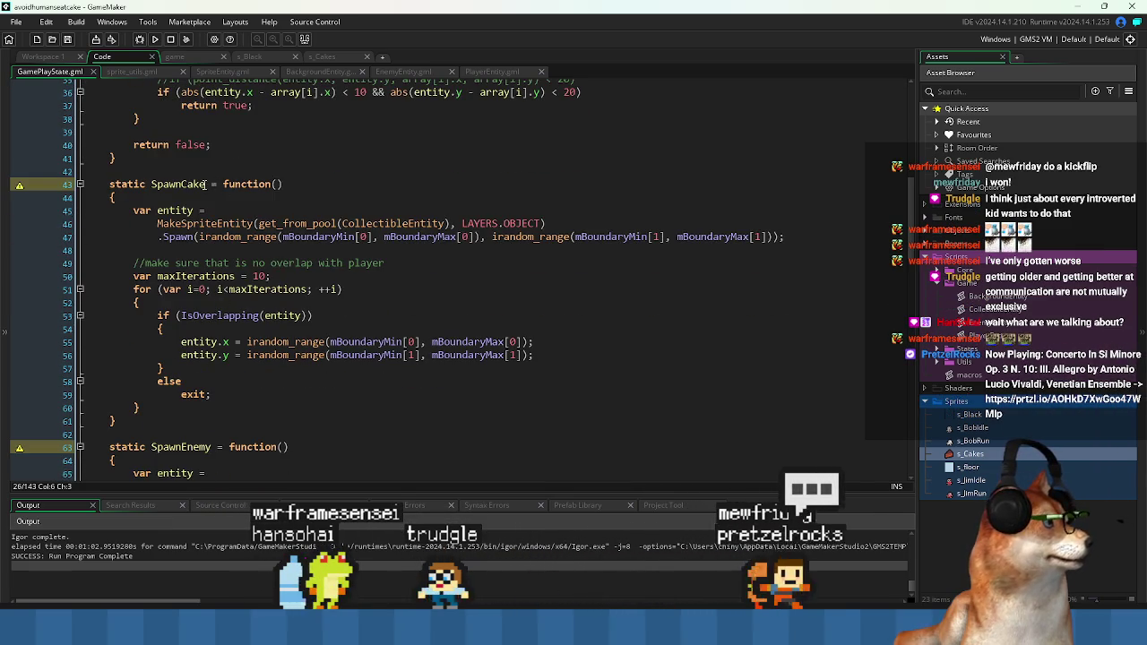
pyautogui.scroll(5, 214, 251)
pyautogui.click(210, 202)
pyautogui.scroll(-7, 315, 273)
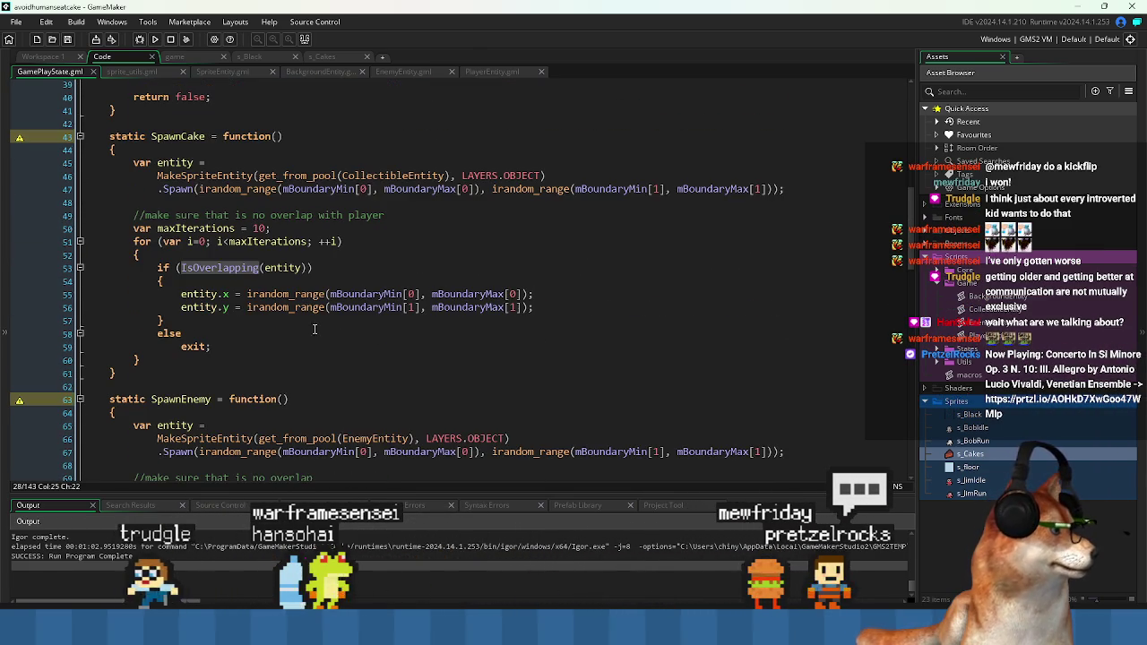
pyautogui.click(219, 267)
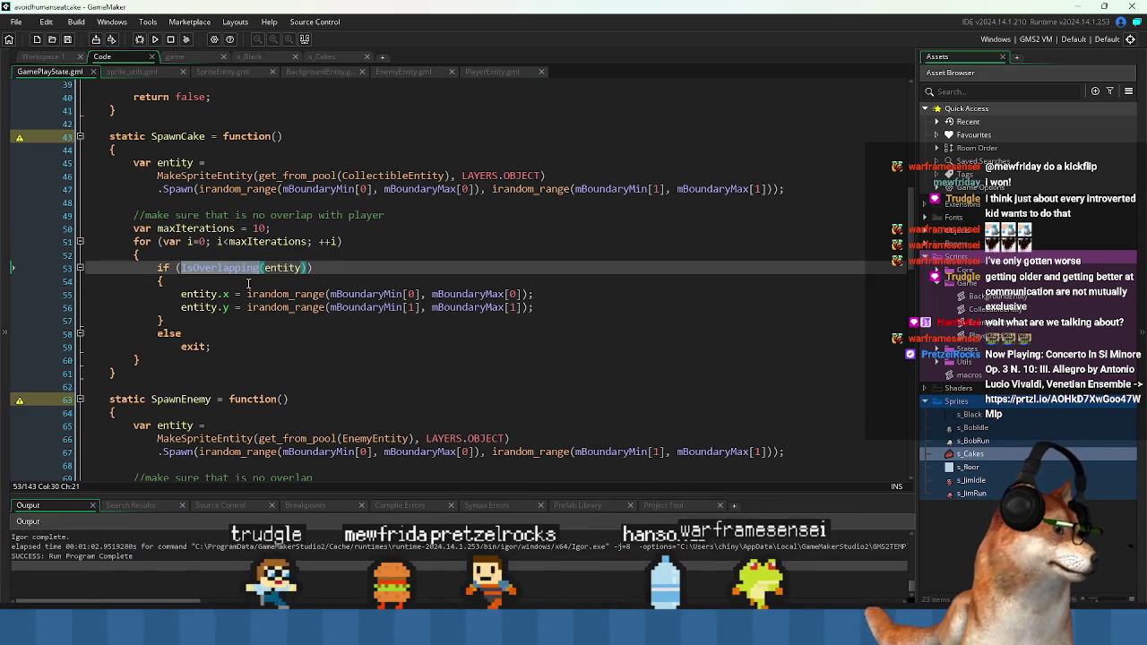
pyautogui.press('Left')
pyautogui.press('Left')
pyautogui.press('Left')
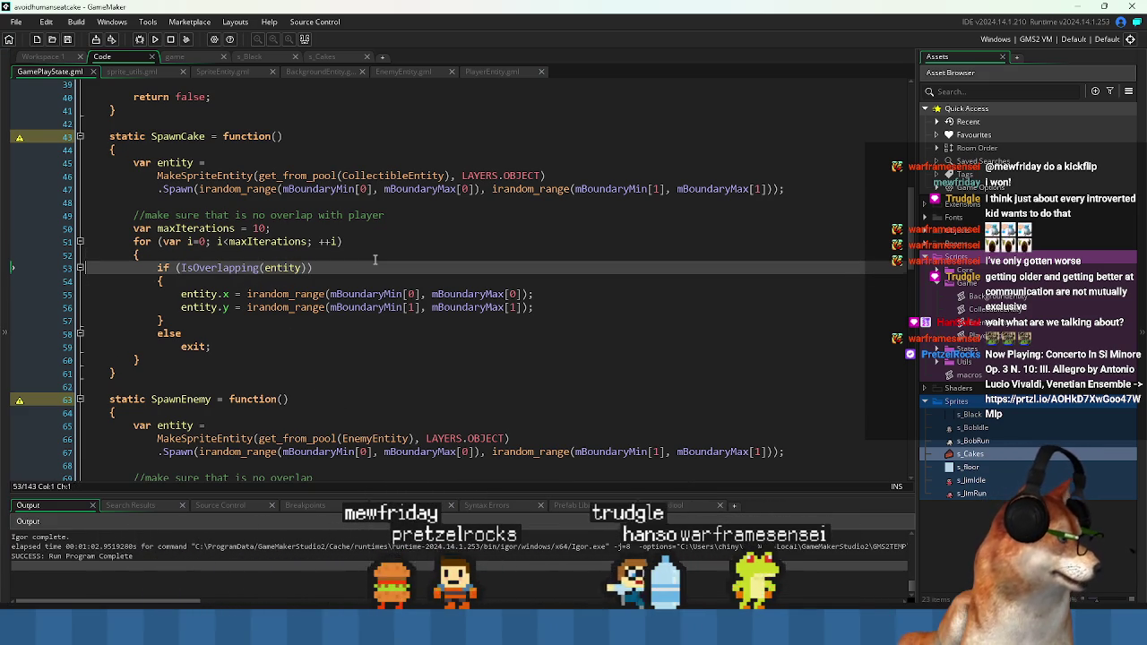
pyautogui.press('Down')
pyautogui.press('Down')
pyautogui.press('Down')
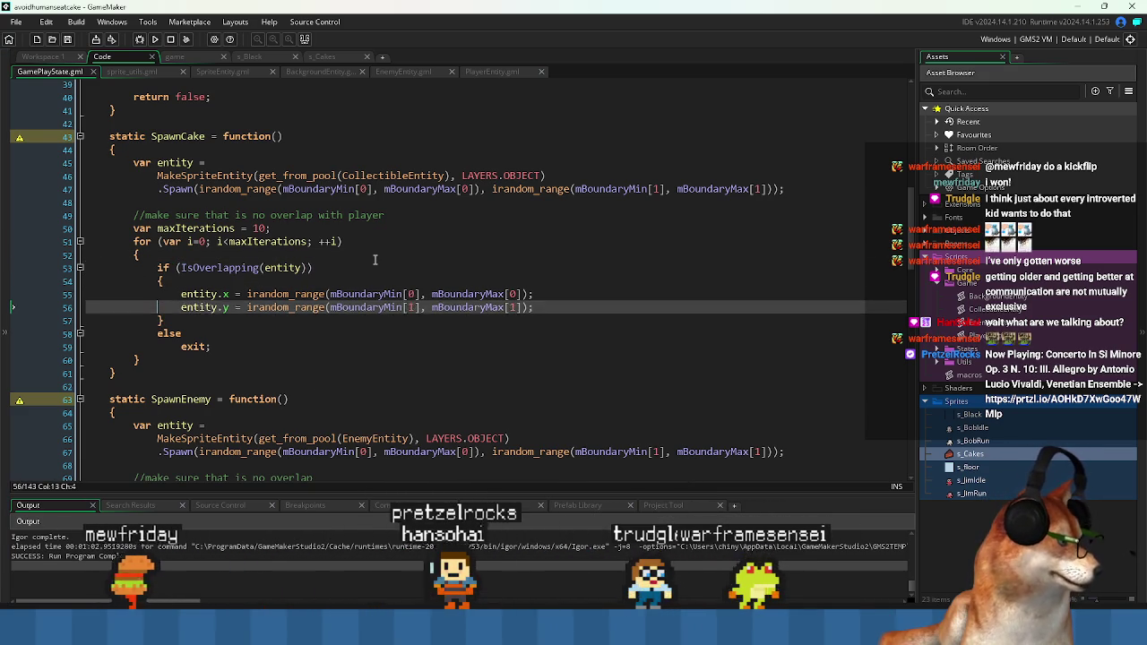
pyautogui.press('Down')
pyautogui.press('Down')
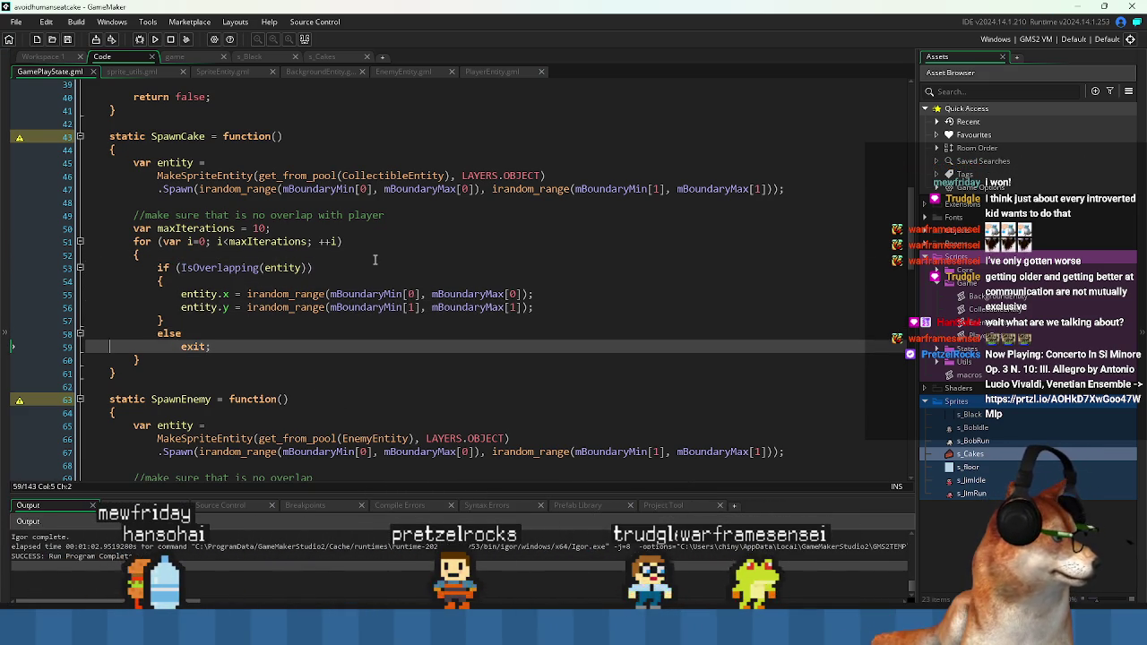
pyautogui.press('Down')
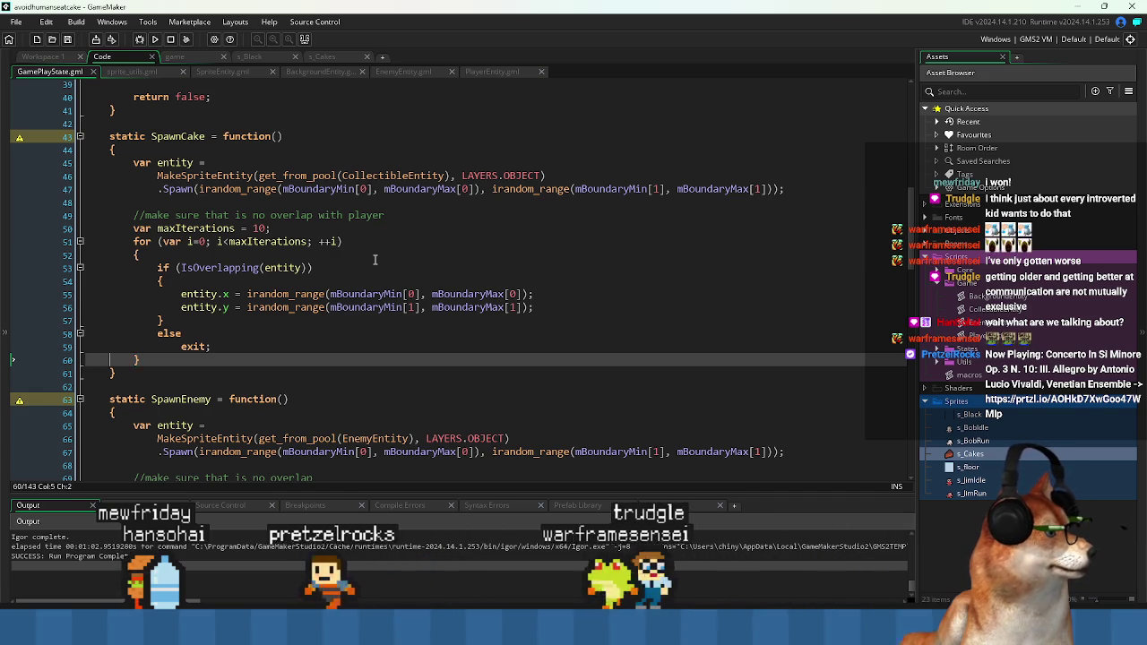
pyautogui.press('Down')
pyautogui.press('Up')
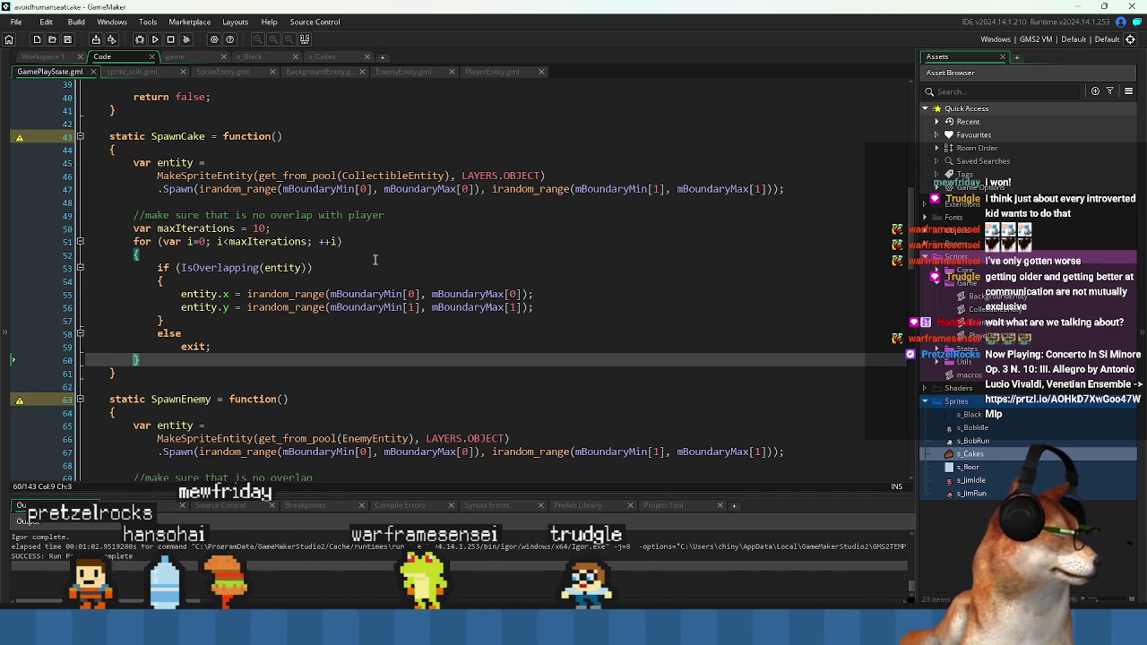
pyautogui.press('Up')
pyautogui.press('Up')
pyautogui.press('Up')
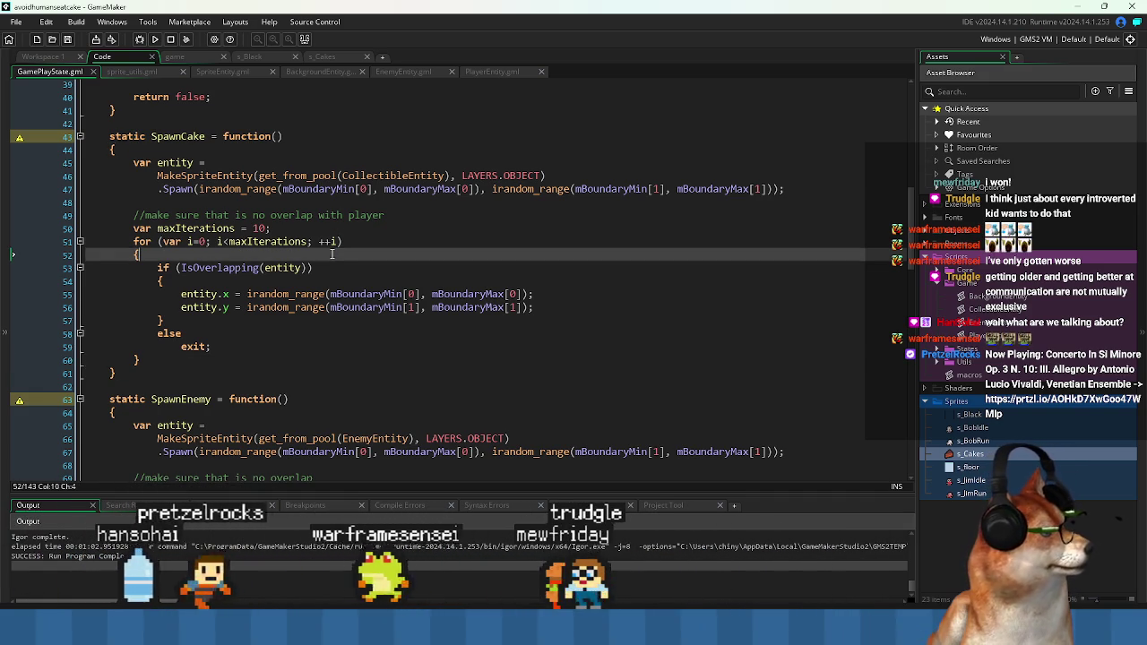
# - Verify the x/y re-randomisation uses mBoundaryMin and mBoundaryMax before the loop exits
pyautogui.click(488, 294)
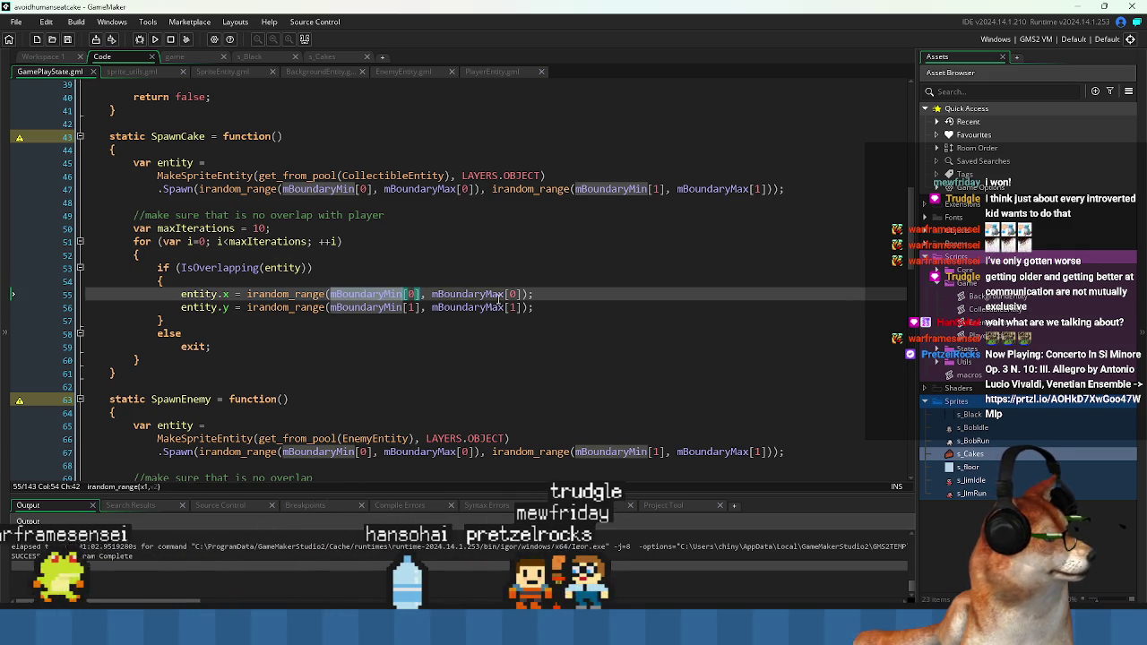
pyautogui.click(487, 296)
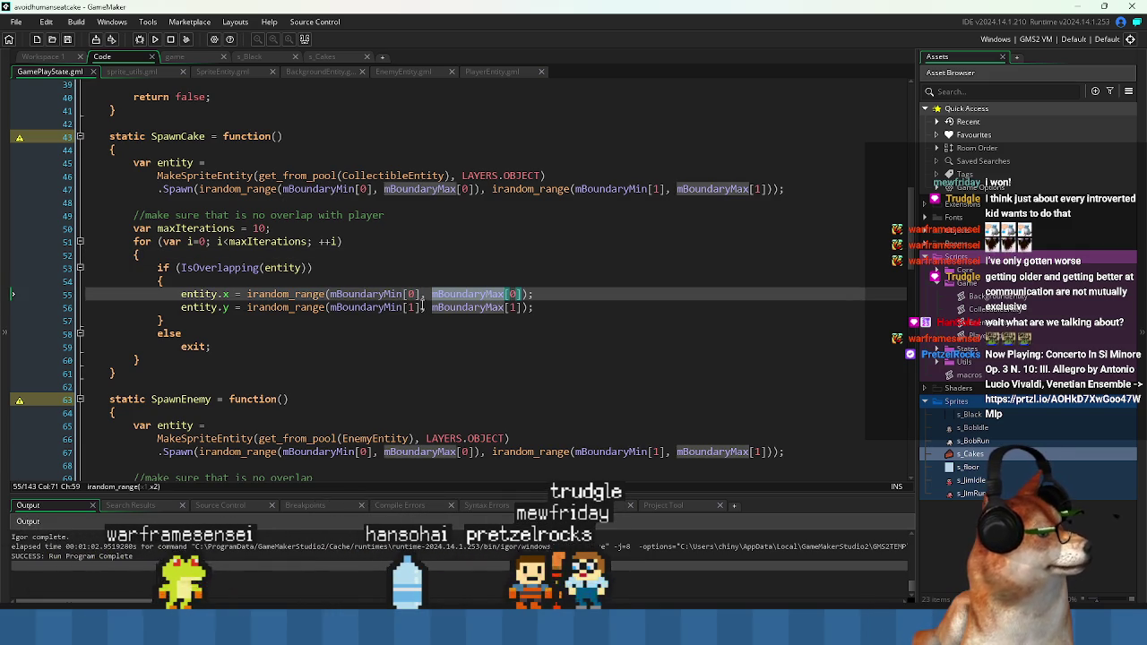
pyautogui.click(385, 308)
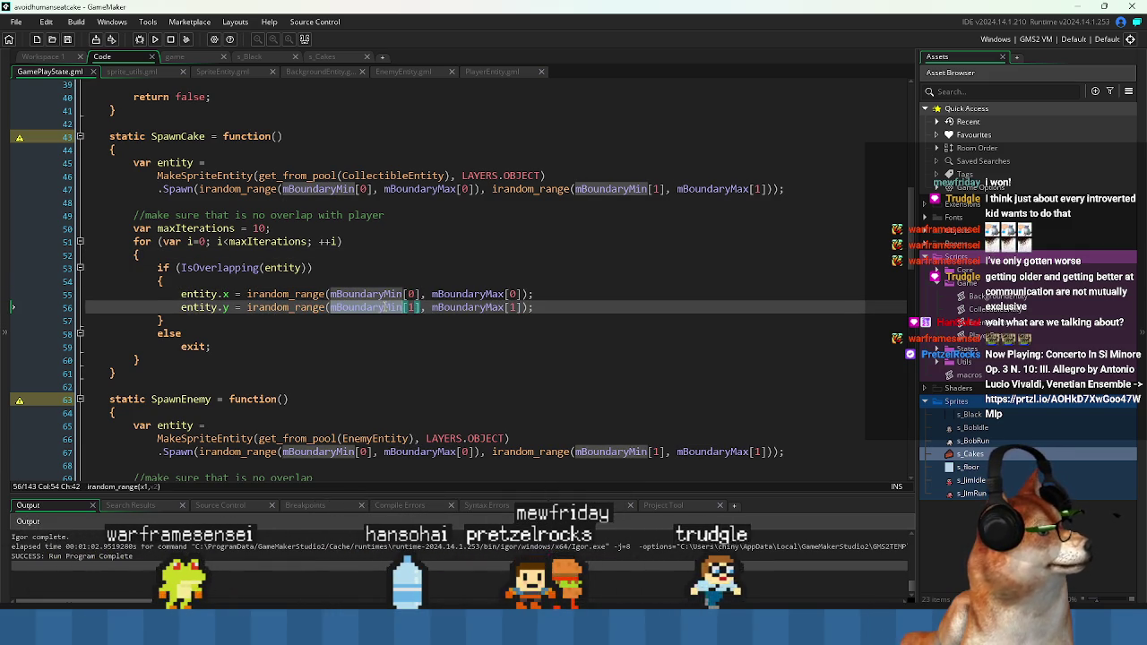
pyautogui.click(467, 308)
pyautogui.click(462, 325)
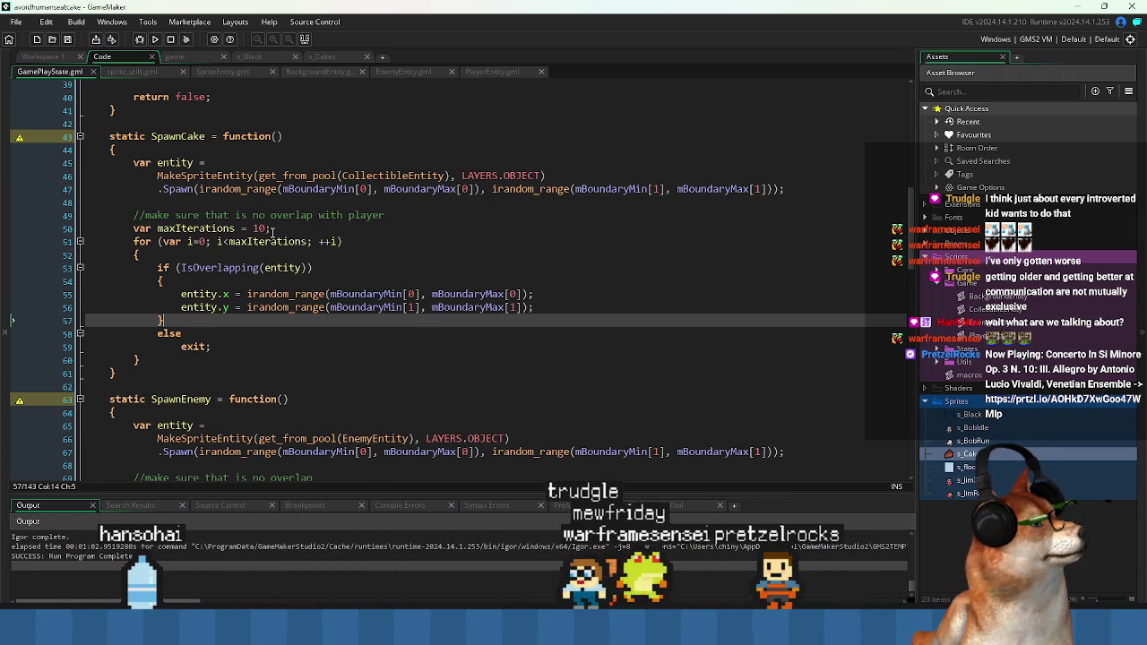
pyautogui.doubleClick(184, 137)
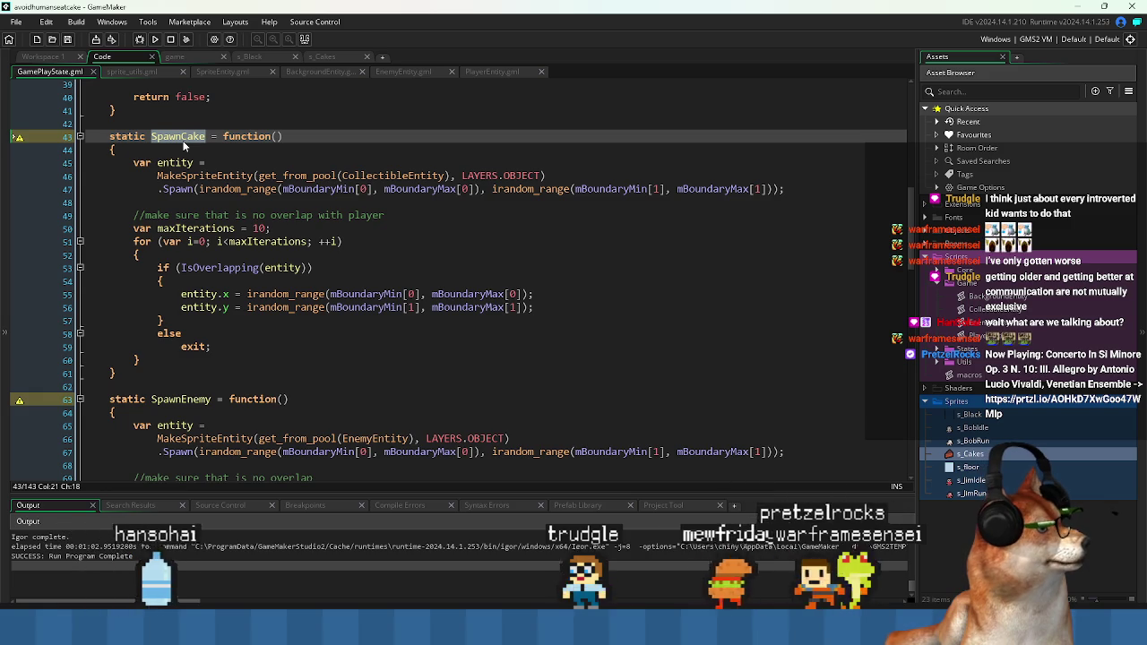
pyautogui.click(394, 346)
pyautogui.scroll(-1, 398, 356)
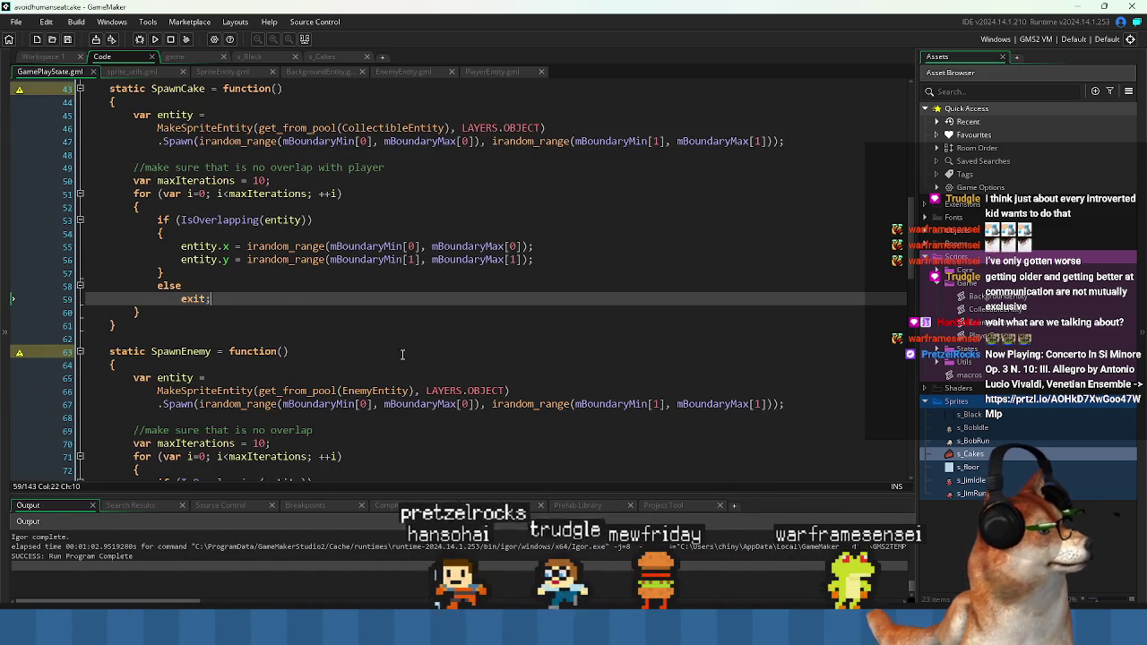
pyautogui.scroll(4, 398, 356)
pyautogui.scroll(-1, 100, 312)
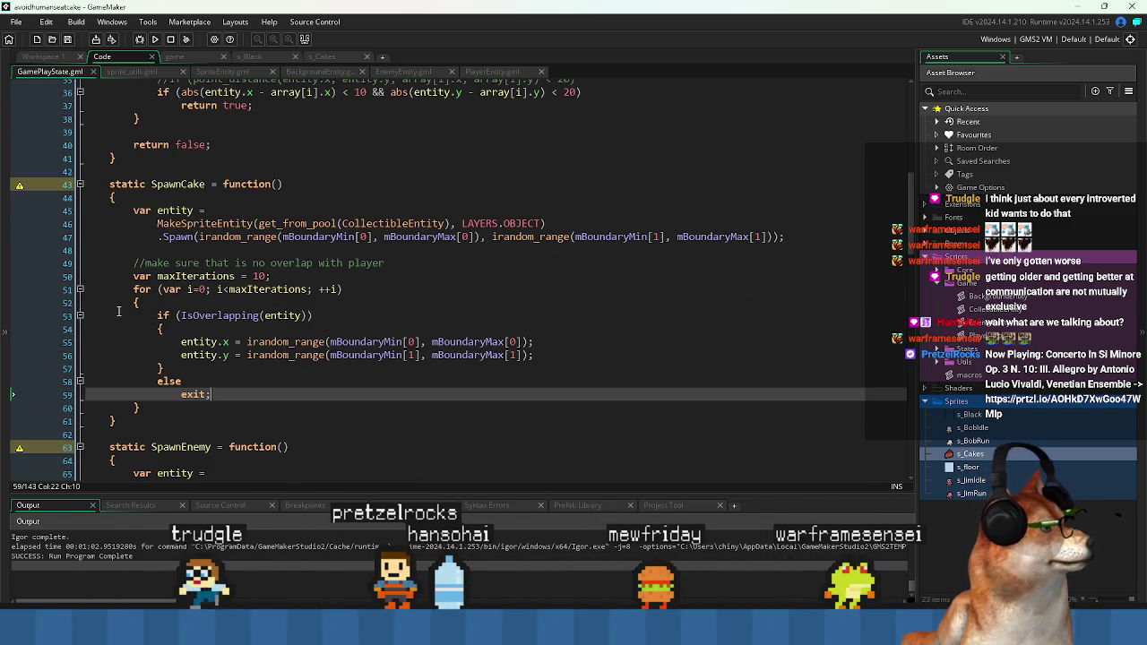
pyautogui.moveTo(134, 262)
pyautogui.mouseDown()
pyautogui.moveTo(269, 269)
pyautogui.moveTo(245, 403)
pyautogui.moveTo(141, 409)
pyautogui.mouseUp()
pyautogui.scroll(-6, 150, 281)
pyautogui.scroll(6, 151, 280)
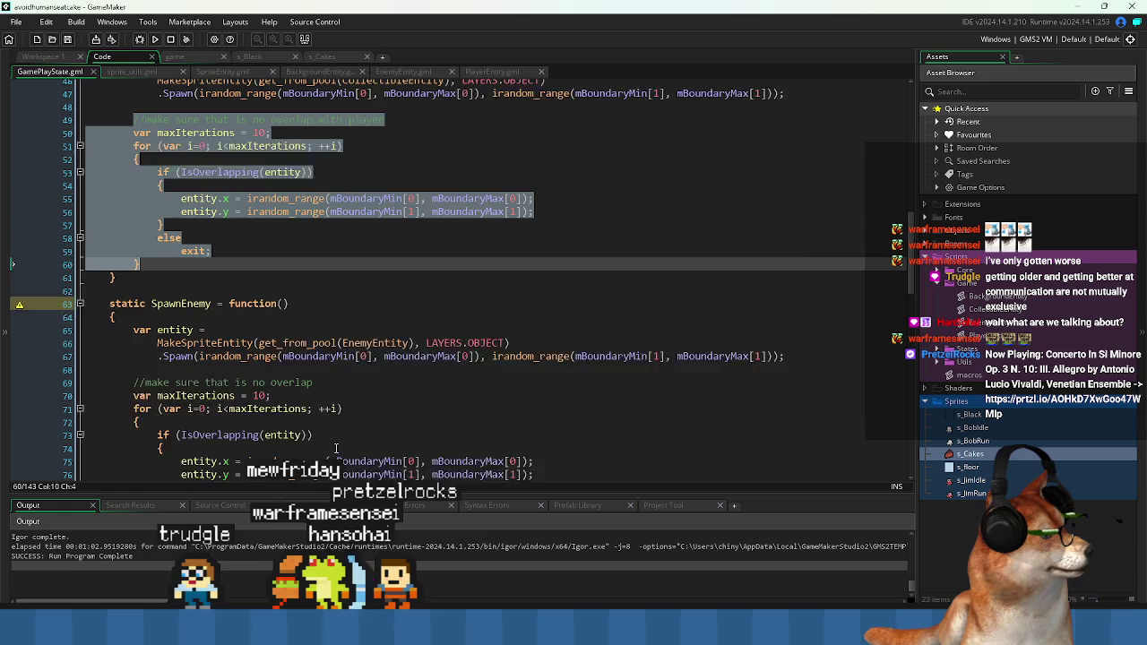
pyautogui.click(332, 373)
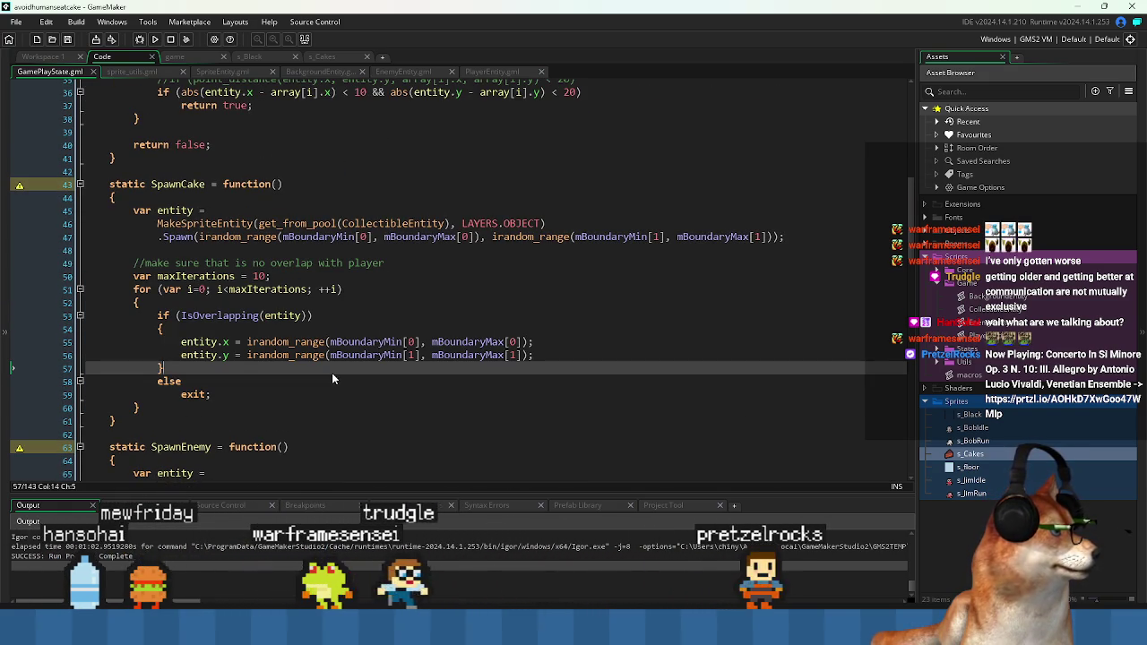
pyautogui.scroll(3, 322, 403)
pyautogui.scroll(6, 323, 403)
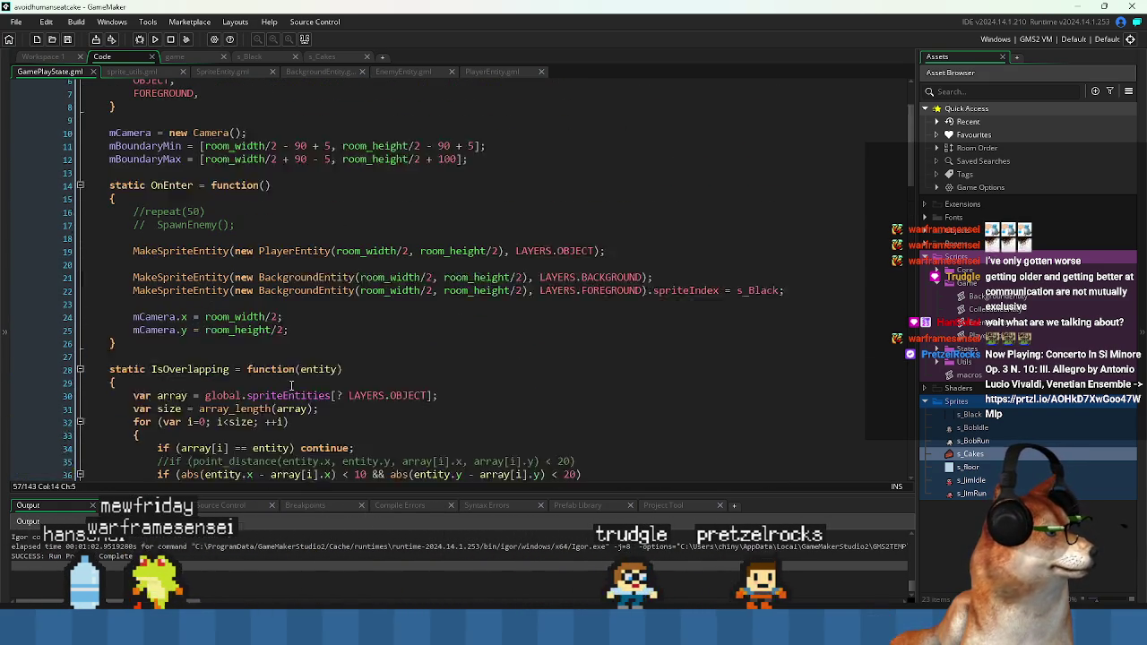
pyautogui.scroll(-5, 197, 357)
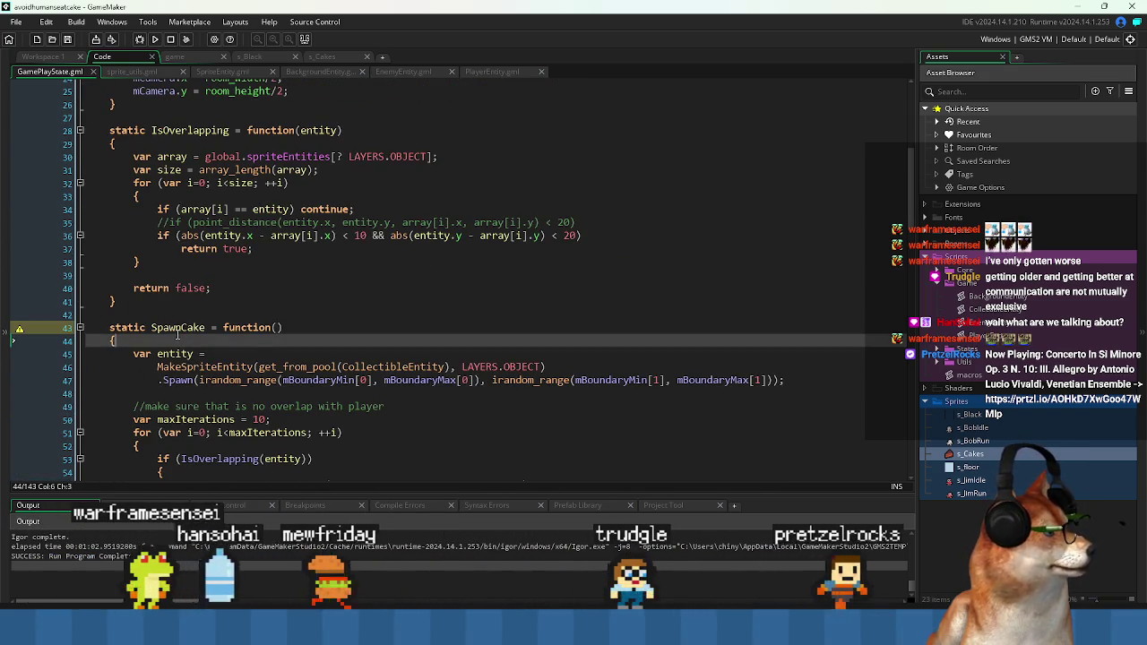
pyautogui.click(212, 328)
pyautogui.scroll(4, 376, 320)
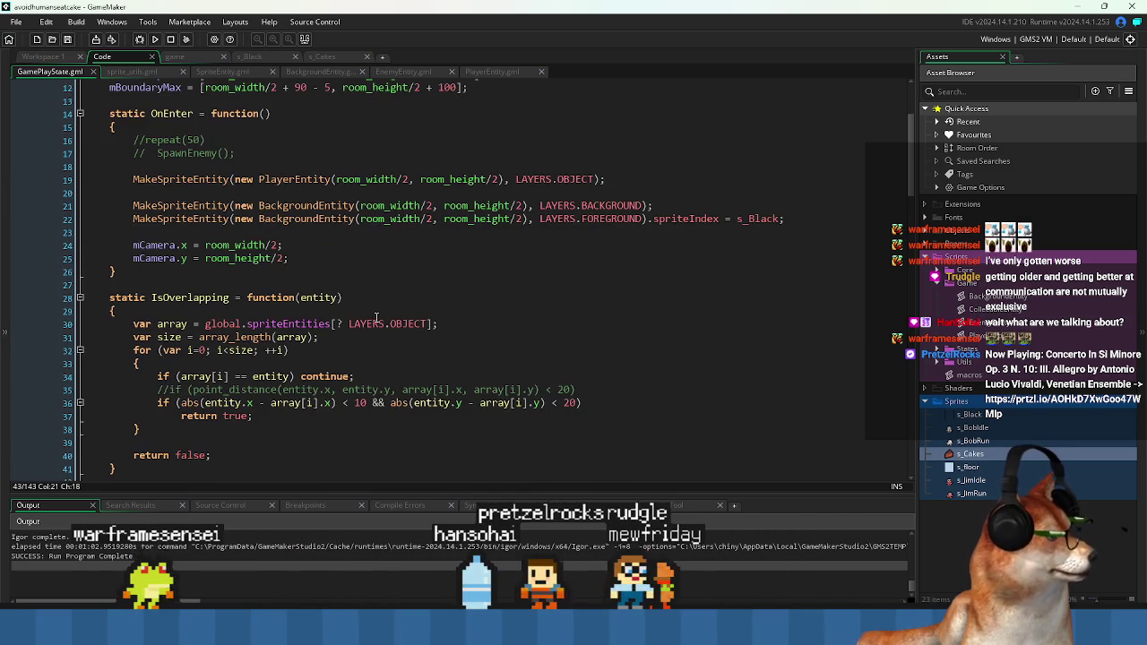
pyautogui.scroll(1, 649, 195)
pyautogui.click(688, 189)
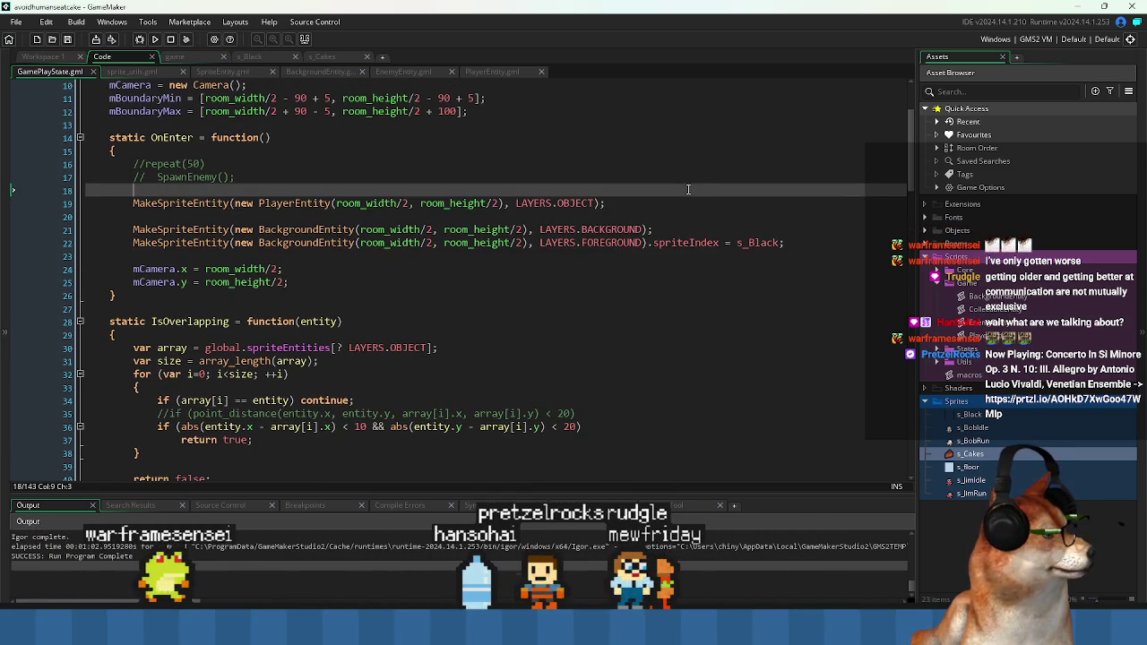
# - Call SpawnCake(); in OnEnter ahead of the player creation and build with F5
pyautogui.press('Return')
pyautogui.press('Return')
pyautogui.press('Up')
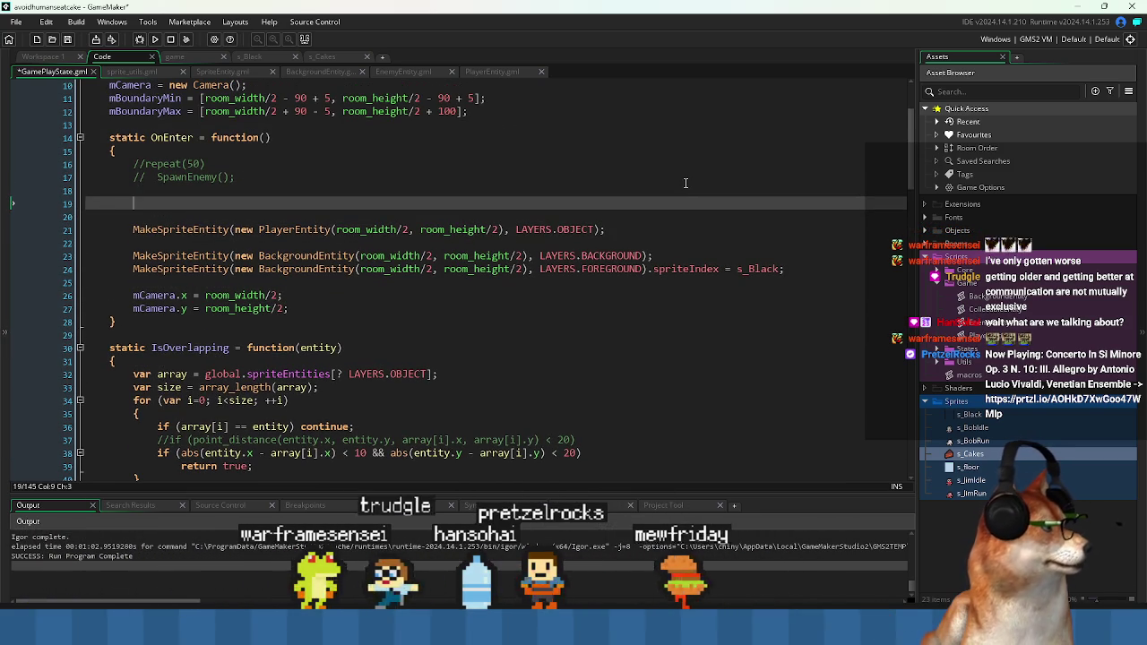
pyautogui.write(';')
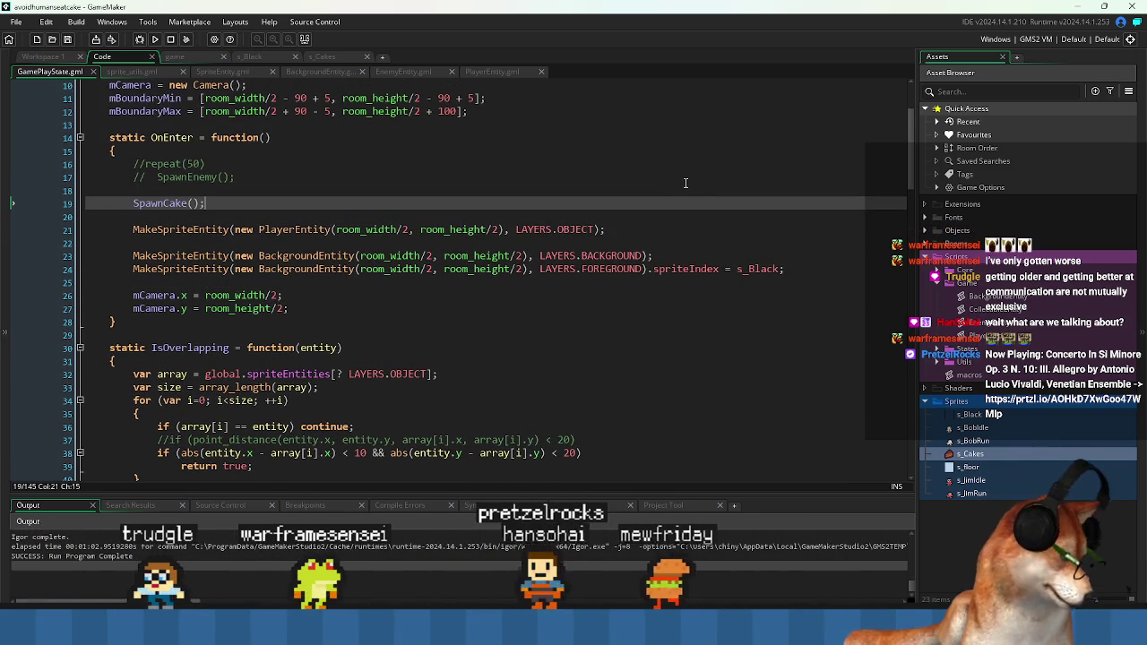
pyautogui.press('F5')
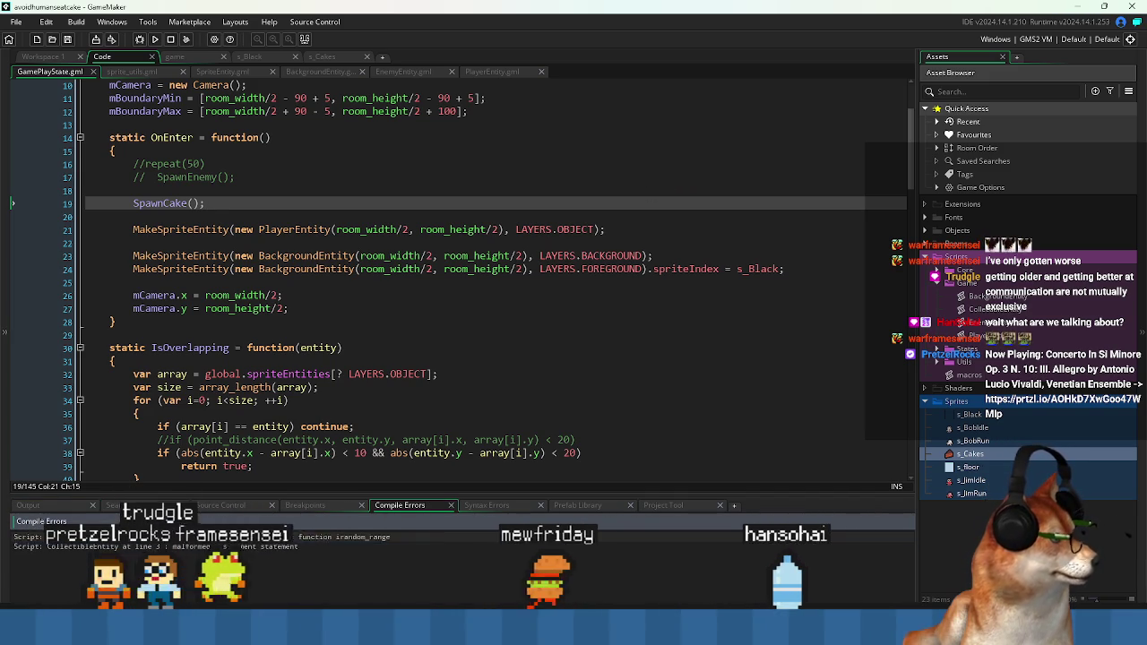
# - Change irandom_range to irandom on CollectibleEntity line 9 and rerun the game
pyautogui.doubleClick(142, 546)
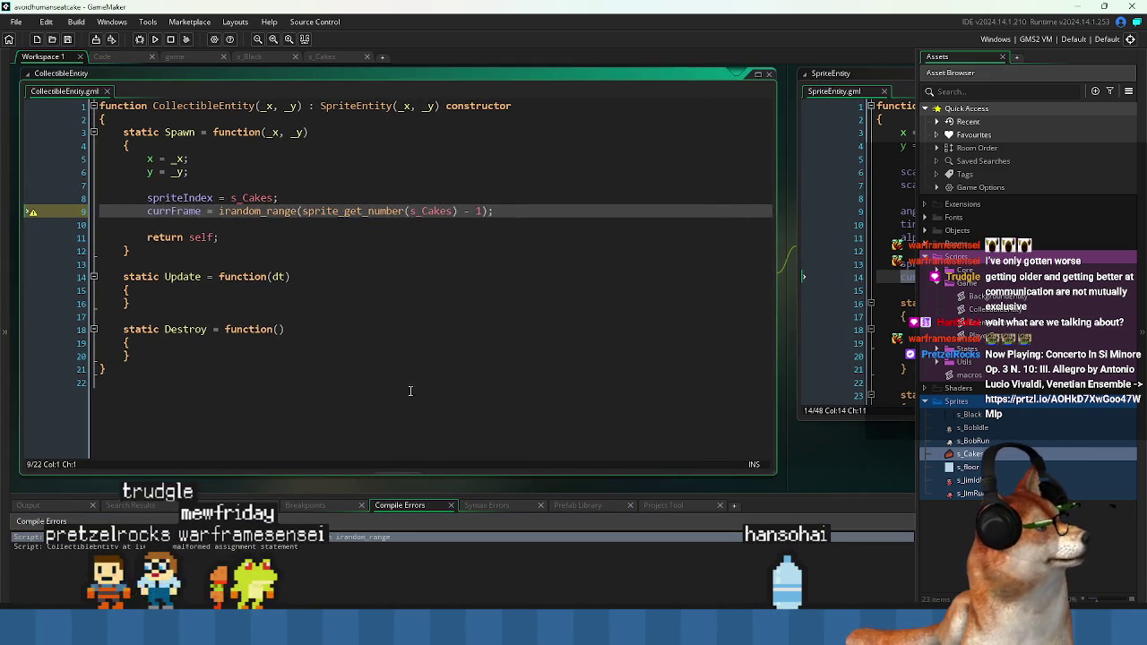
pyautogui.click(397, 329)
pyautogui.click(438, 211)
pyautogui.press('Right')
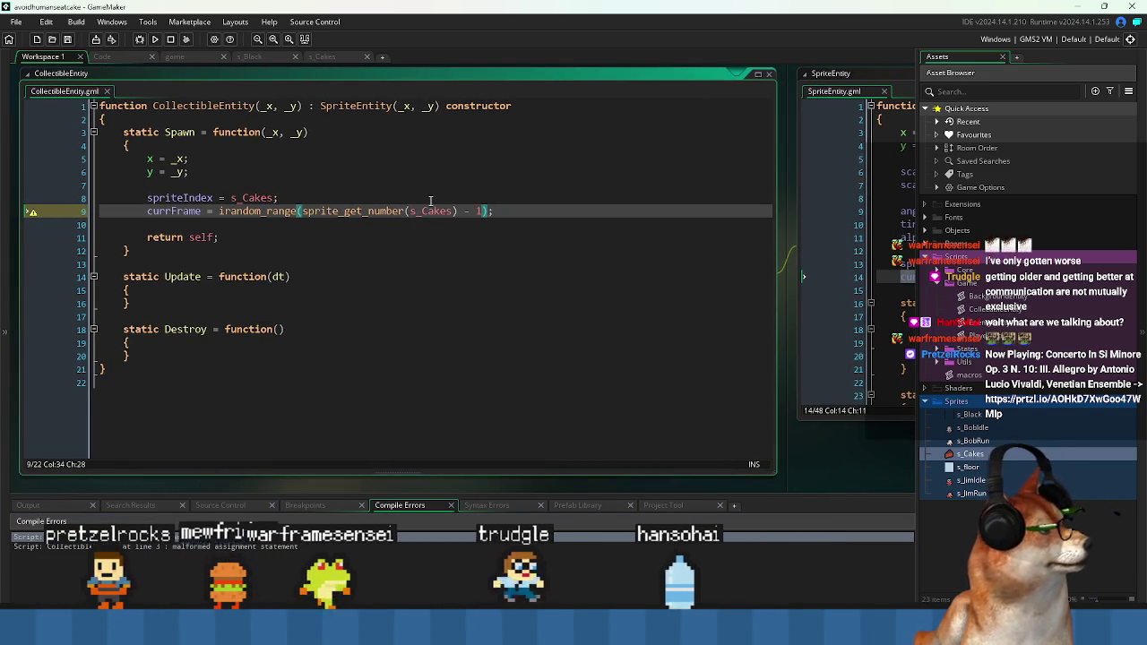
pyautogui.press('Left')
pyautogui.press('BackSpace')
pyautogui.press('BackSpace')
pyautogui.press('BackSpace')
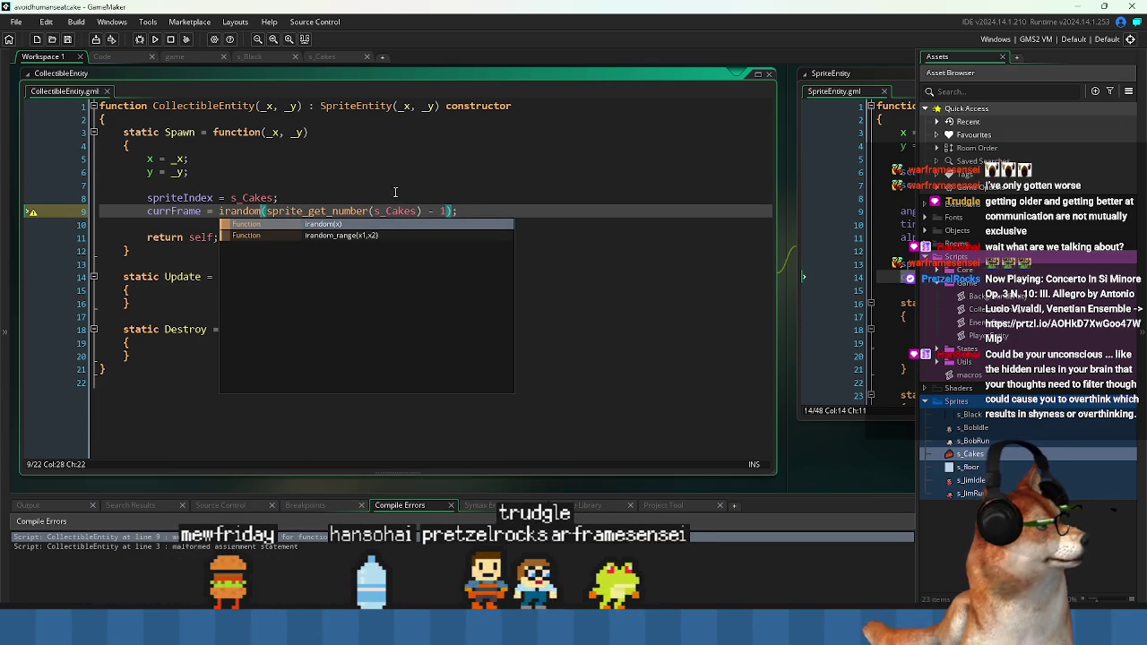
pyautogui.click(301, 189)
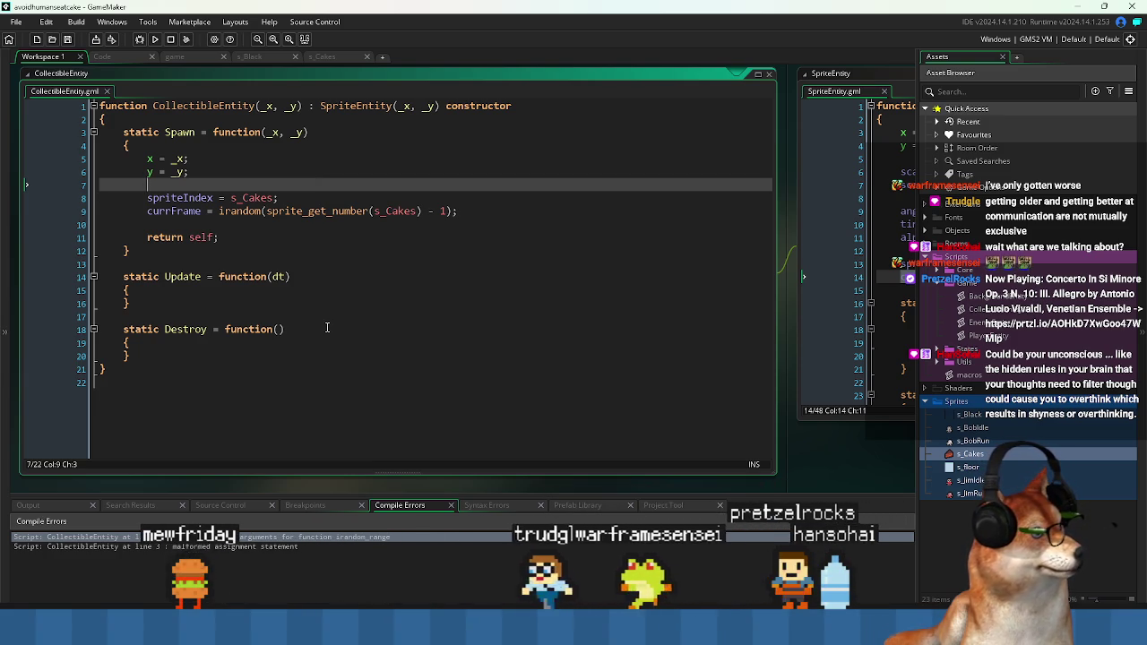
pyautogui.click(366, 250)
pyautogui.press('Down')
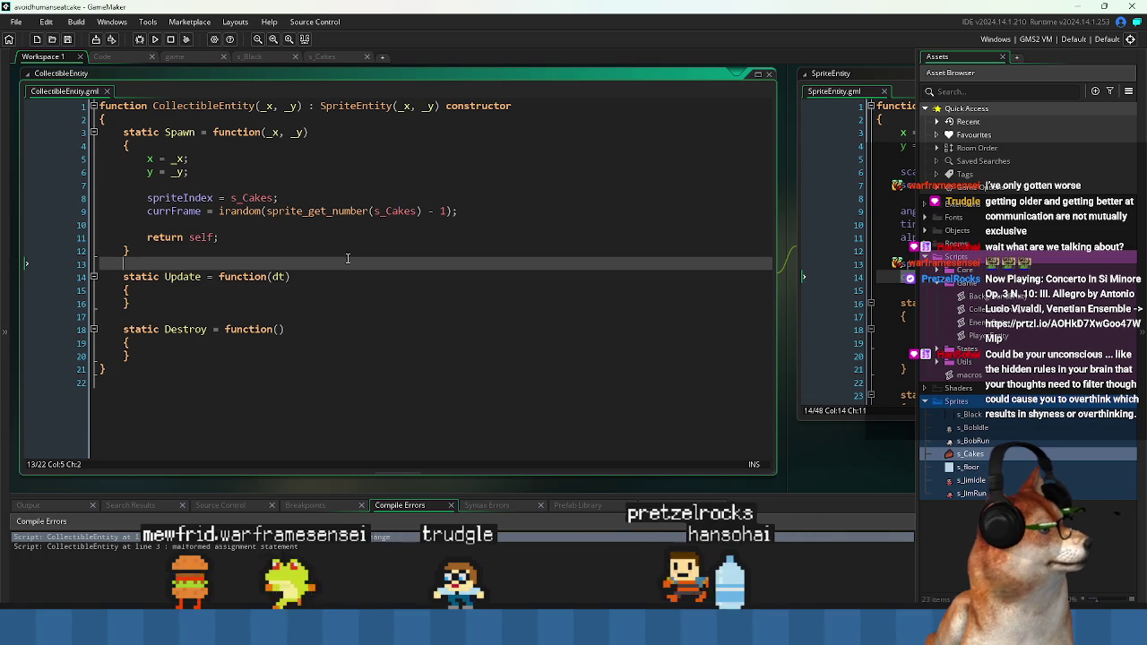
pyautogui.click(155, 40)
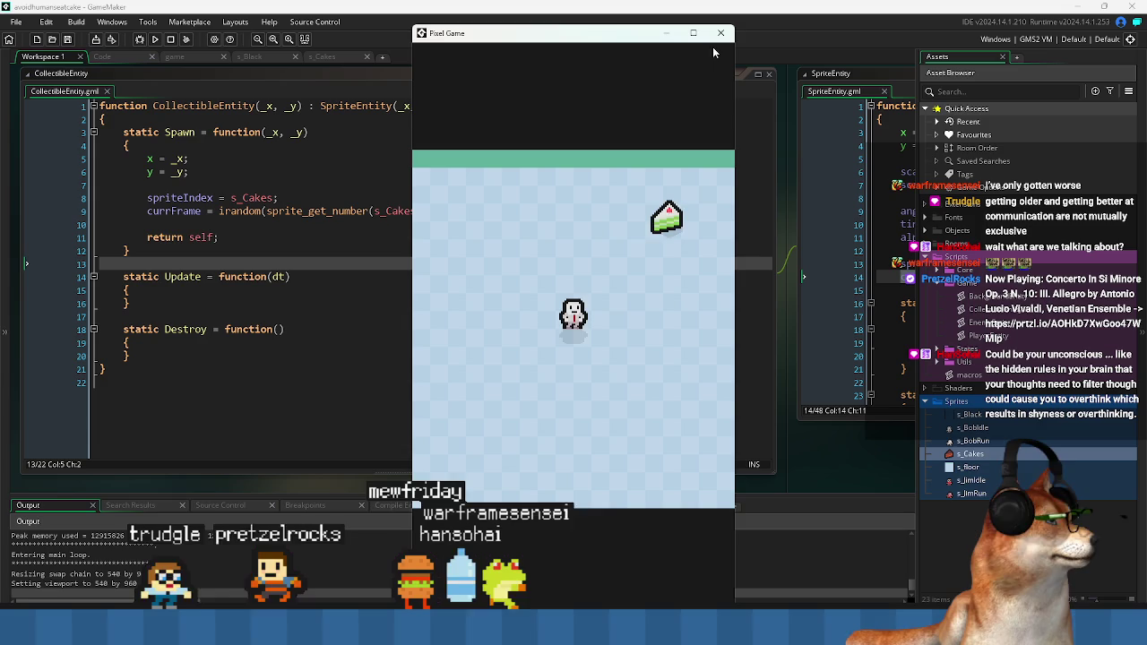
# - Maximize the Pixel Game window to inspect the cake, then close it
pyautogui.doubleClick(621, 38)
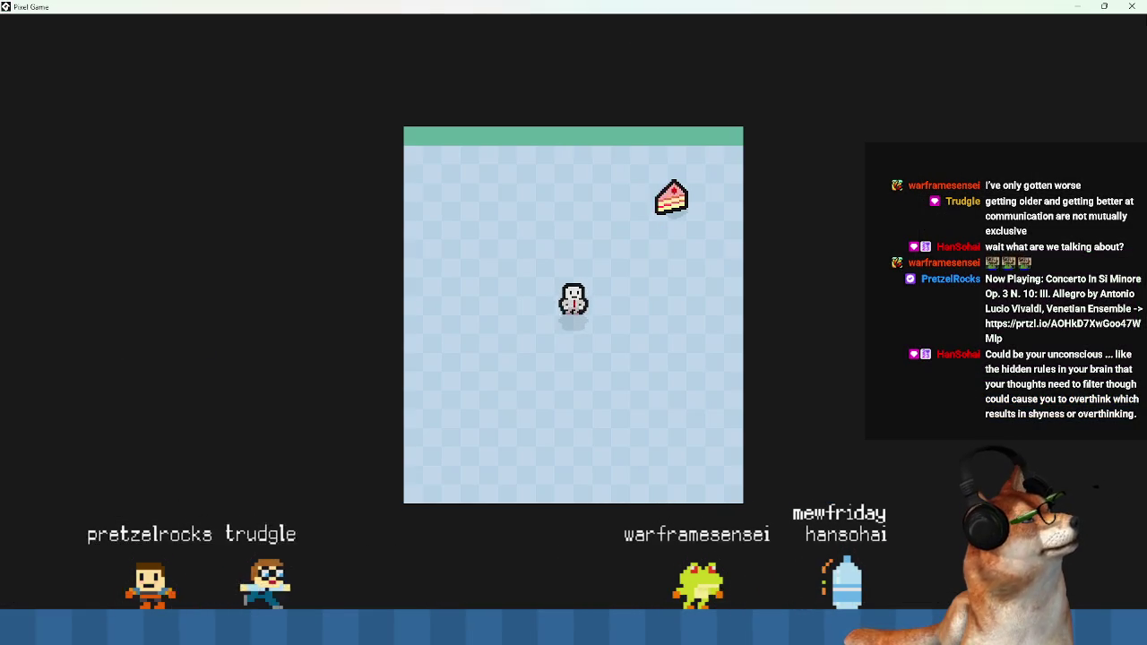
pyautogui.click(1131, 7)
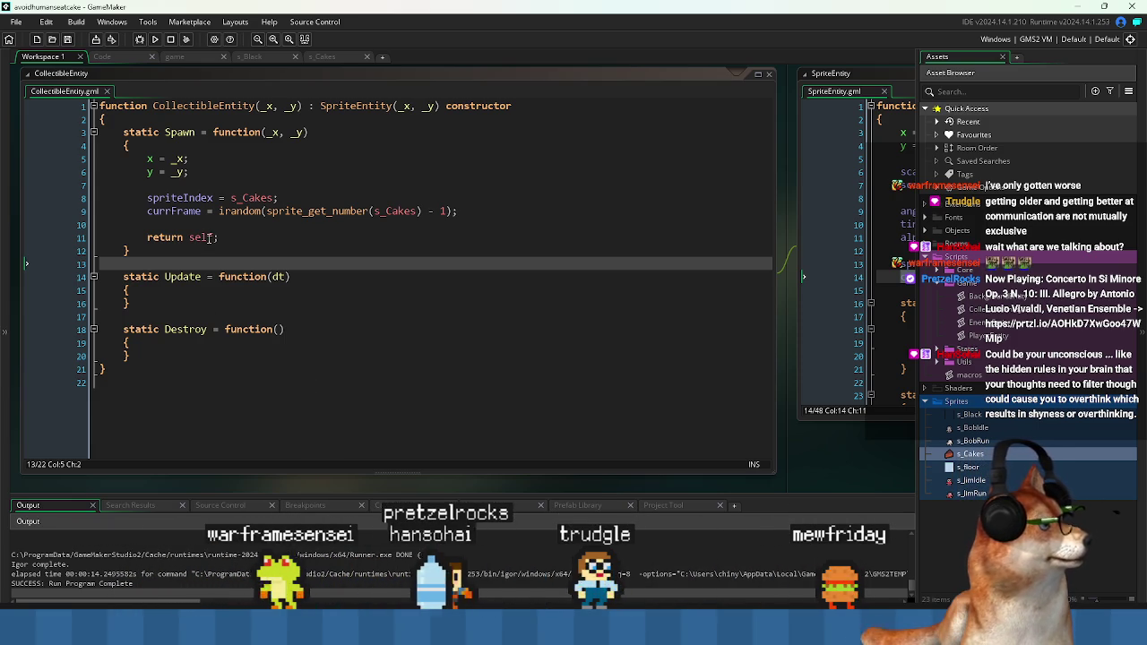
# - Inspect SpriteEntity's currFrame usage, then switch to the s_Cakes sprite editor
pyautogui.middleClick(367, 108)
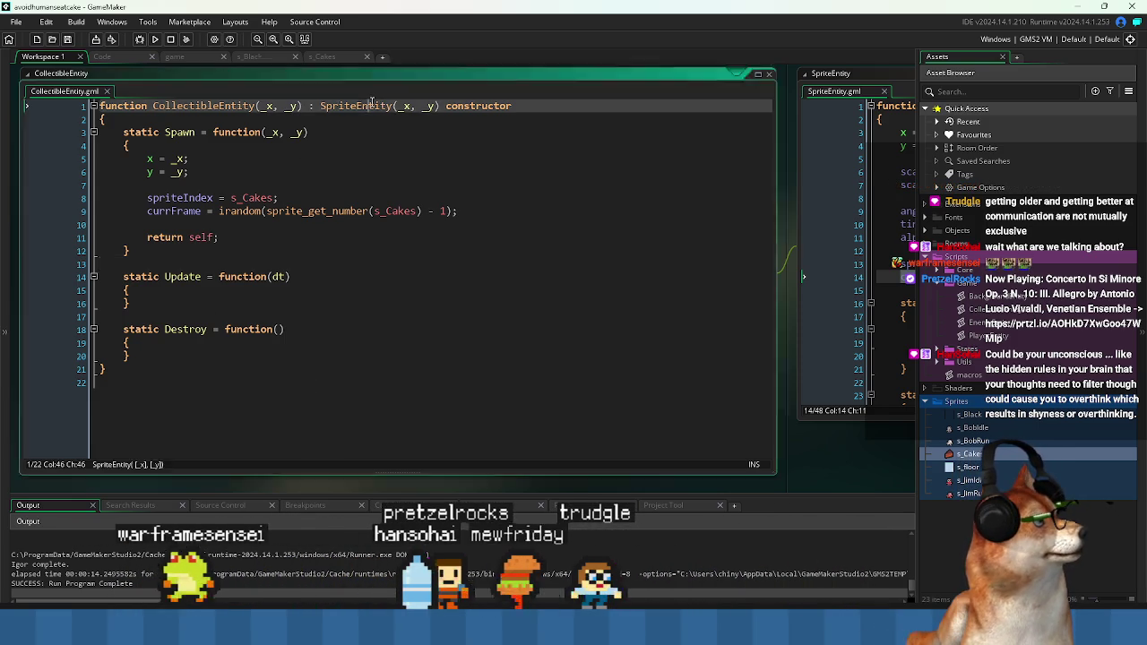
pyautogui.click(511, 277)
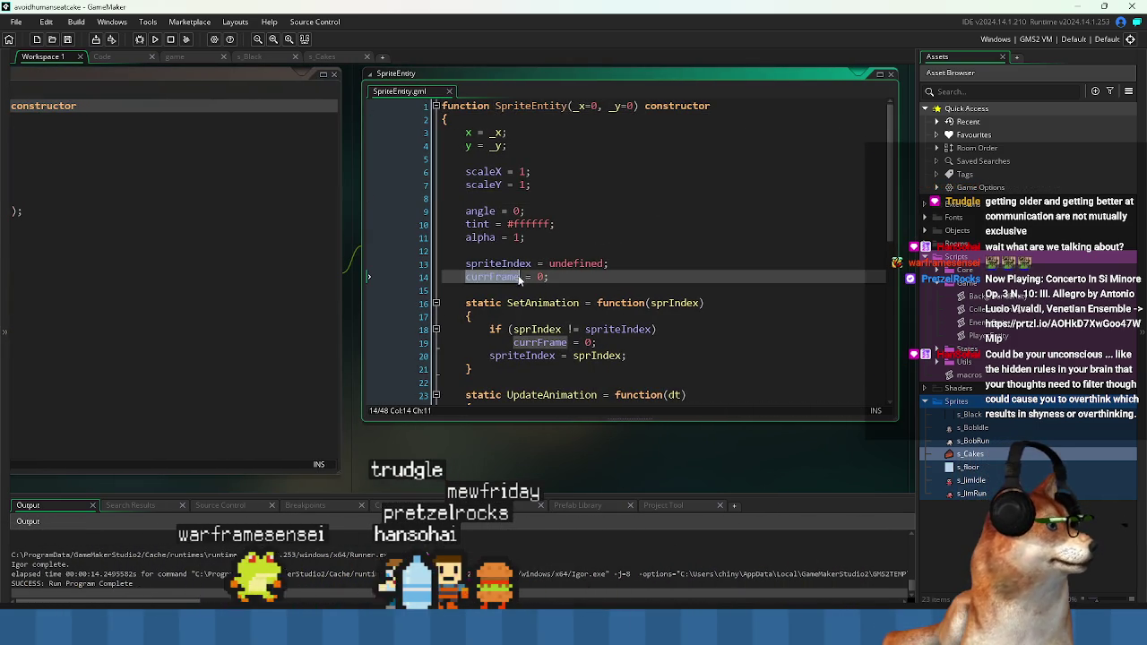
pyautogui.scroll(-10, 598, 281)
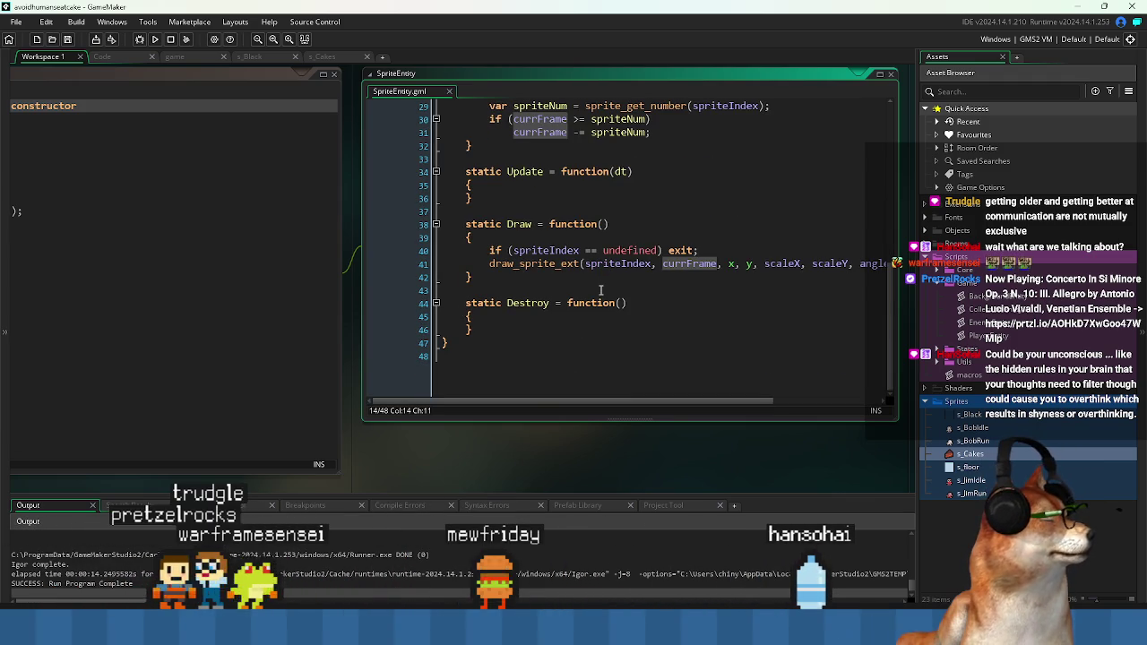
pyautogui.hotkey('ctrl', 'Tab')
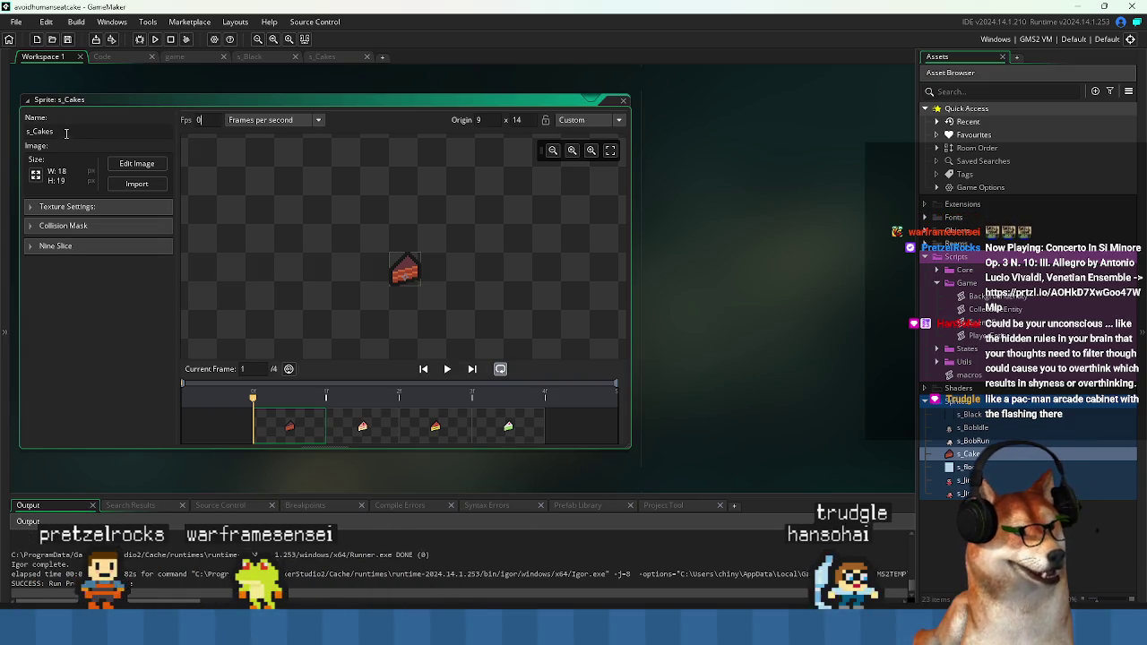
# - Run the game, walk the player around the cake with the arrow keys, then close it
pyautogui.click(154, 38)
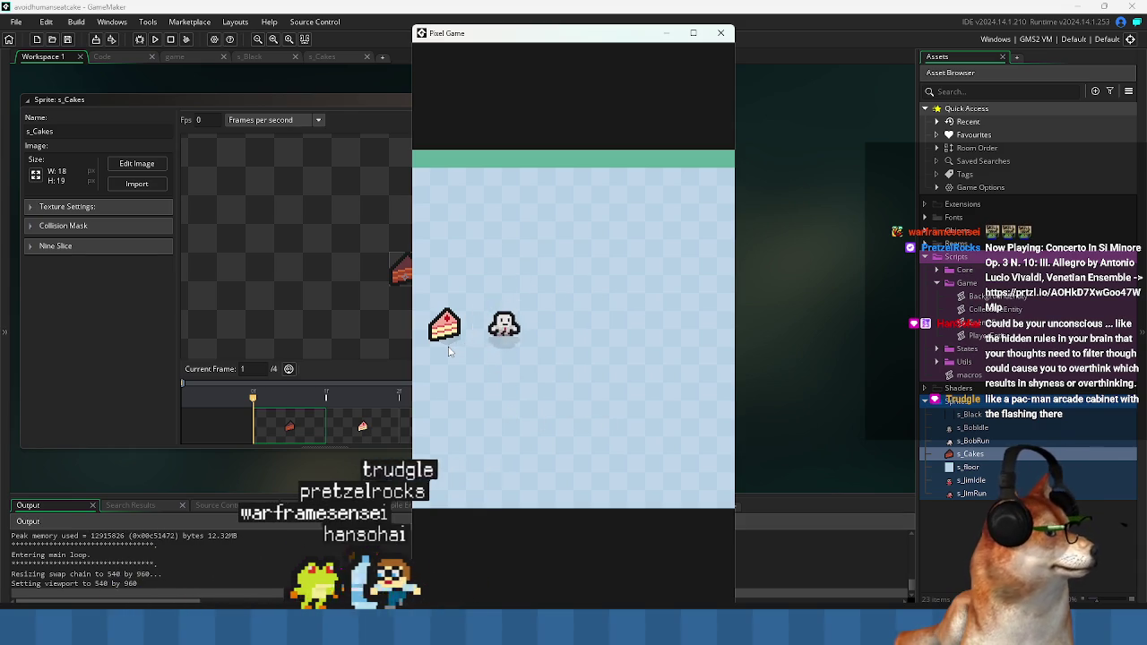
pyautogui.press('Left')
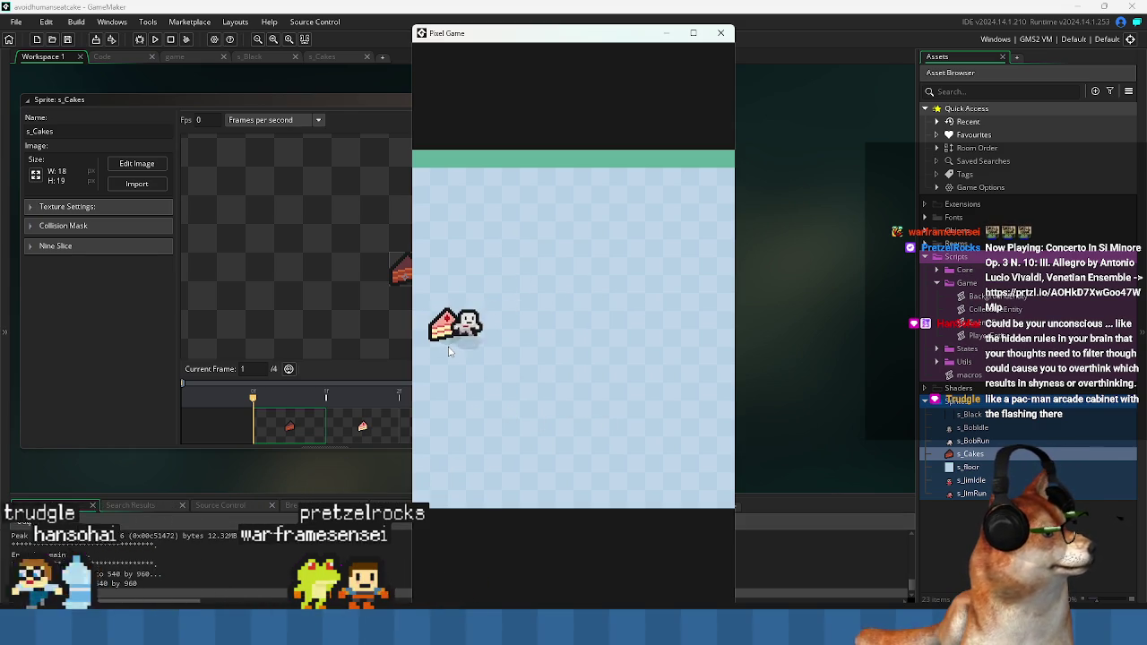
pyautogui.press('Right')
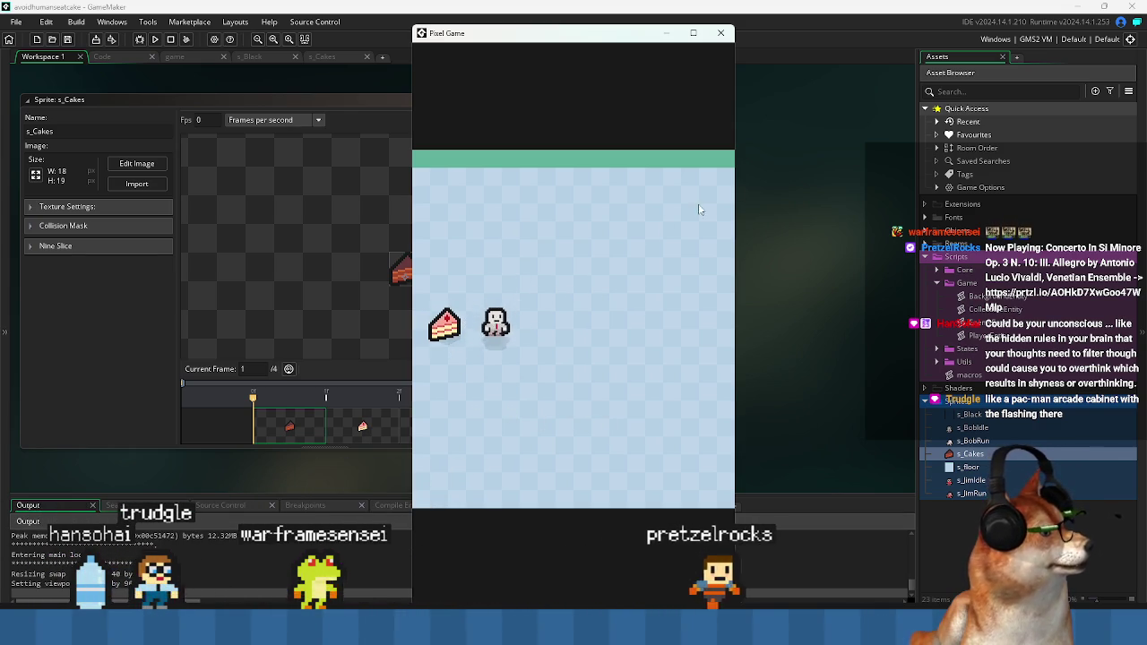
pyautogui.press('Up')
pyautogui.press('Right')
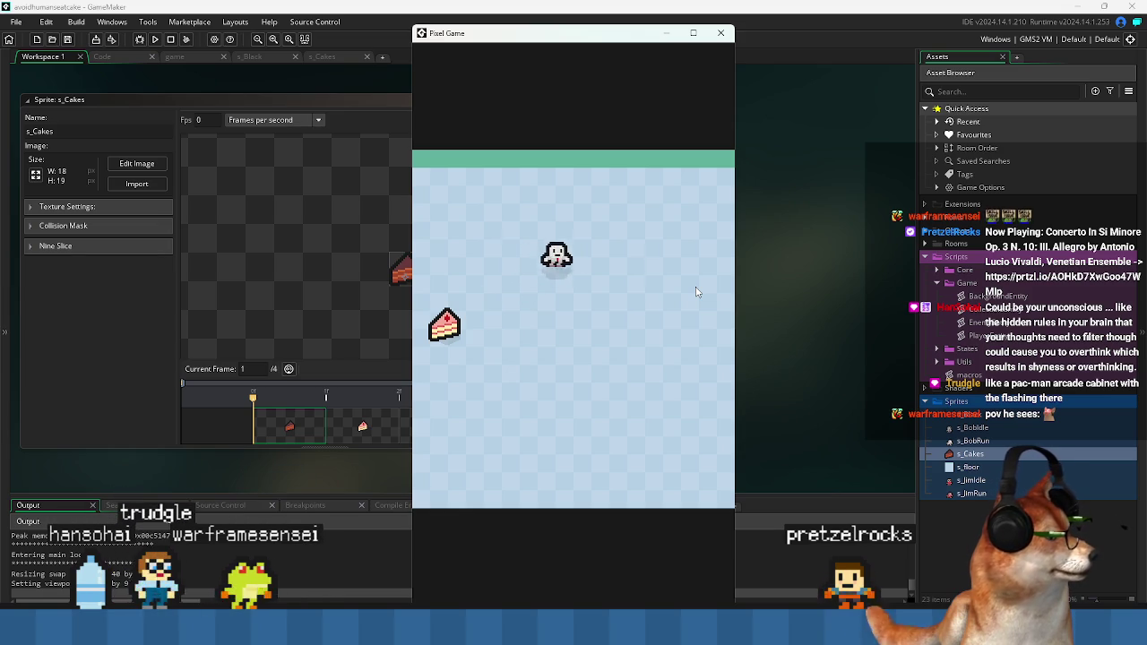
pyautogui.press('Down')
pyautogui.press('Right')
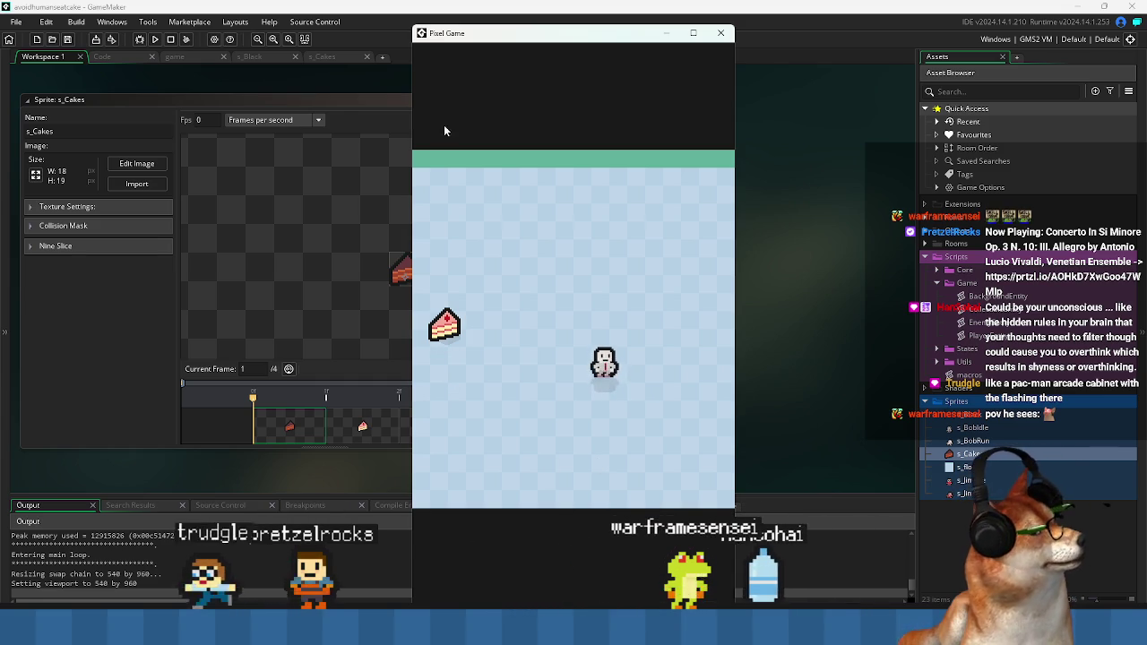
pyautogui.doubleClick(505, 36)
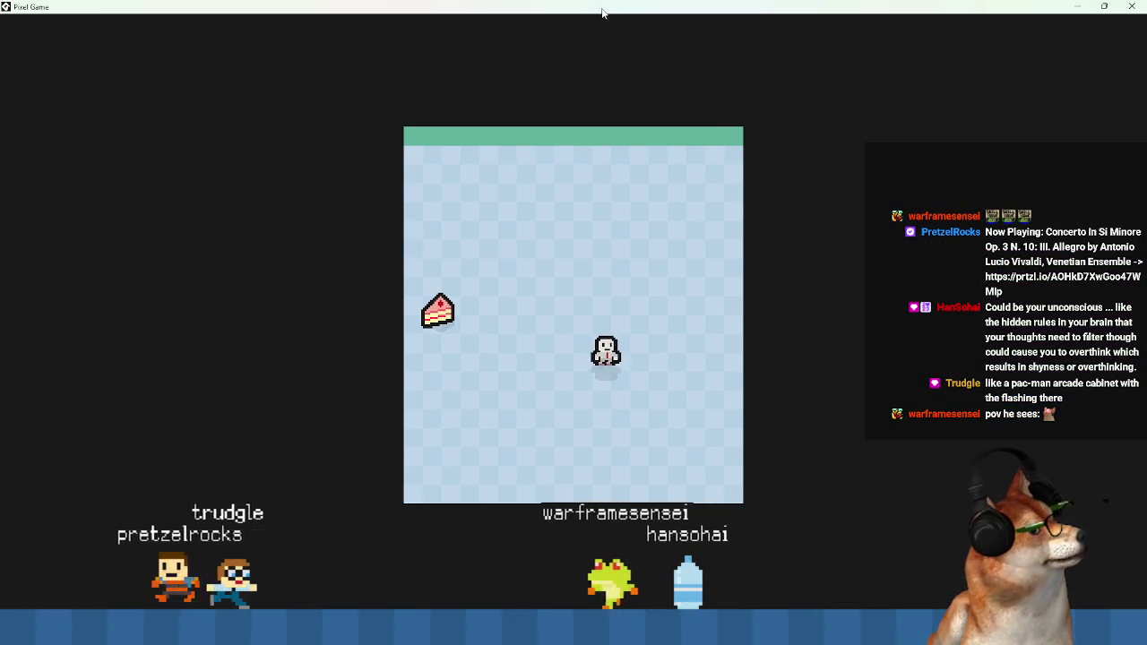
pyautogui.doubleClick(628, 7)
pyautogui.click(641, 82)
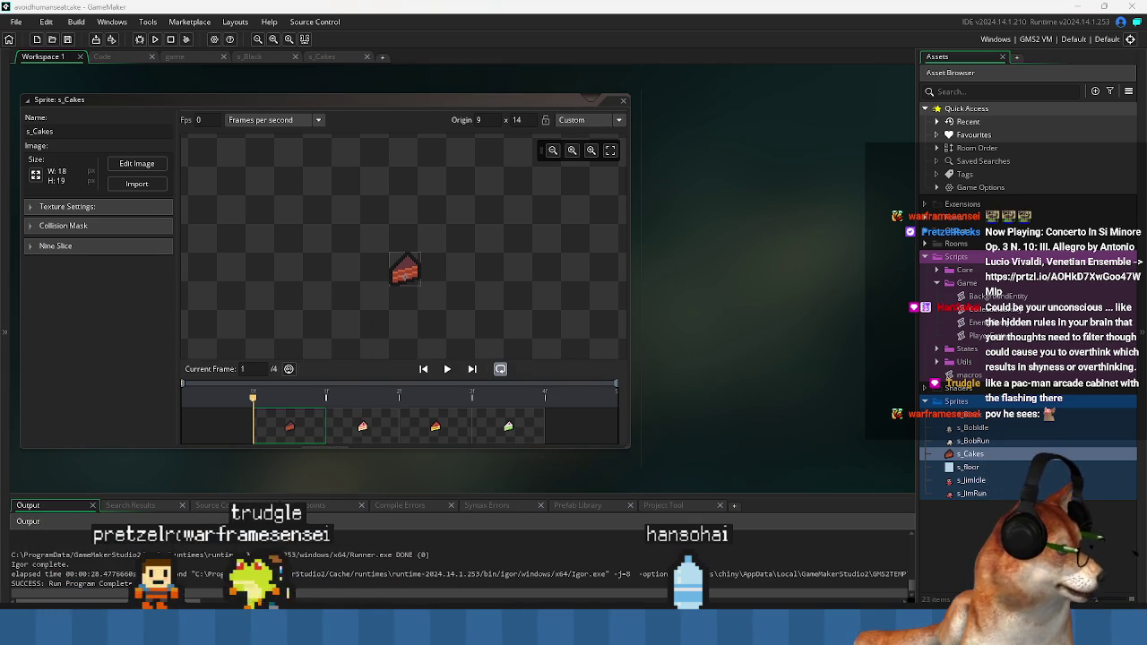
# - Use File Explorer to find title.png, the TRAIN-TOP MANIA image
pyautogui.press('super+e')
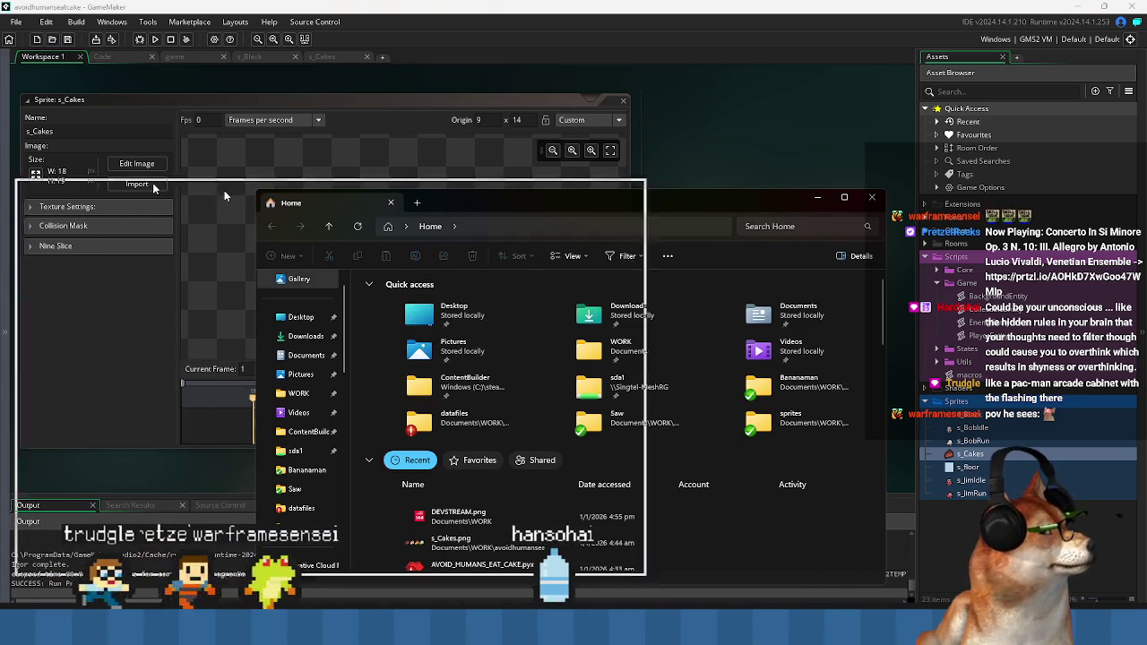
pyautogui.hotkey('alt', 'F4')
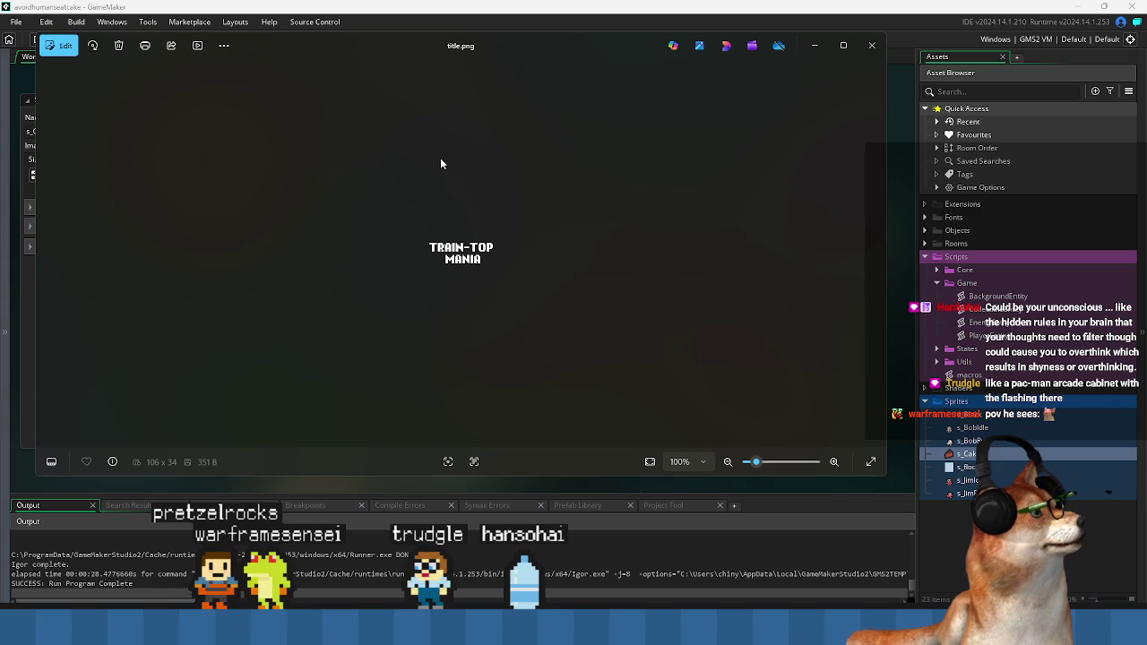
pyautogui.scroll(3, 472, 260)
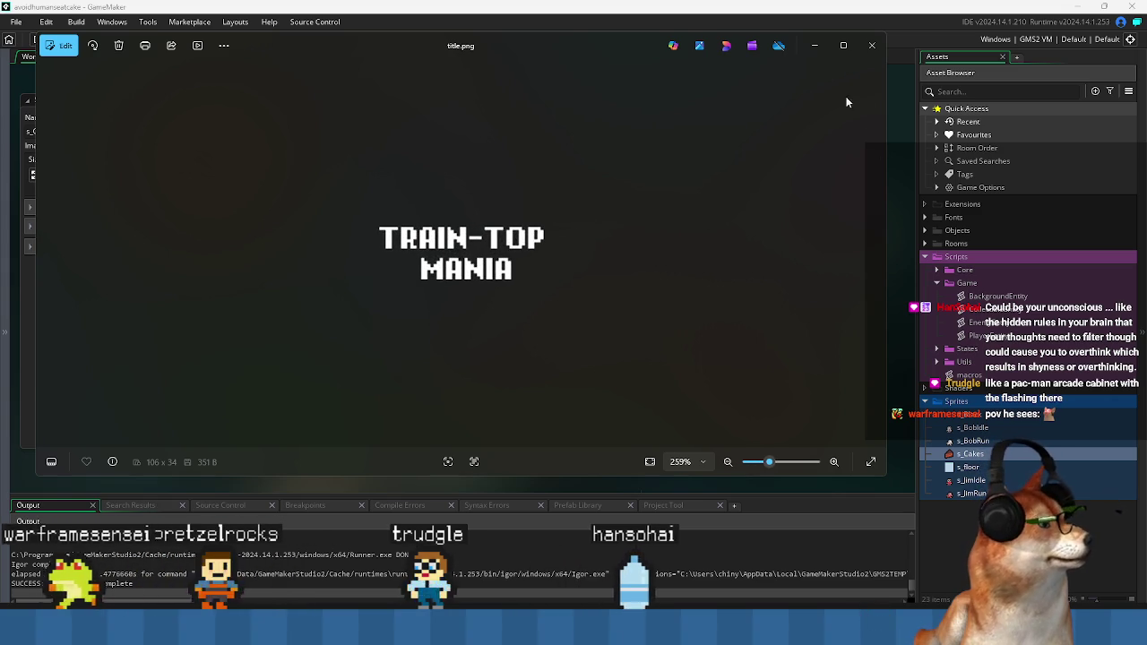
# - Close the title.png viewer in Photos to return to the s_Cakes sprite editor
pyautogui.click(871, 45)
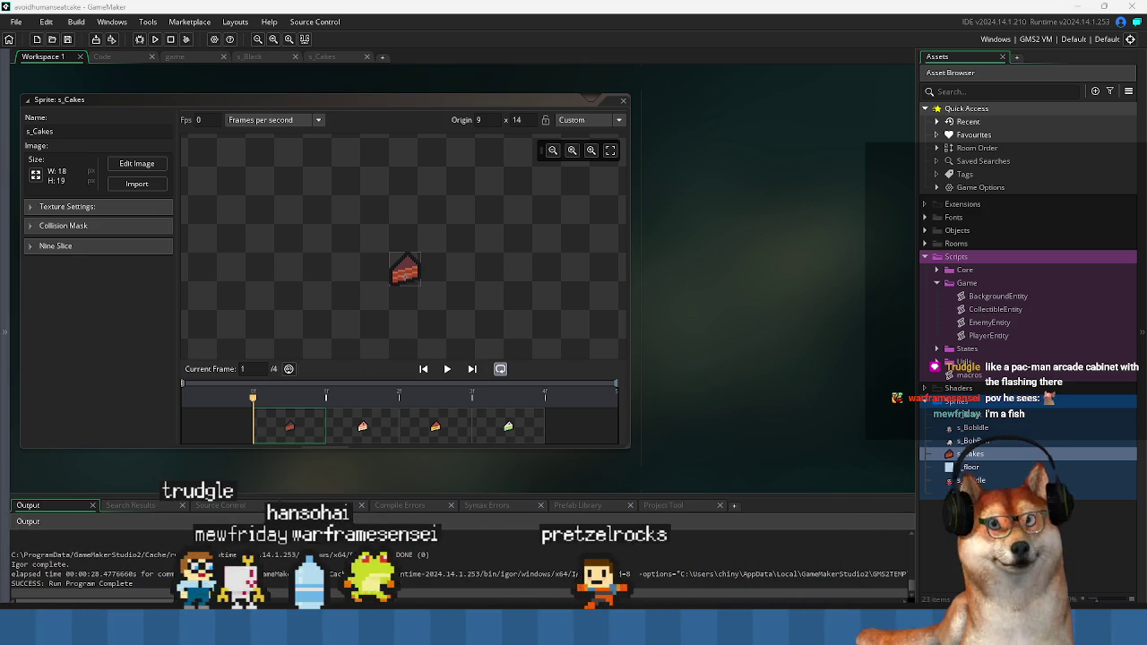
# - Preview logo.png from the project's raw folder, then drop it onto GameMaker to import it
pyautogui.hotkey('alt', 'Tab')
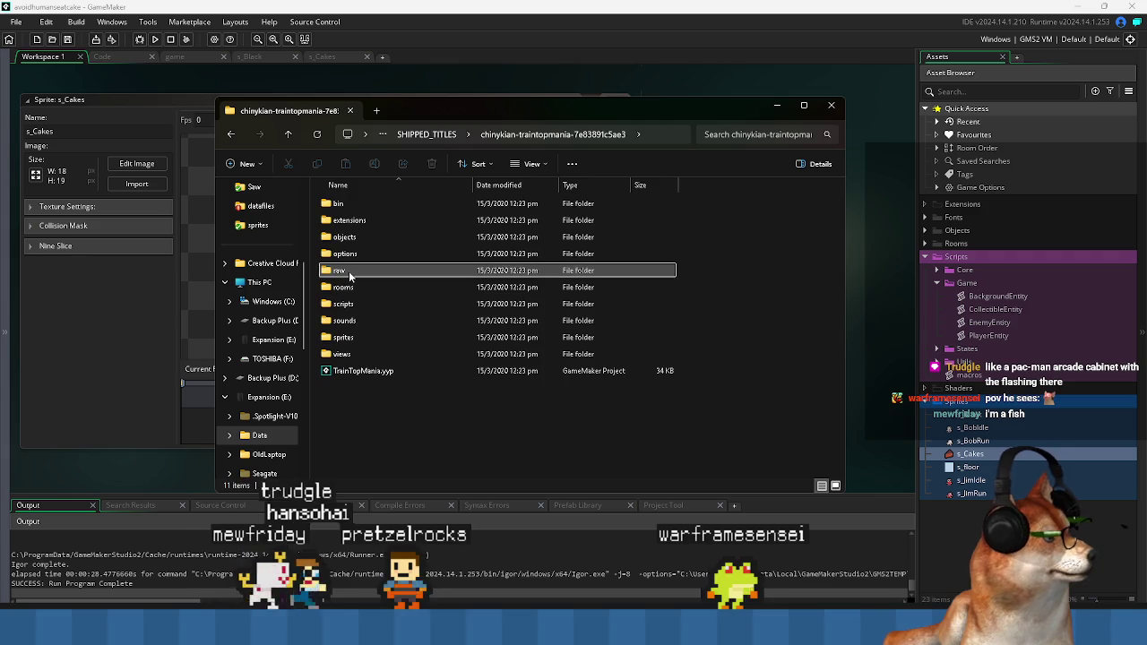
pyautogui.doubleClick(349, 276)
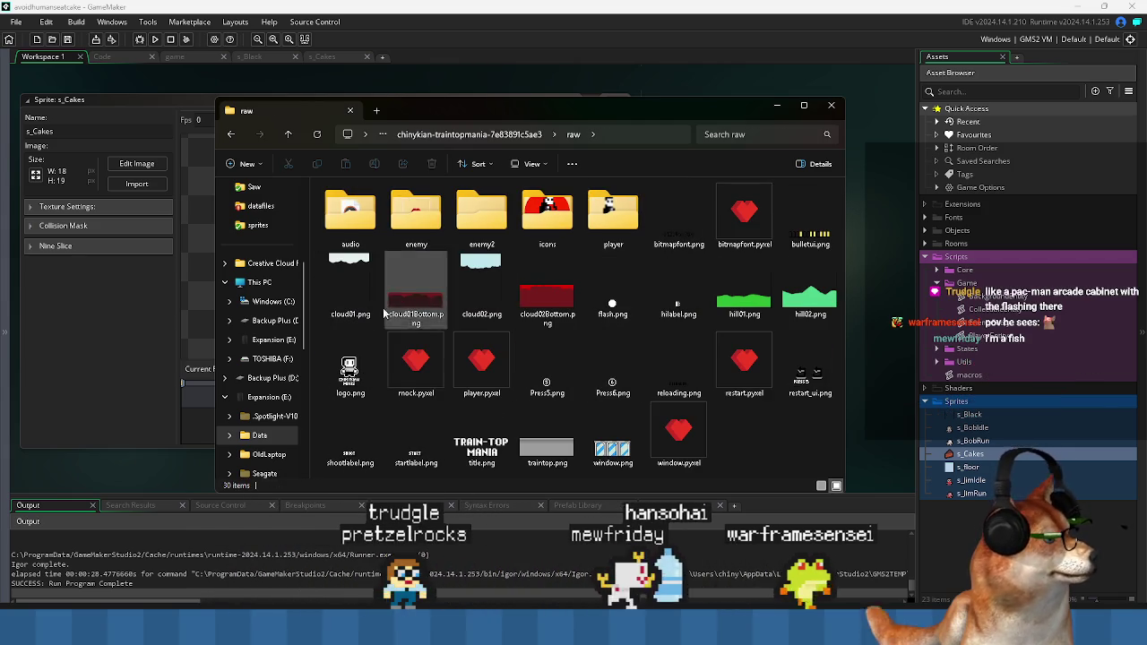
pyautogui.click(358, 392)
pyautogui.doubleClick(349, 374)
pyautogui.scroll(5, 480, 275)
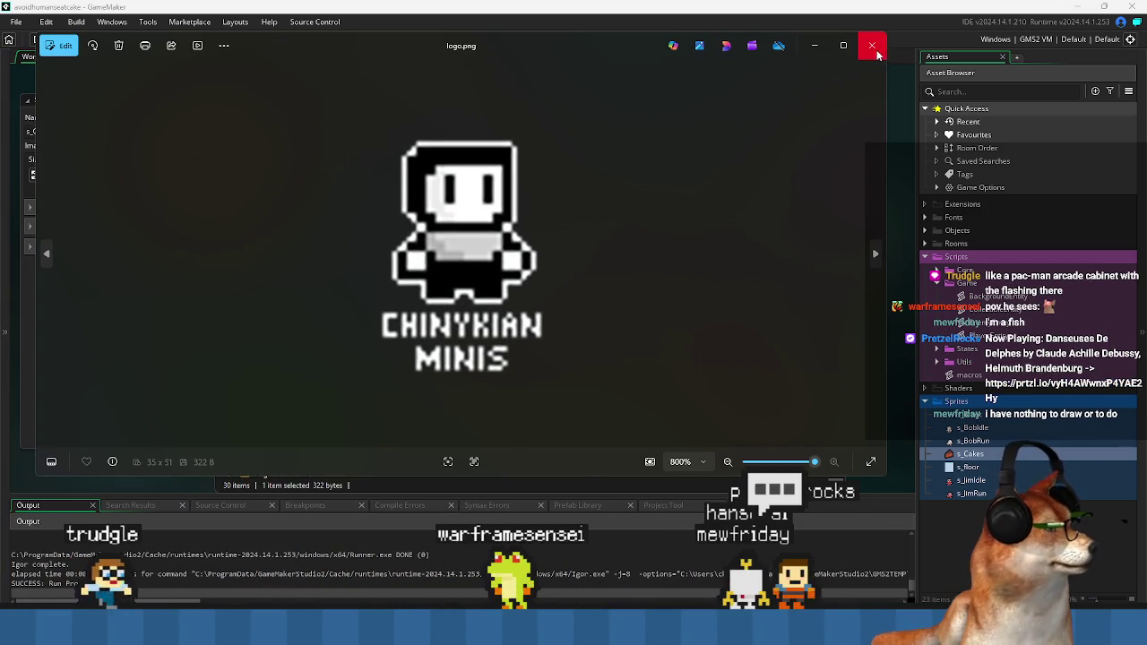
pyautogui.click(872, 45)
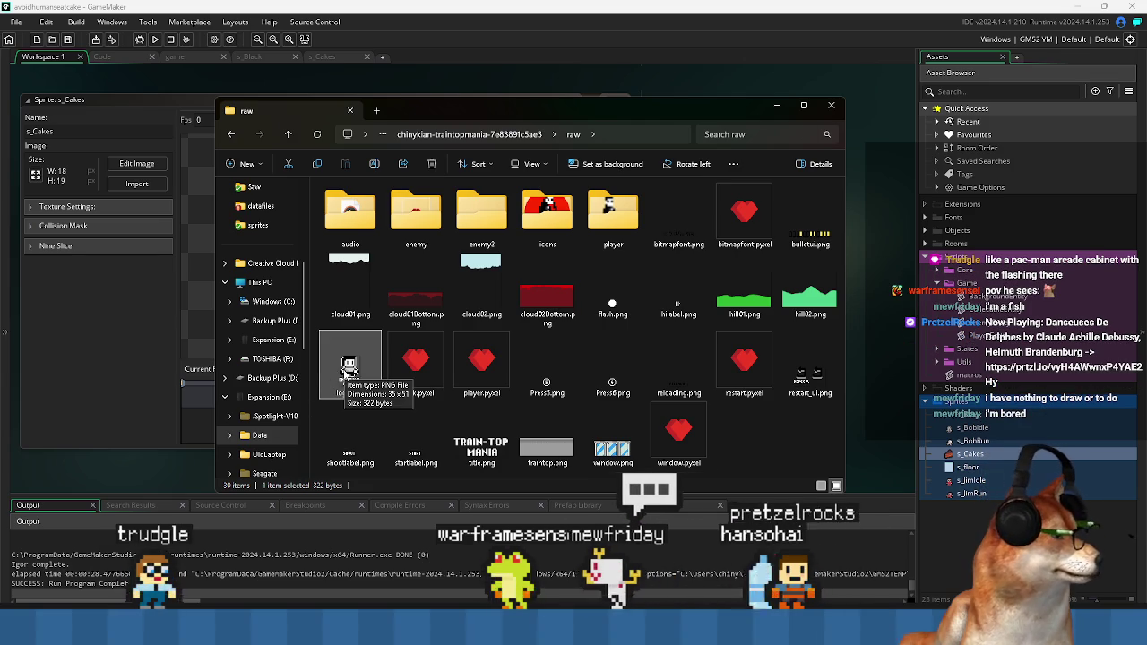
pyautogui.moveTo(993, 408); pyautogui.dragTo(977, 407)
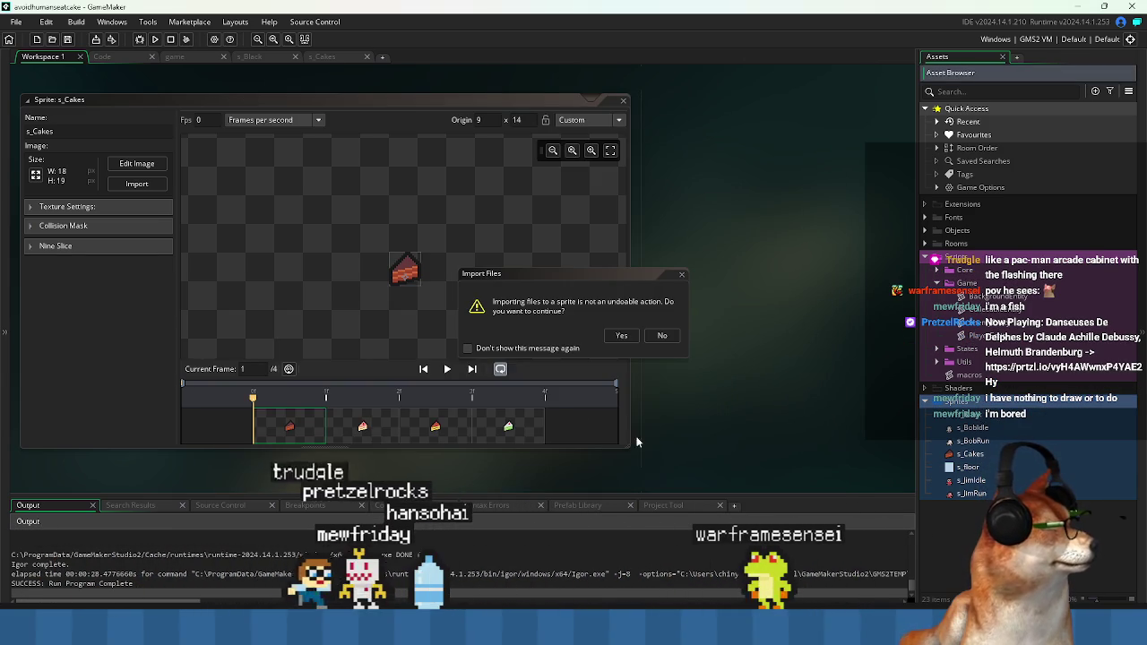
pyautogui.click(622, 336)
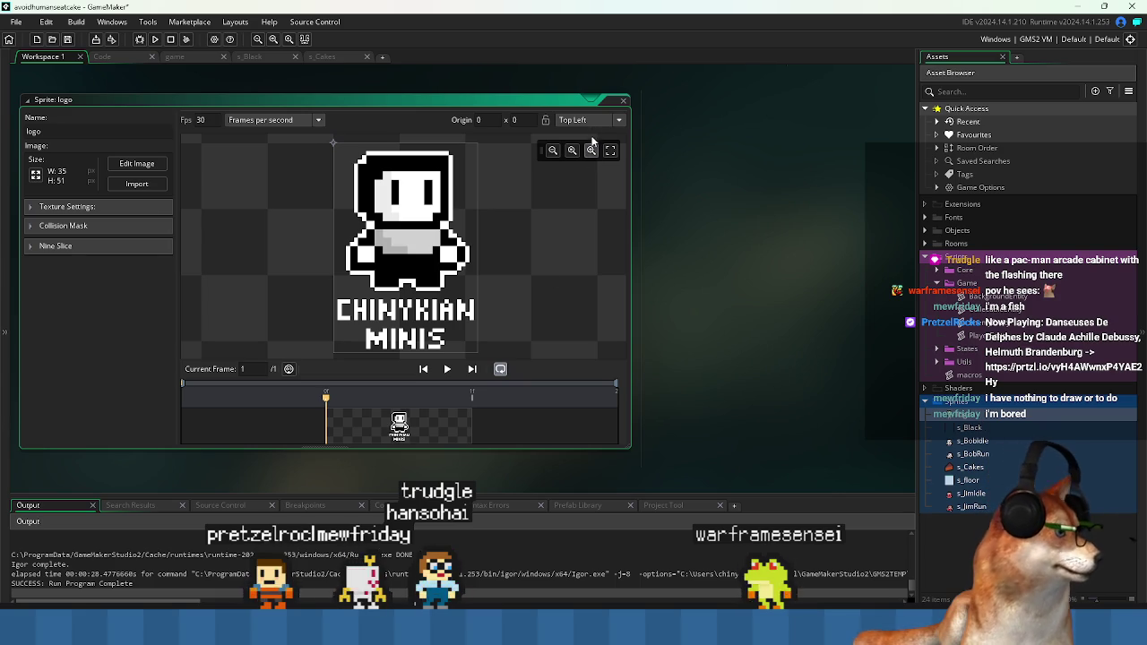
# - Set the imported logo sprite's origin to Middle Centre (17 x 25) and name it s_Logo
pyautogui.click(589, 120)
pyautogui.click(600, 183)
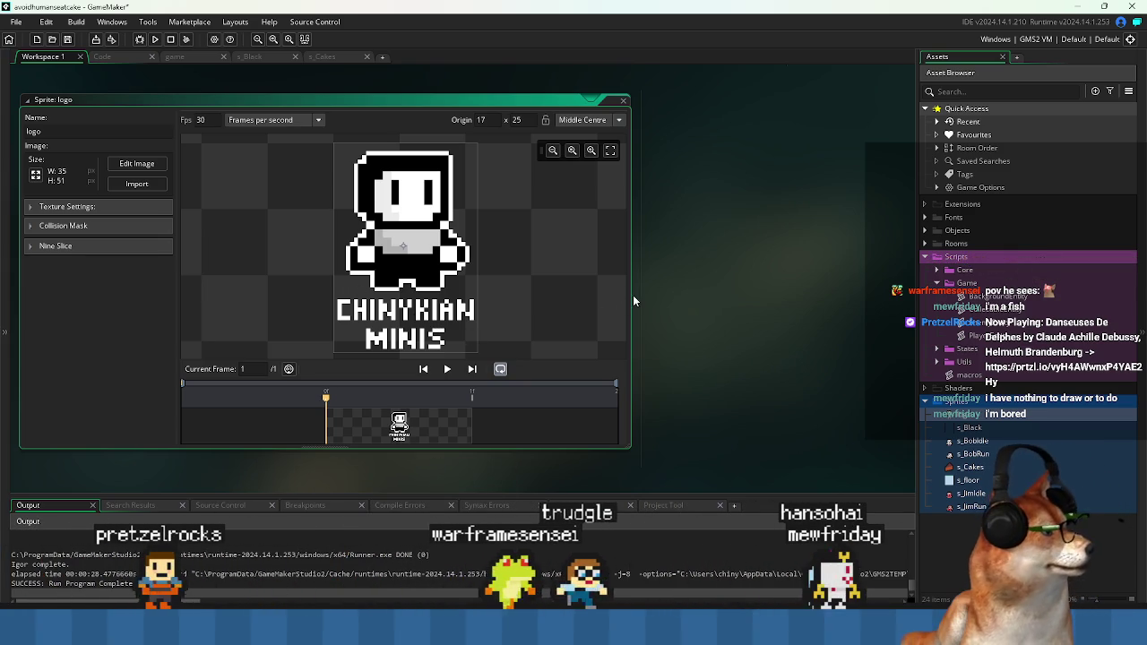
pyautogui.moveTo(695, 303); pyautogui.dragTo(764, 321)
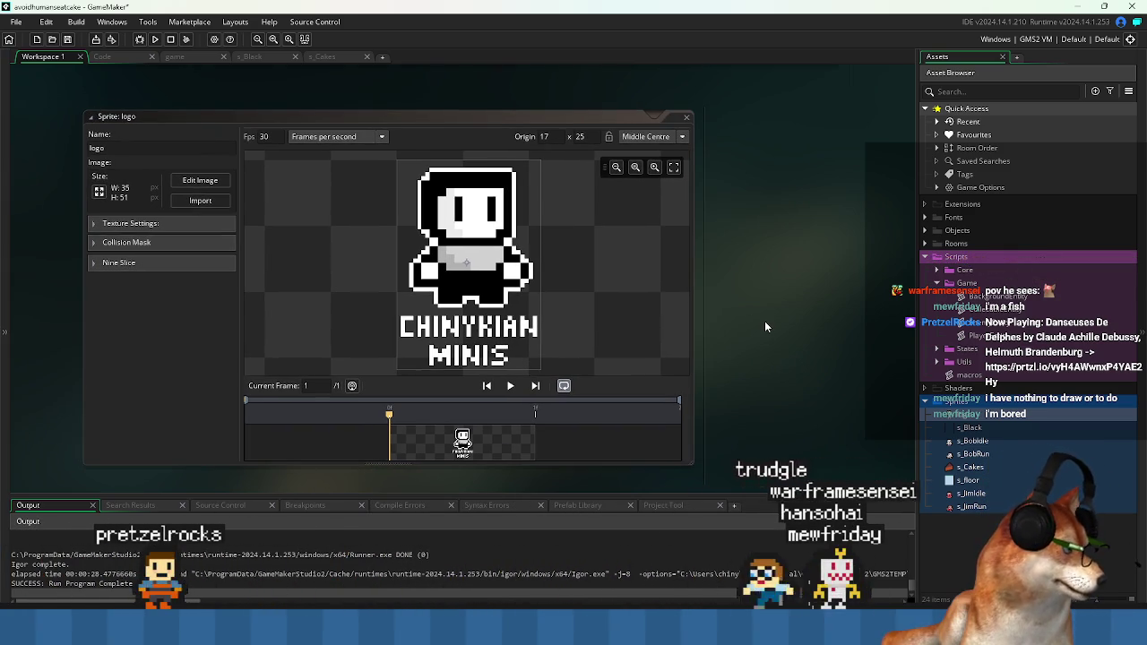
pyautogui.moveTo(698, 310); pyautogui.dragTo(757, 310)
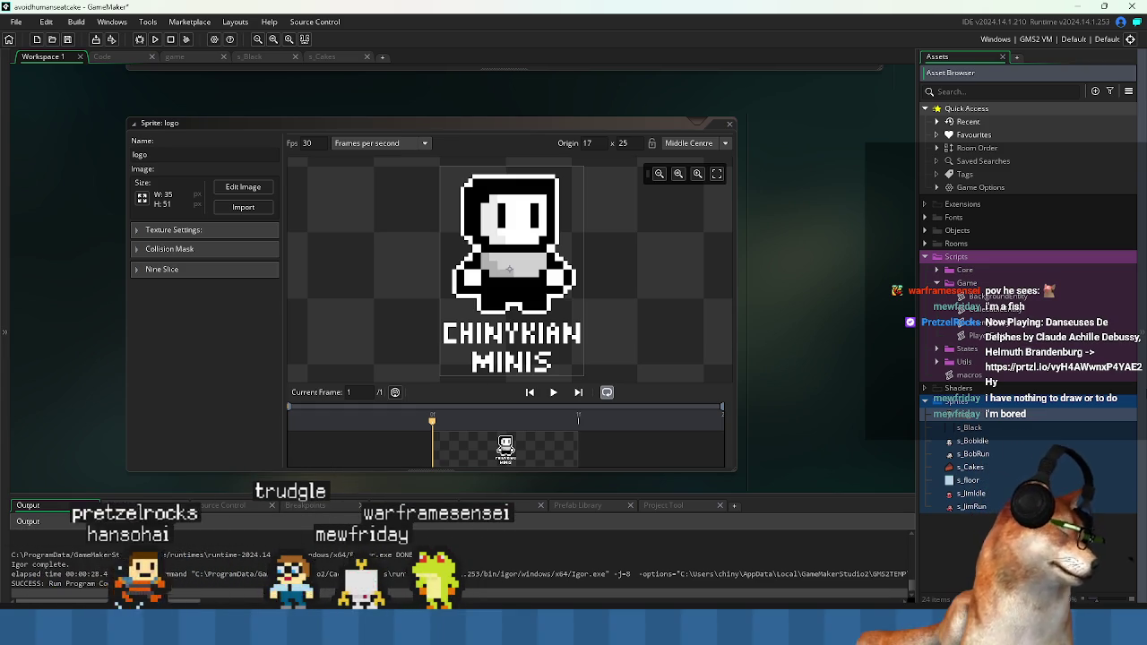
pyautogui.write('s_Logo')
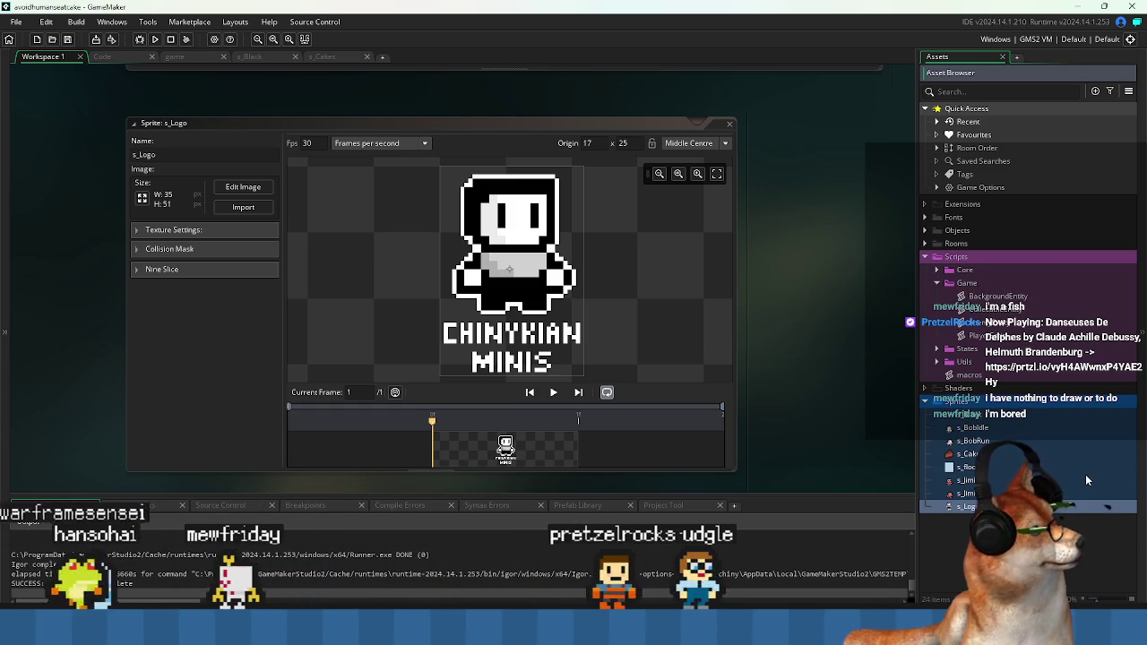
pyautogui.hotkey('ctrl', 'Tab')
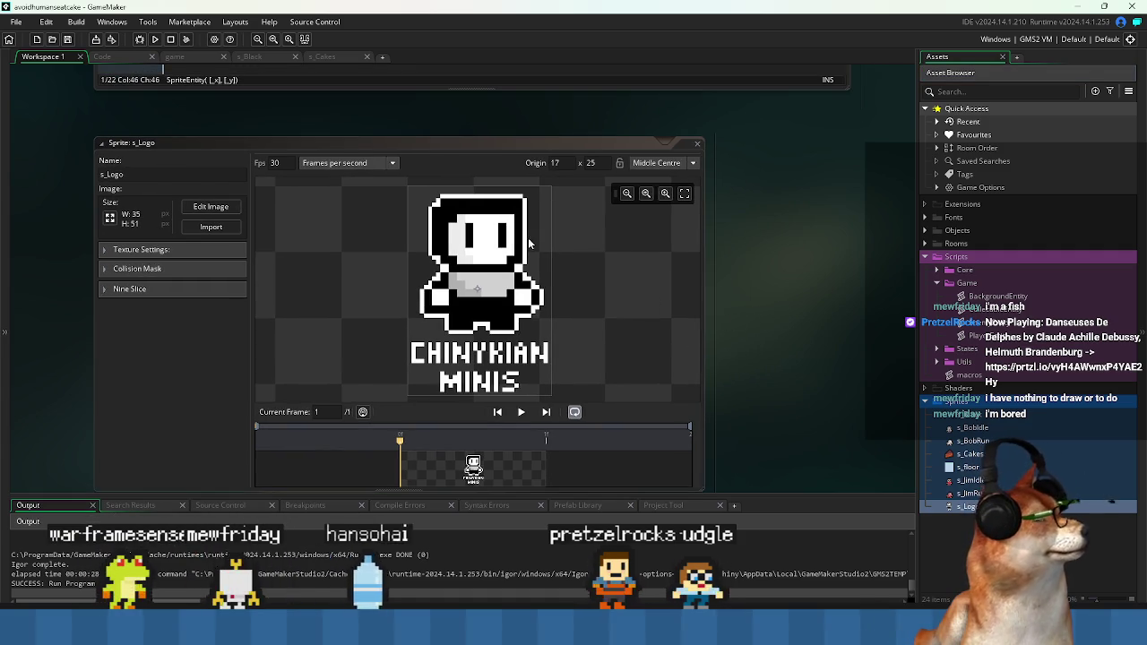
# - Test-run the game with F5, walk the player onto the cake, then close the game window
pyautogui.hotkey('ctrl', 'Tab')
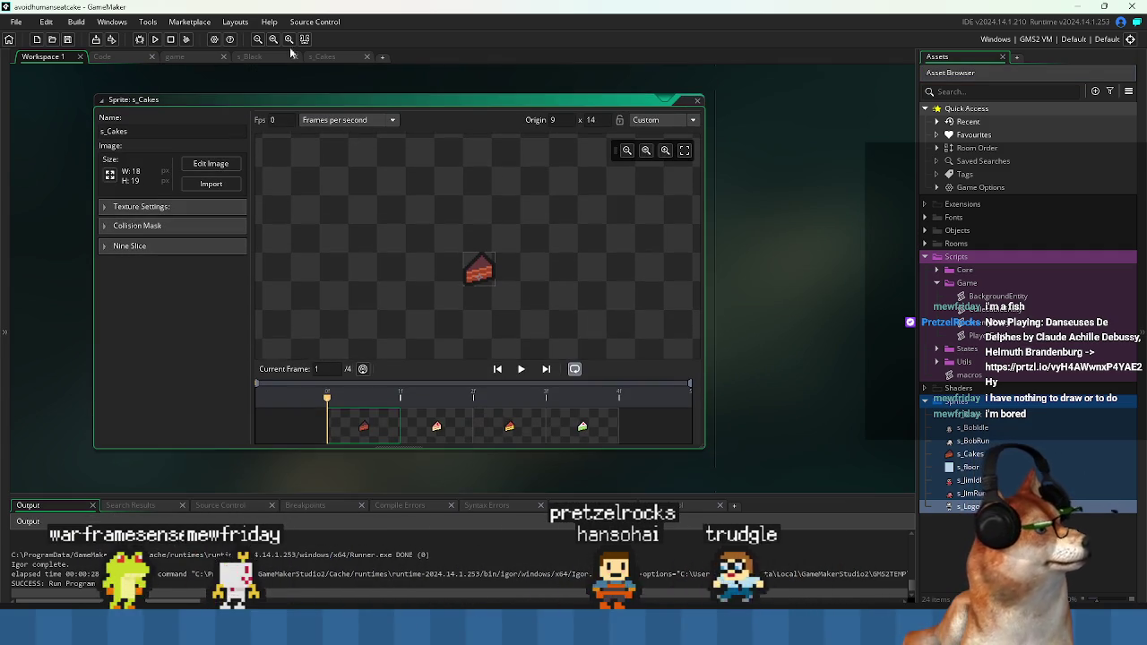
pyautogui.press('F5')
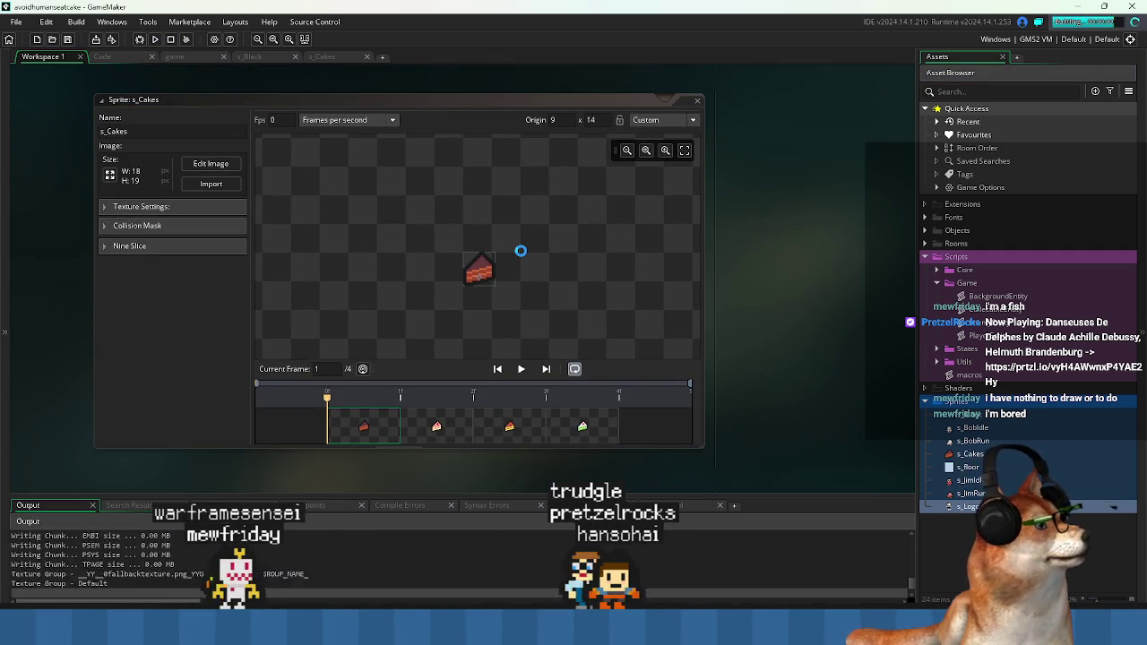
pyautogui.press('Up')
pyautogui.press('Left')
pyautogui.press('Right')
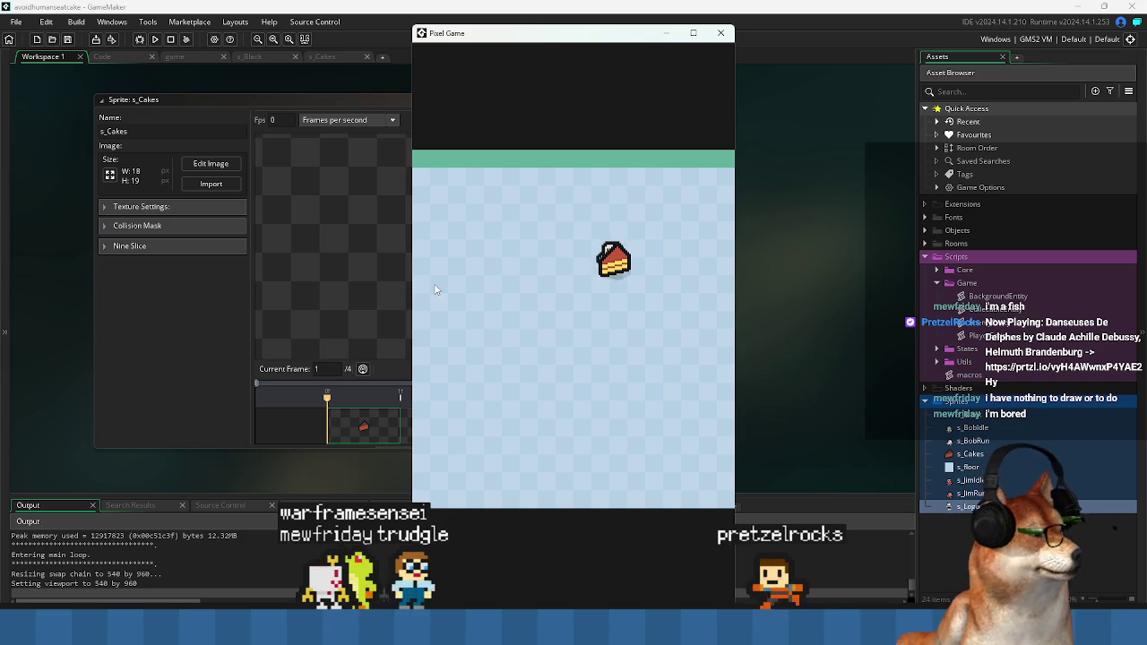
pyautogui.moveTo(738, 249); pyautogui.dragTo(860, 273)
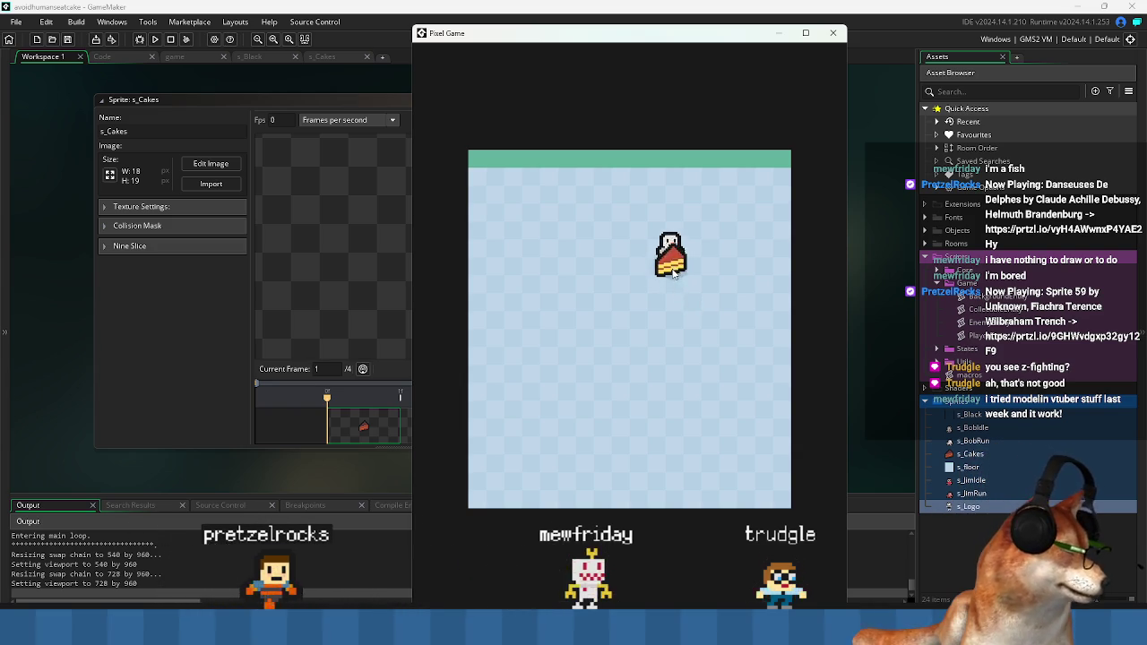
pyautogui.click(832, 33)
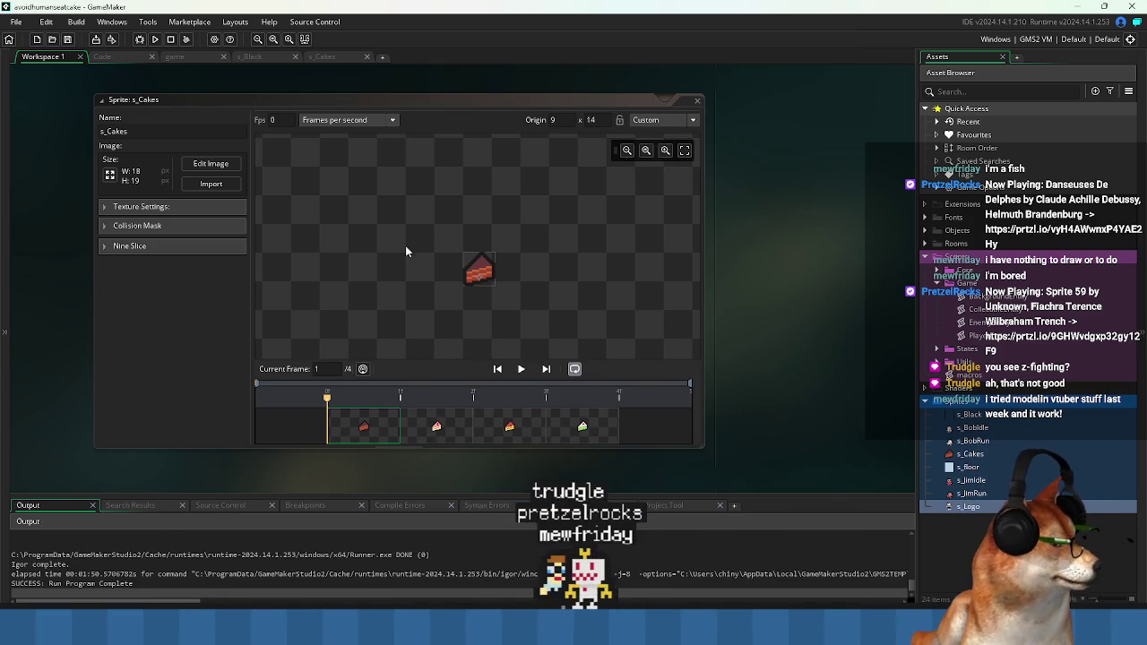
# - Move the s_Cakes sprite origin to 9 x 15 and launch the game again
pyautogui.scroll(5, 493, 288)
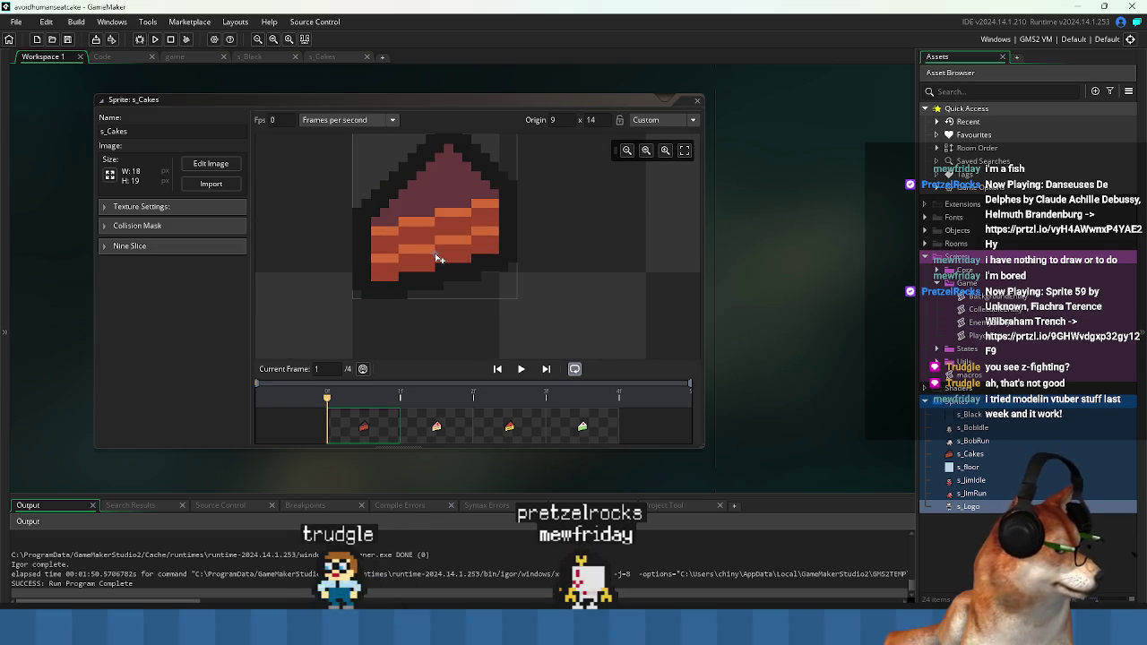
pyautogui.click(437, 259)
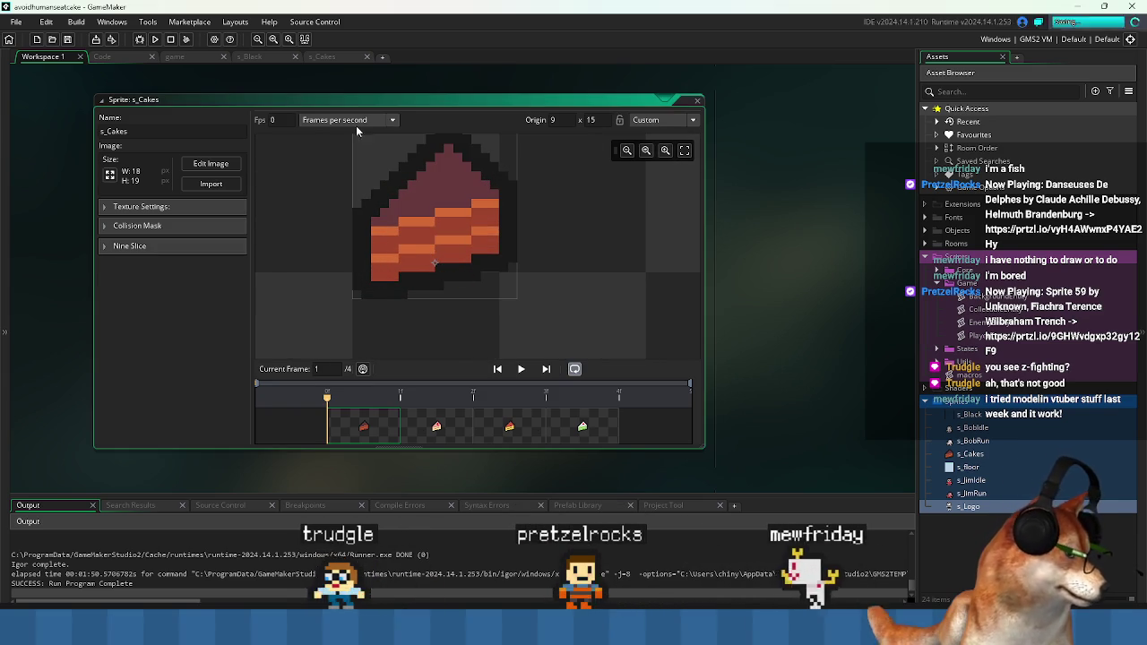
pyautogui.click(156, 40)
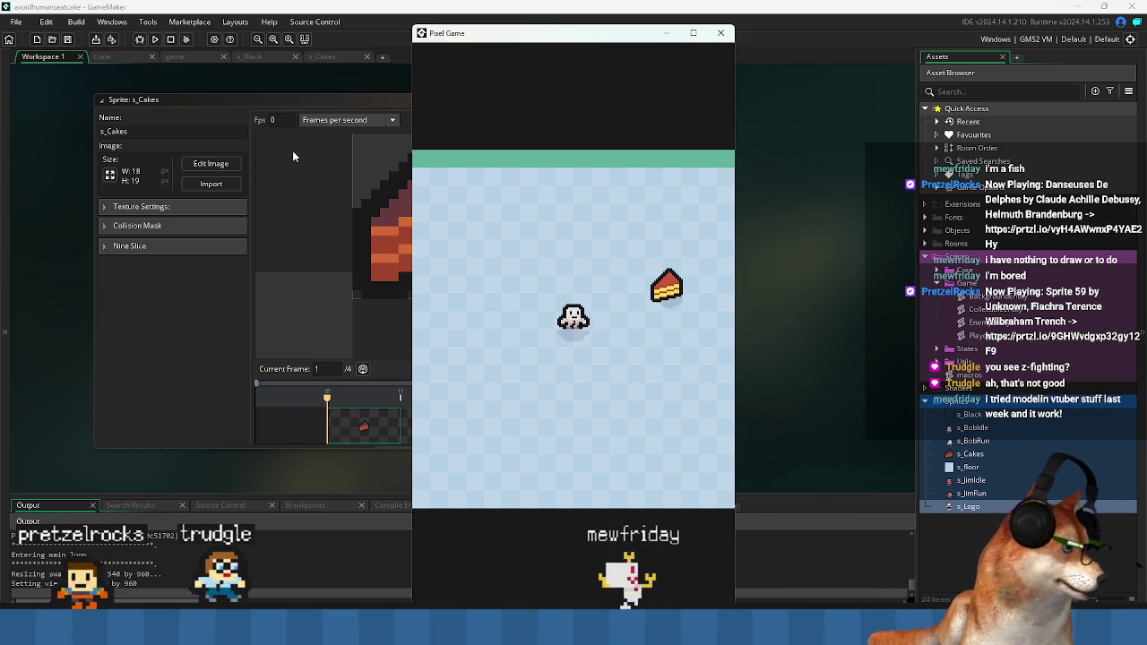
# - Move the game window aside, walk the player right onto the cake, and quit with Escape
pyautogui.moveTo(557, 28); pyautogui.dragTo(437, 11)
pyautogui.press('Right')
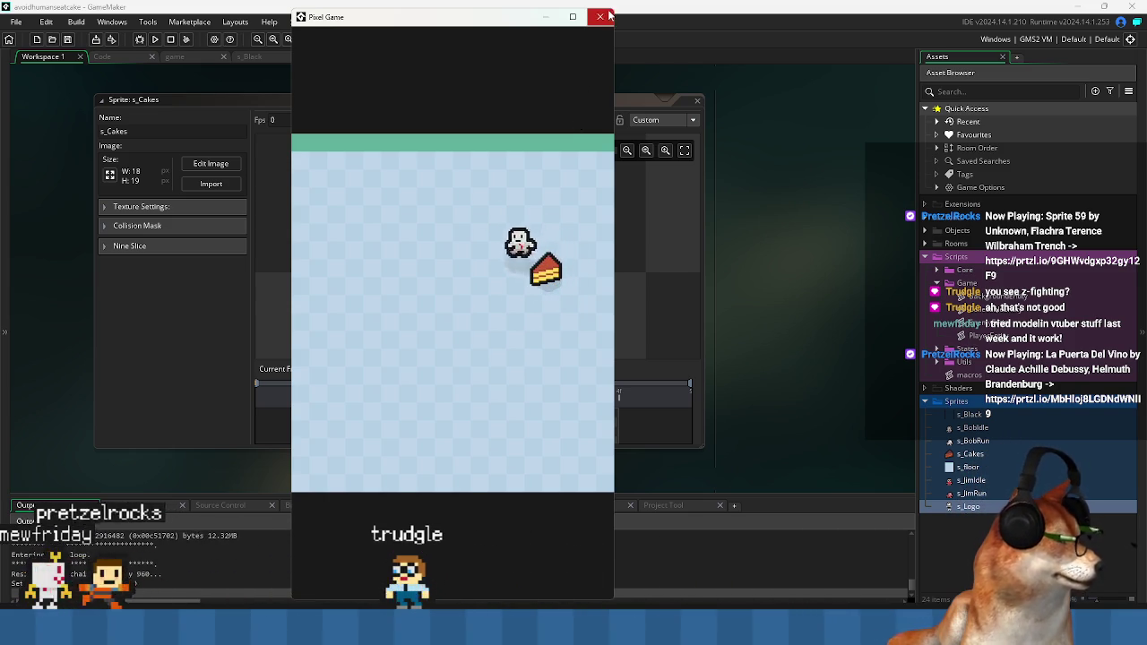
pyautogui.press('Escape')
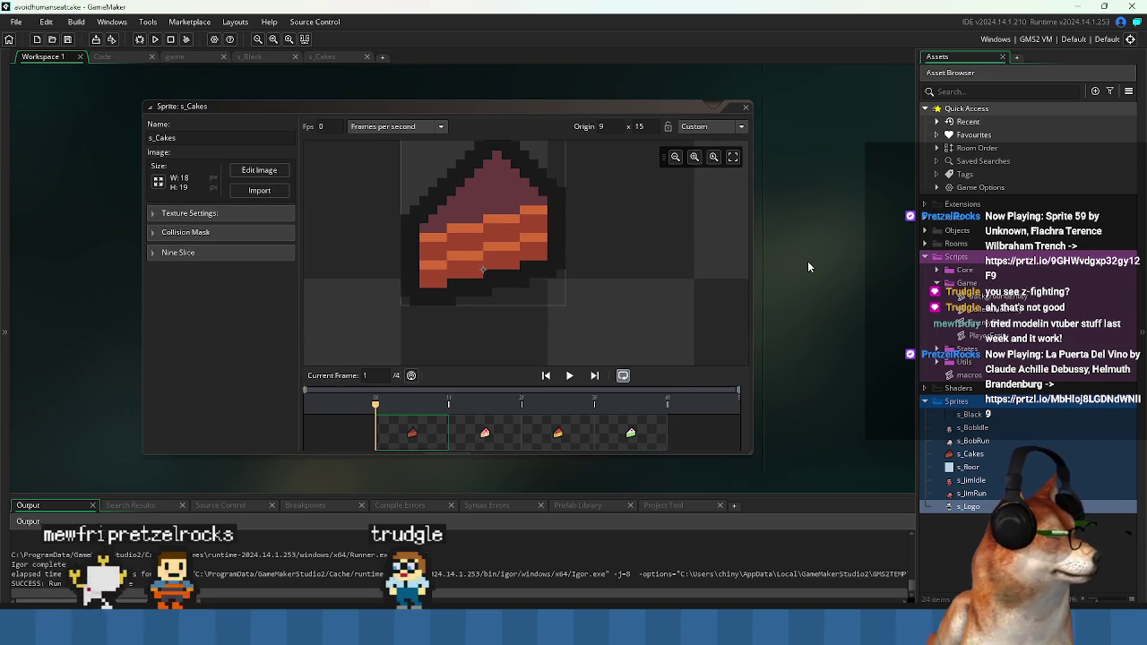
# - Bring up the Ctrl+Tab overview and cycle through the open editor windows
pyautogui.hotkey('ctrl', 'Tab')
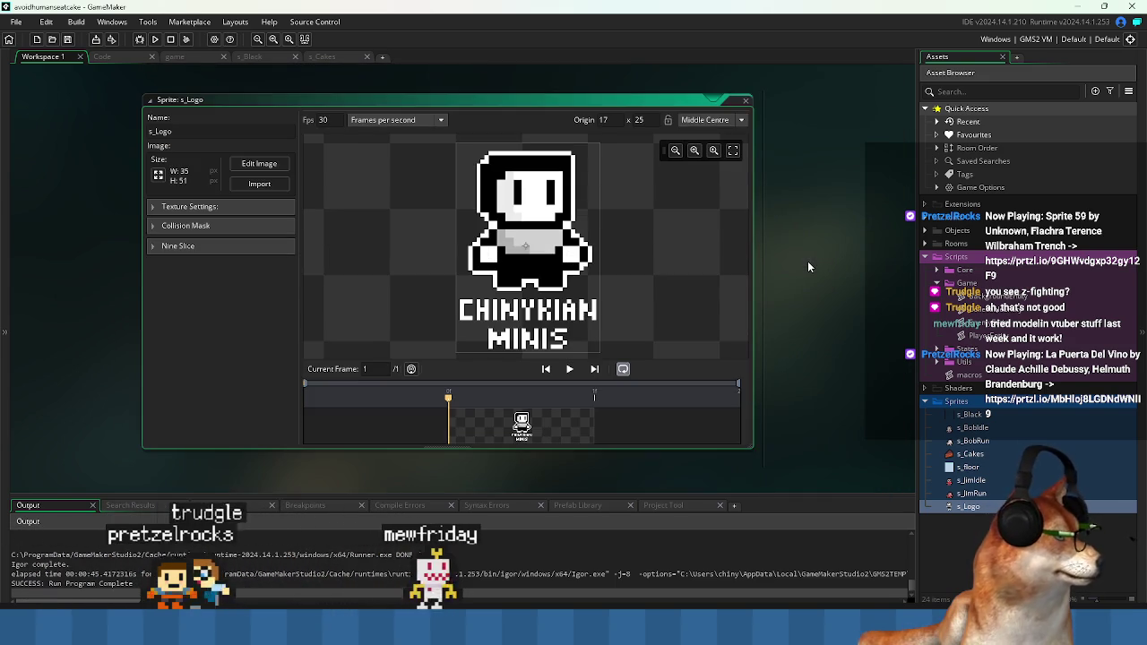
pyautogui.hotkey('ctrl', 'Tab')
pyautogui.hotkey('ctrl', 'Tab')
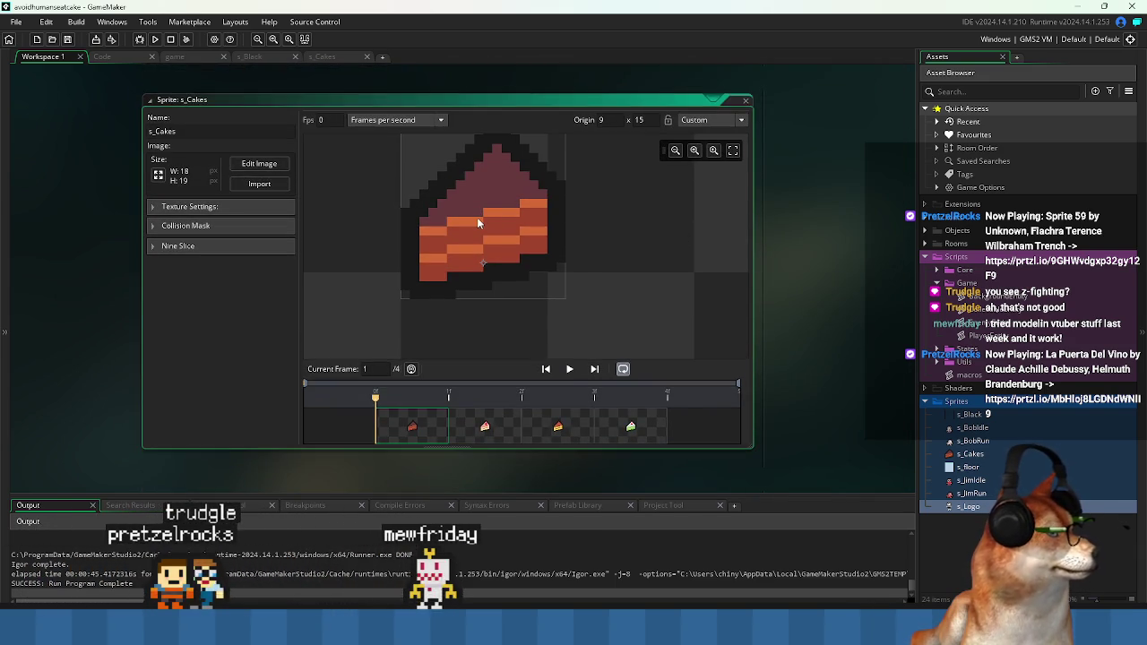
pyautogui.hotkey('ctrl', 'Tab')
pyautogui.hotkey('ctrl', 'Tab')
pyautogui.hotkey('ctrl', 'Tab')
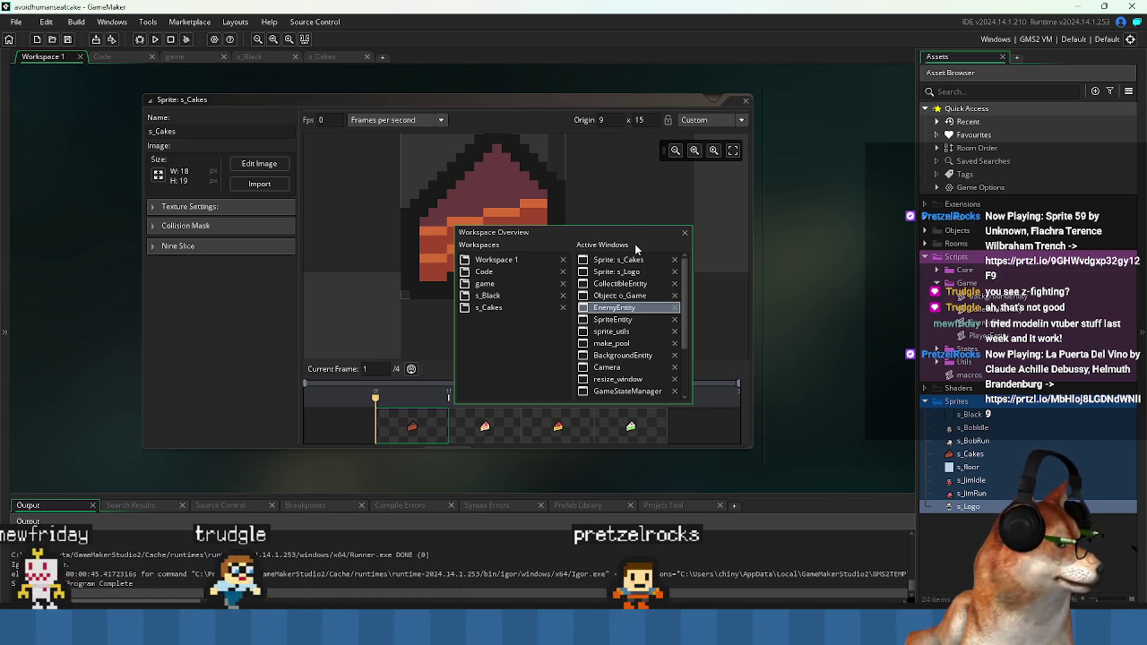
# - Look at line 4 of SpriteEntity, then switch to PlayerEntity.gml in the Code workspace
pyautogui.hotkey('ctrl', 'Tab')
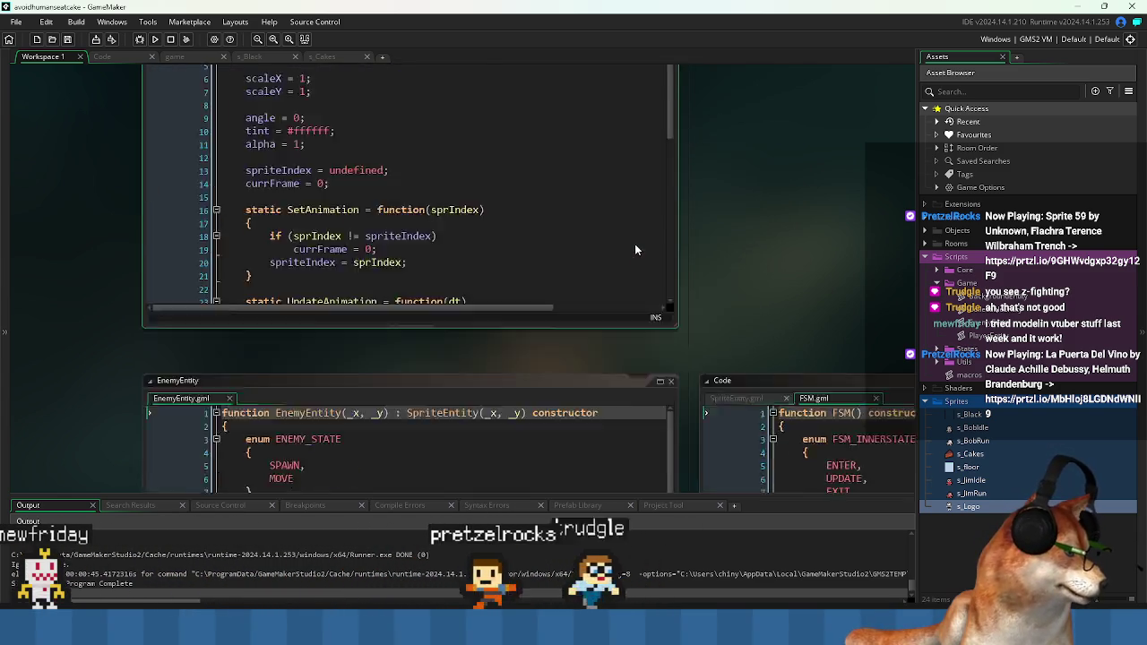
pyautogui.click(433, 187)
pyautogui.click(442, 167)
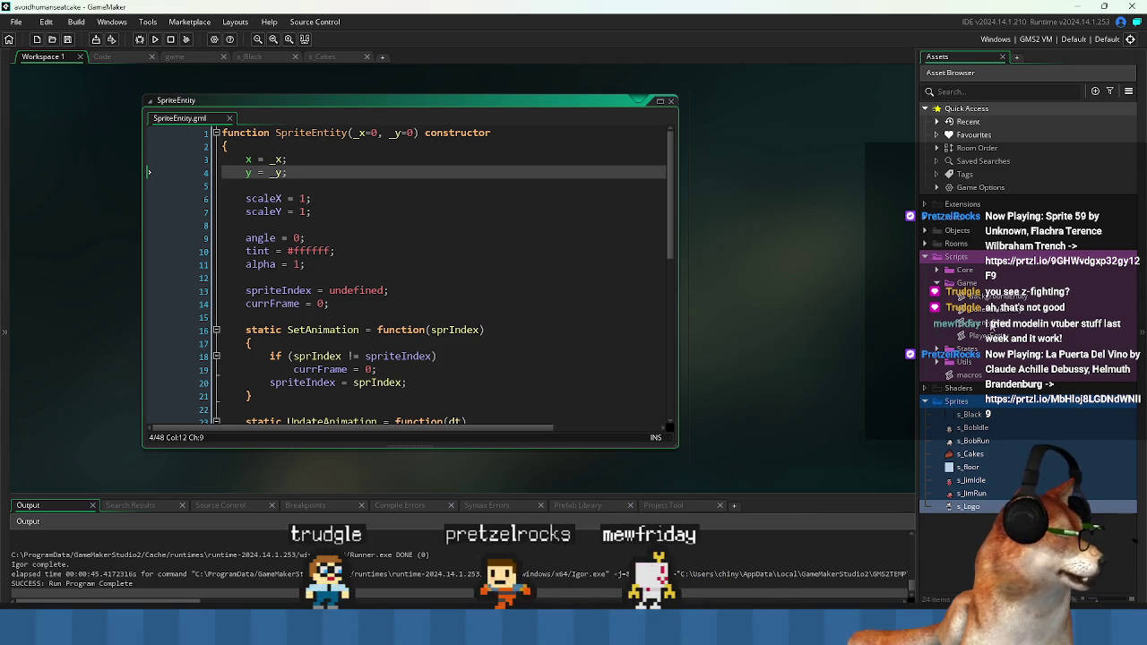
pyautogui.press('Escape')
pyautogui.press('Escape')
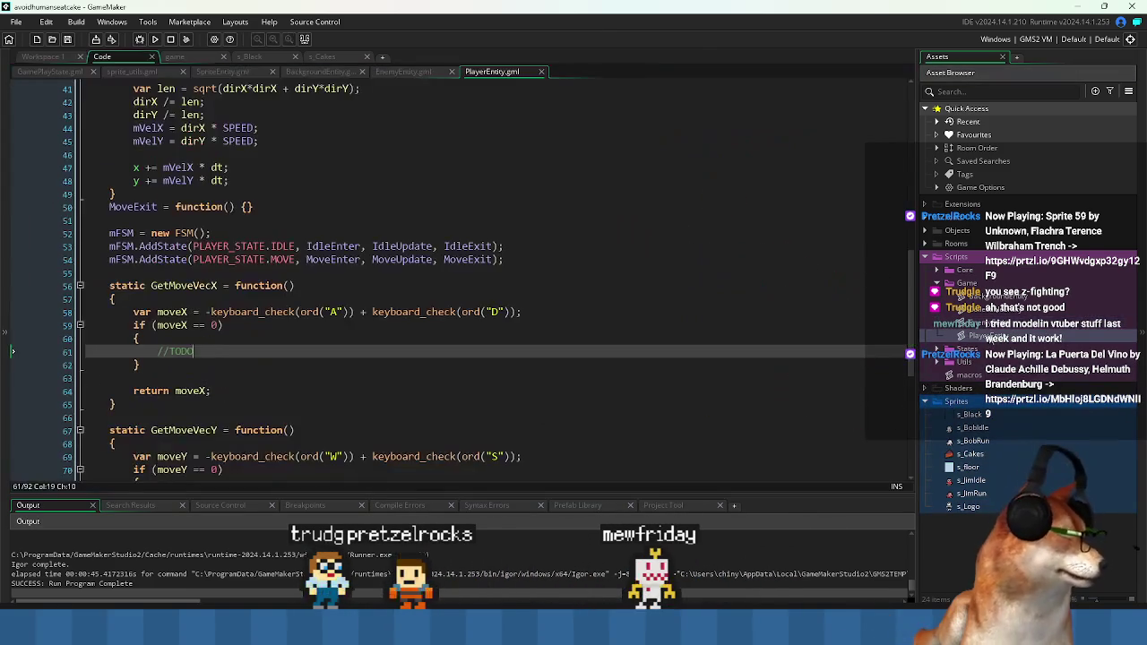
pyautogui.click(305, 206)
pyautogui.scroll(13, 306, 228)
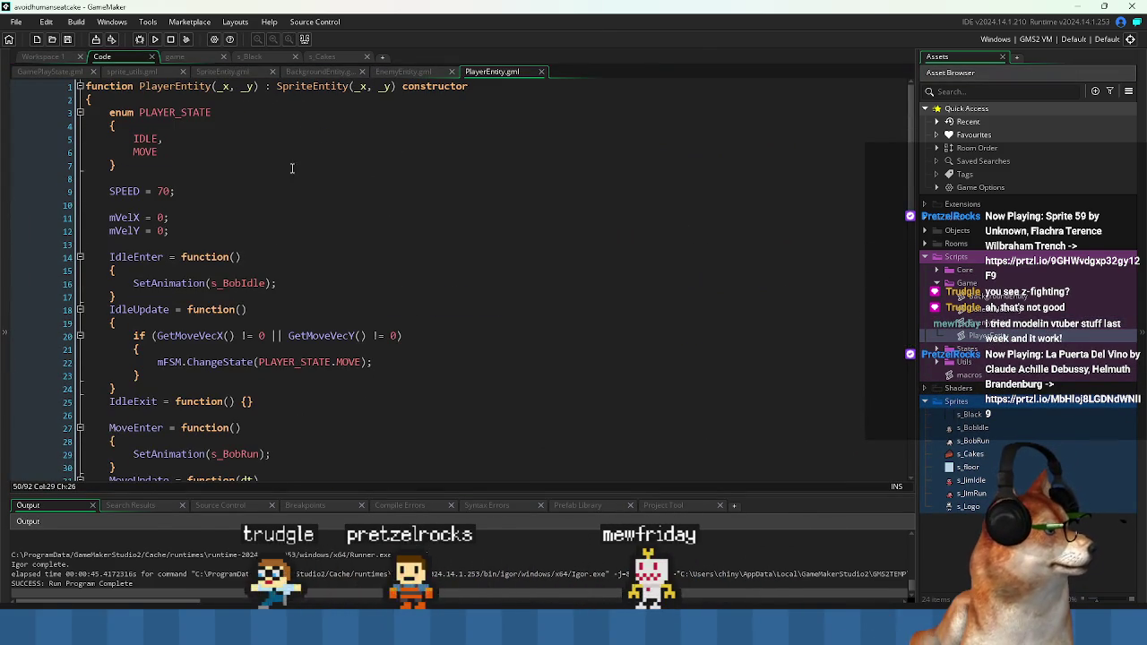
pyautogui.click(303, 230)
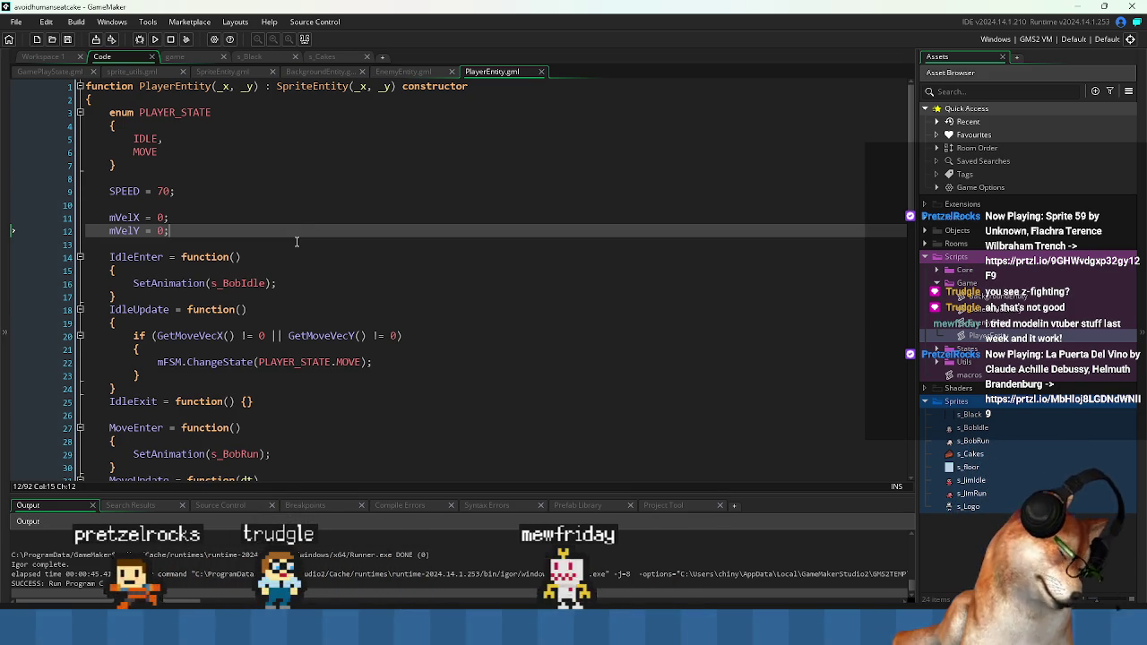
pyautogui.press('Return')
pyautogui.press('Return')
pyautogui.write('mCollisionRadius = 4;')
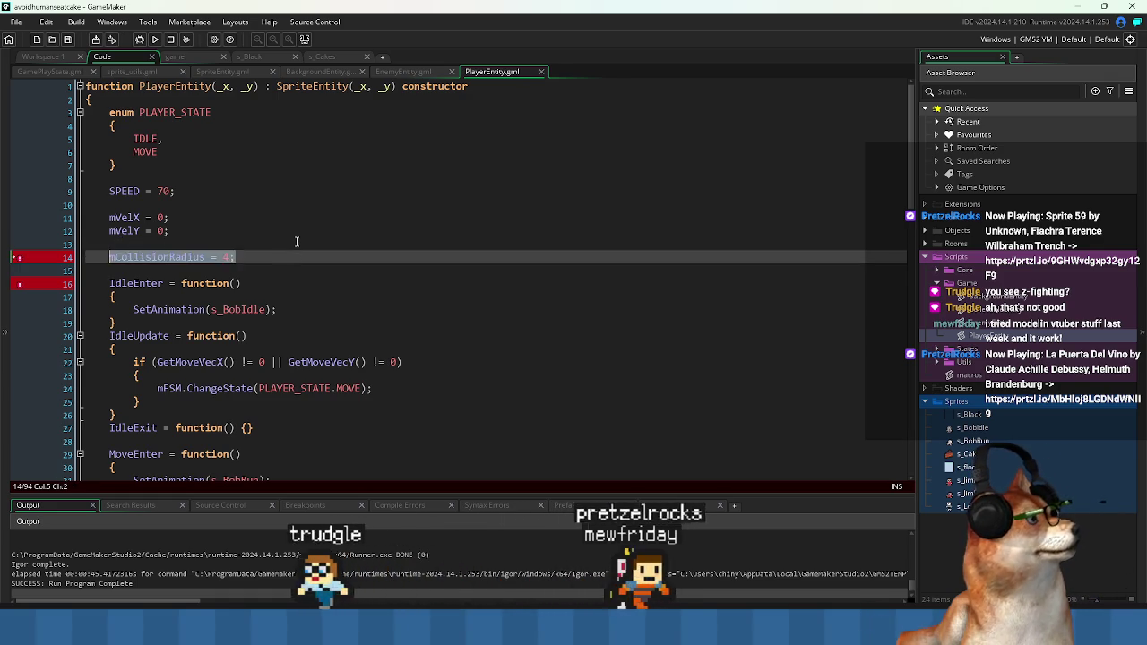
pyautogui.hotkey('ctrl', 'z')
pyautogui.hotkey('ctrl', 'z')
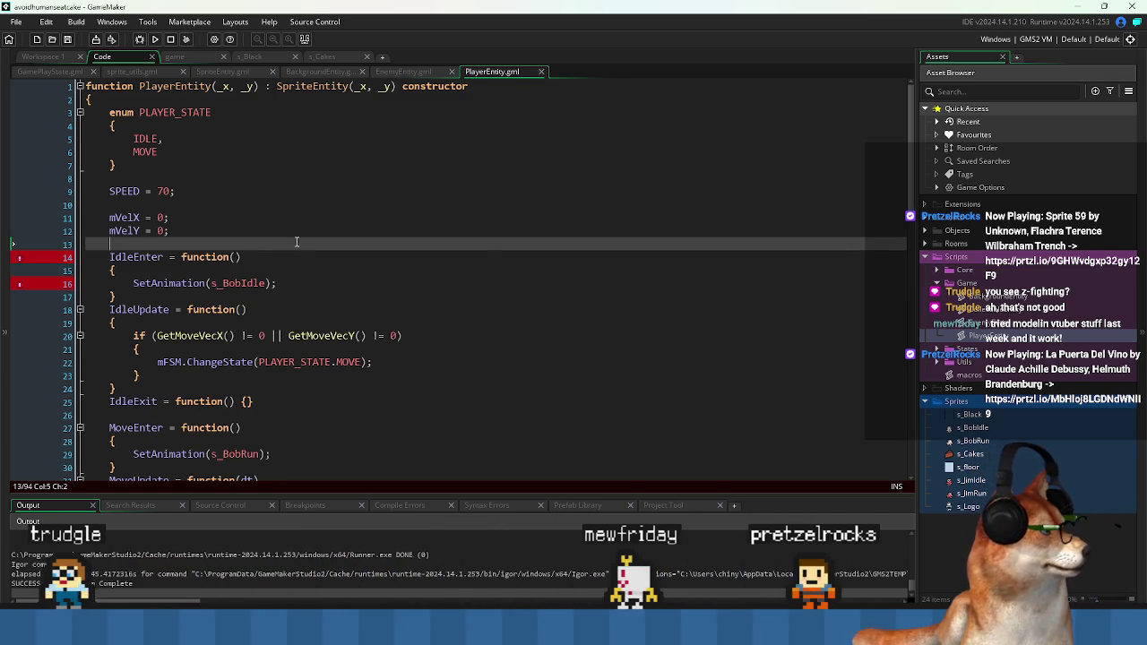
# - Inspect SpriteEntity.gml's position, scale, angle, tint and animation fields around the currFrame line
pyautogui.click(240, 77)
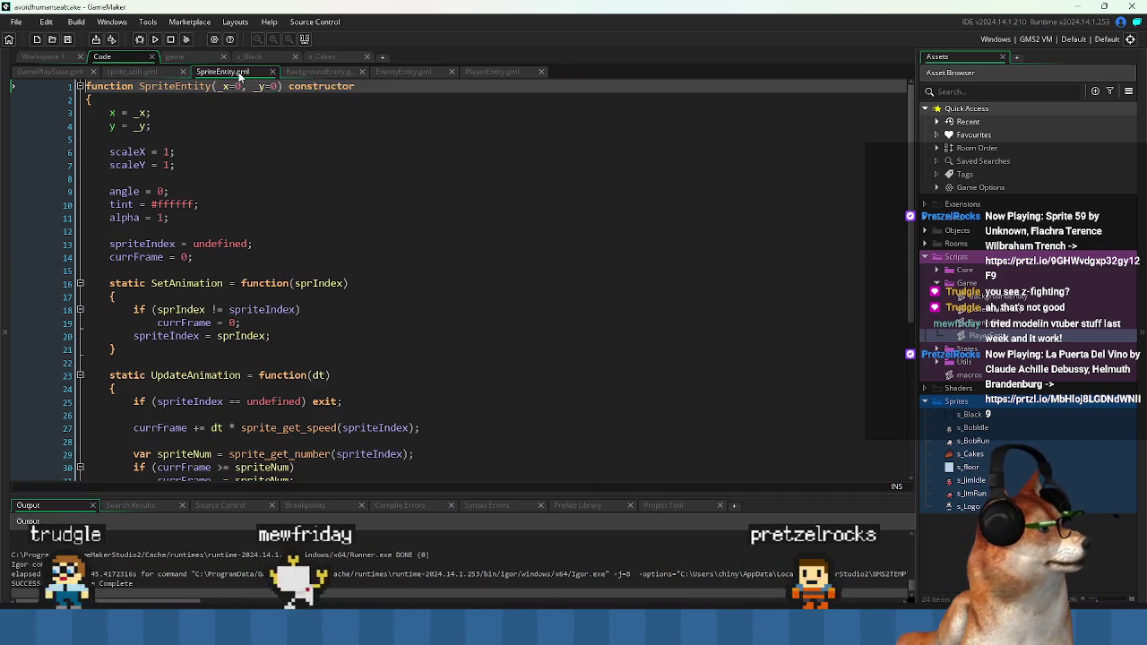
pyautogui.click(242, 258)
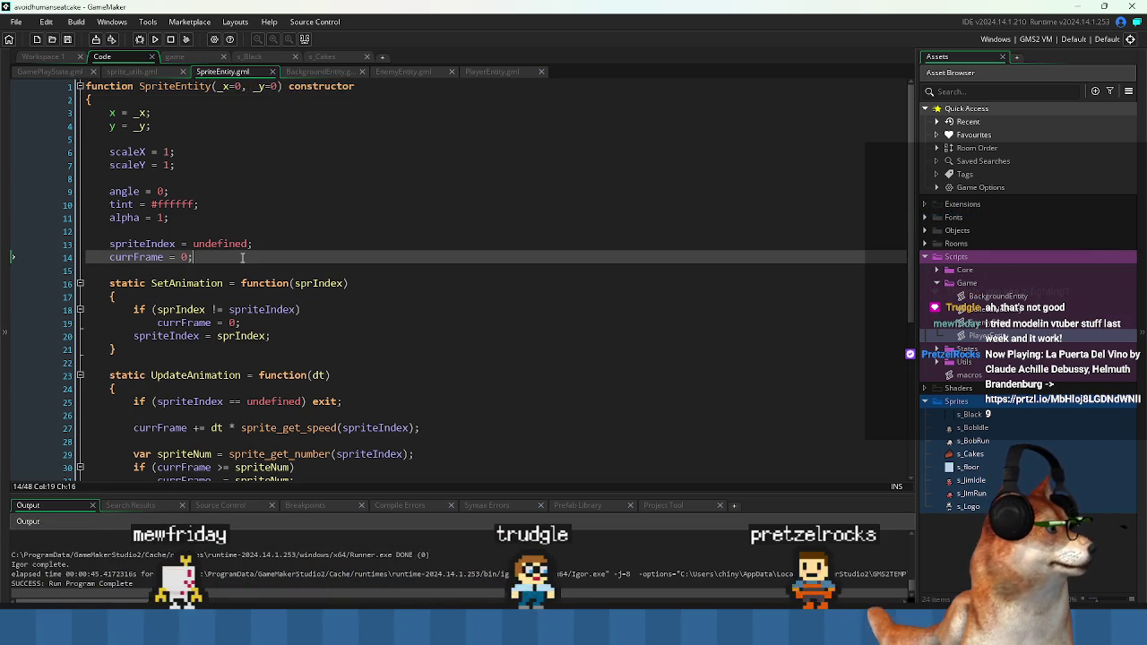
pyautogui.scroll(-7, 265, 255)
pyautogui.scroll(7, 274, 265)
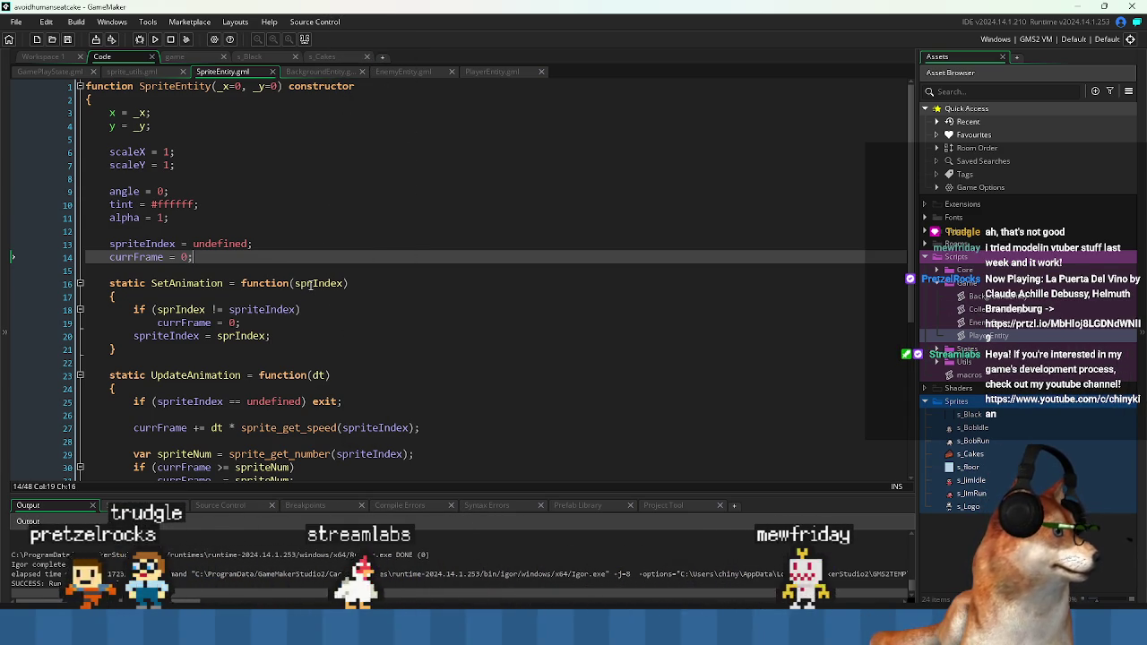
pyautogui.click(507, 73)
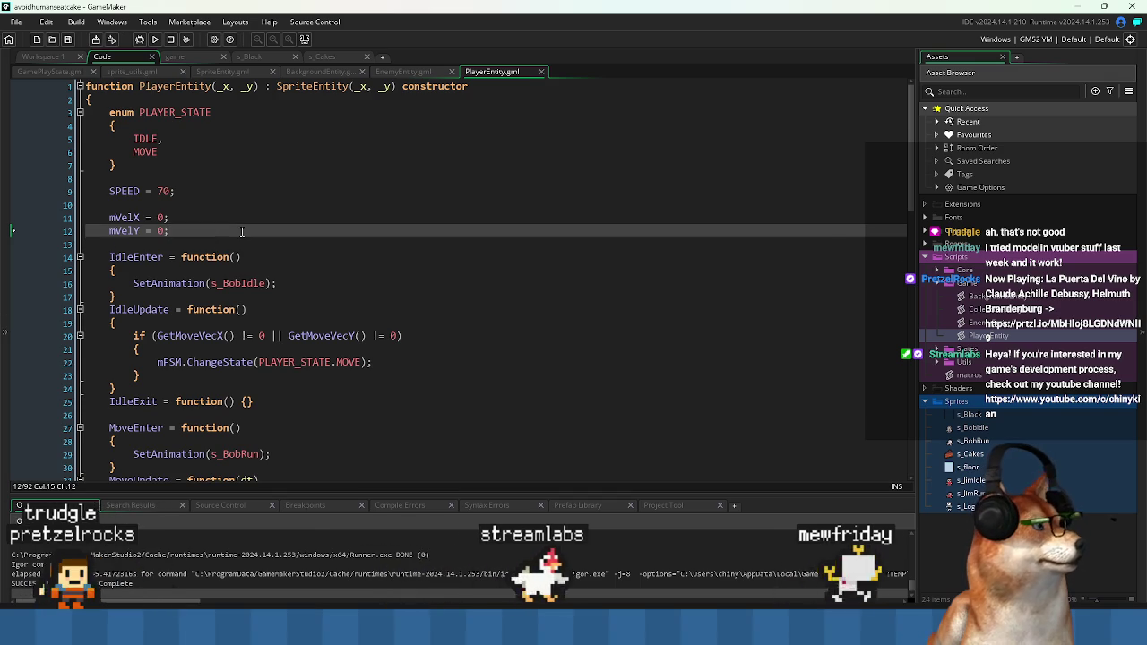
# - Paste mCollisionRadius = 4; below mVelY in PlayerEntity.gml and select that line
pyautogui.write('mCollisionRadius = 4;')
pyautogui.press('Down')
pyautogui.press('End')
pyautogui.press('Left')
pyautogui.press('Left')
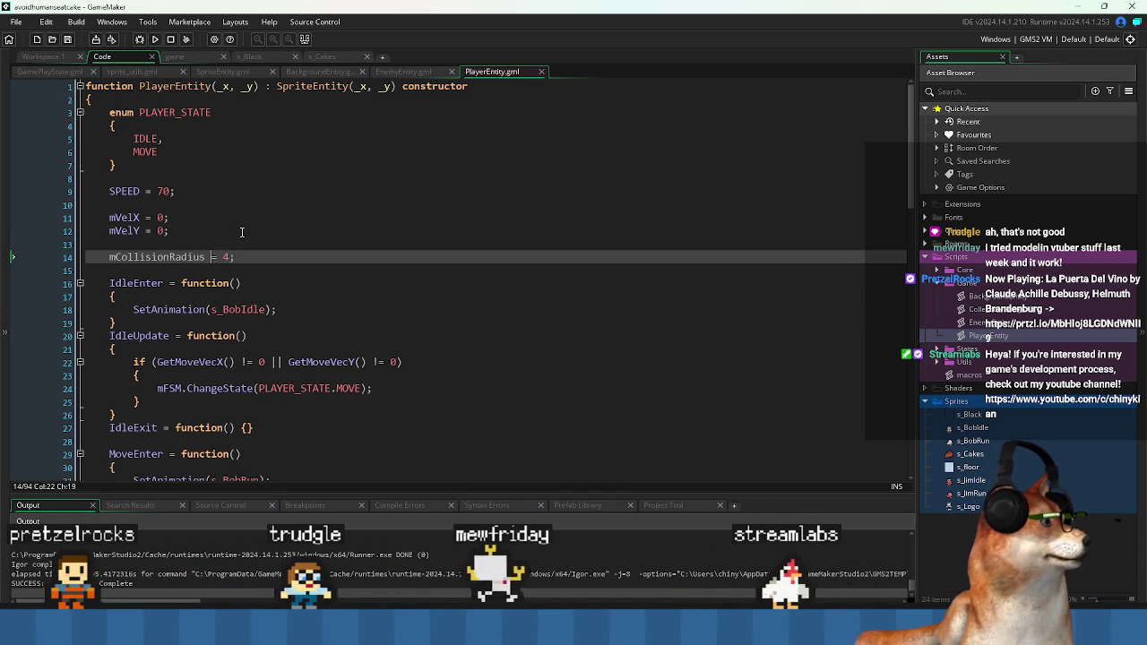
pyautogui.click(235, 257)
pyautogui.hotkey('shift', 'Home')
pyautogui.hotkey('ctrl', 'c')
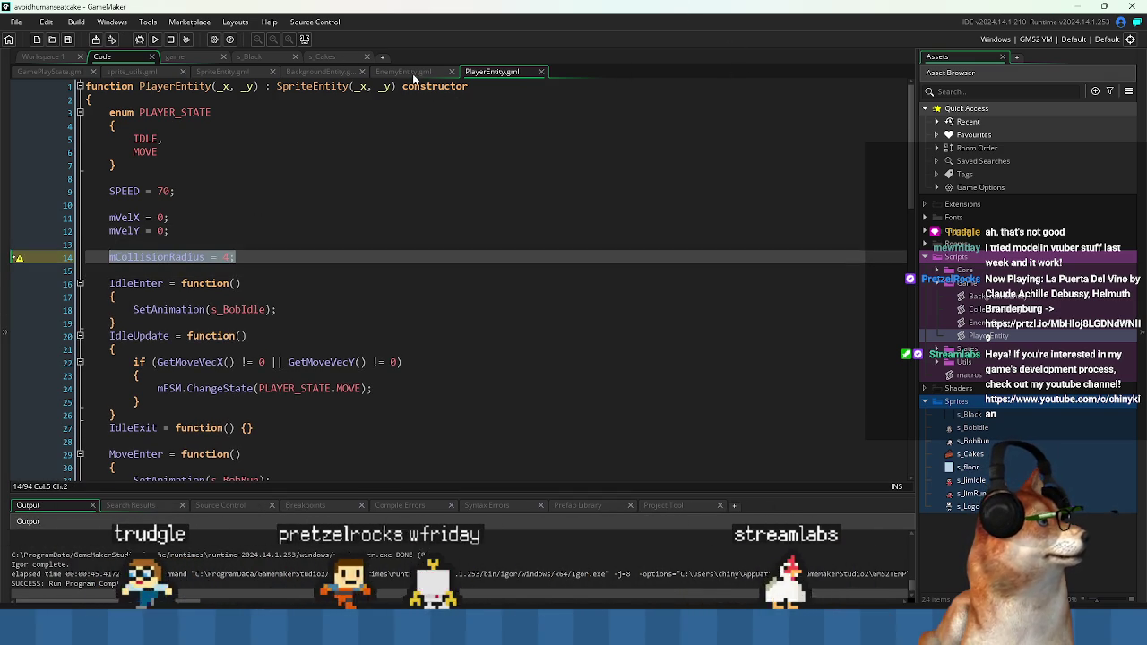
pyautogui.click(403, 72)
# - Paste mCollisionRadius = 4; below the ENEMY_STATE enum instead of under mElapsed, and save EnemyEntity
pyautogui.click(213, 244)
pyautogui.press('Return')
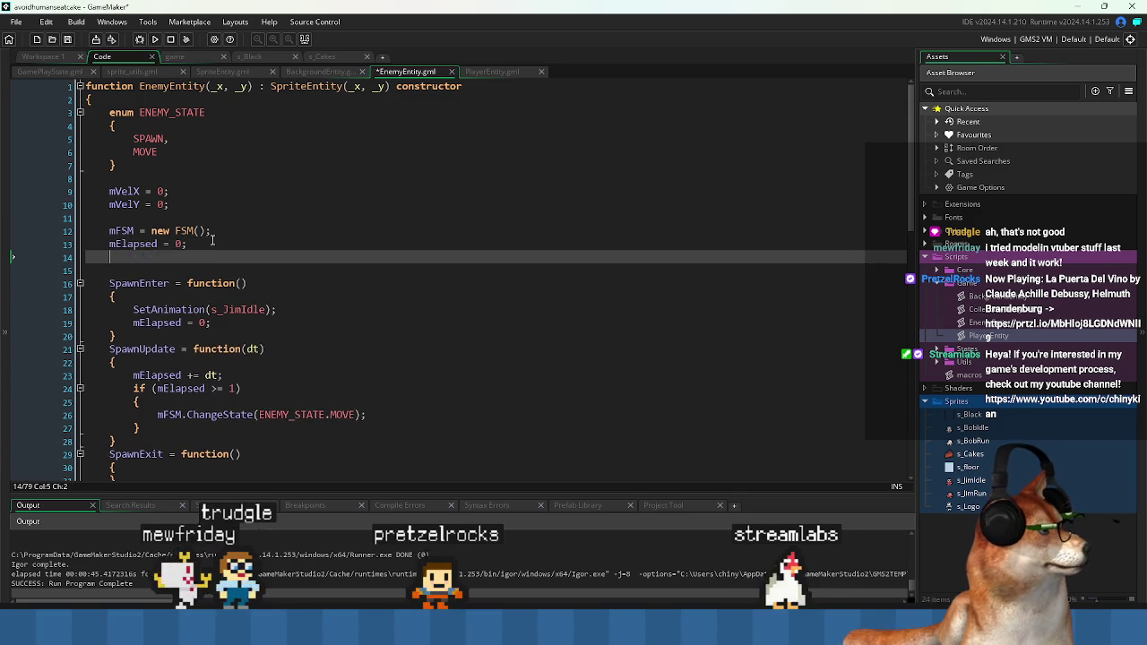
pyautogui.press('Return')
pyautogui.hotkey('ctrl', 'v')
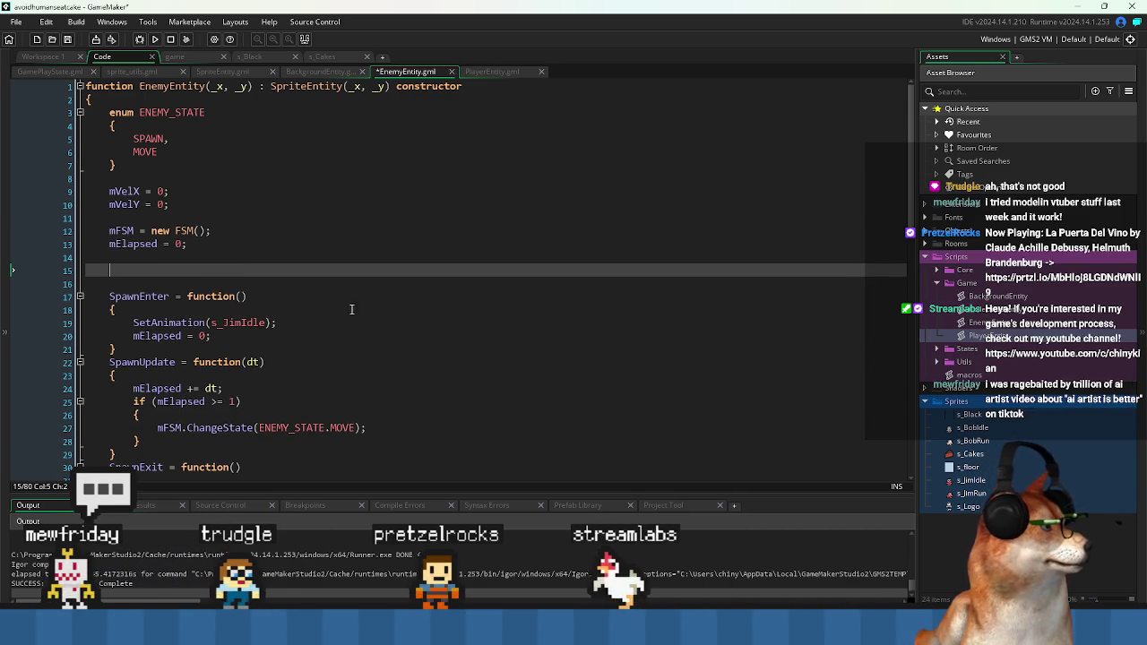
pyautogui.hotkey('ctrl', 'z')
pyautogui.hotkey('ctrl', 'z')
pyautogui.hotkey('ctrl', 'z')
pyautogui.click(170, 177)
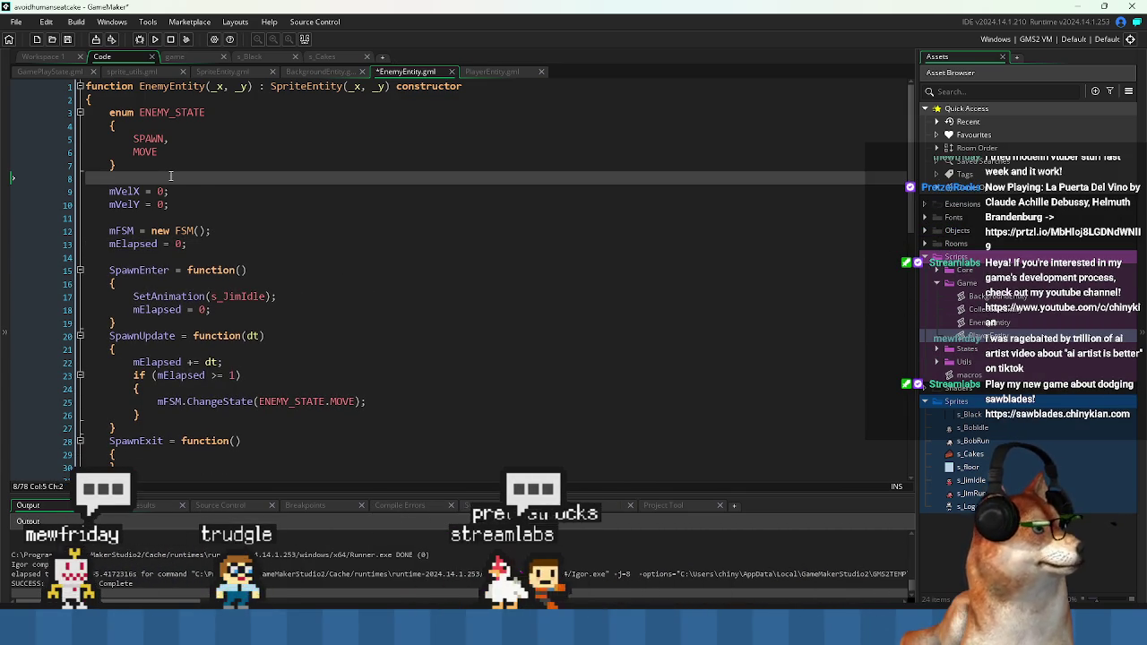
pyautogui.press('Return')
pyautogui.hotkey('ctrl', 'v')
pyautogui.press('Return')
pyautogui.hotkey('ctrl', 's')
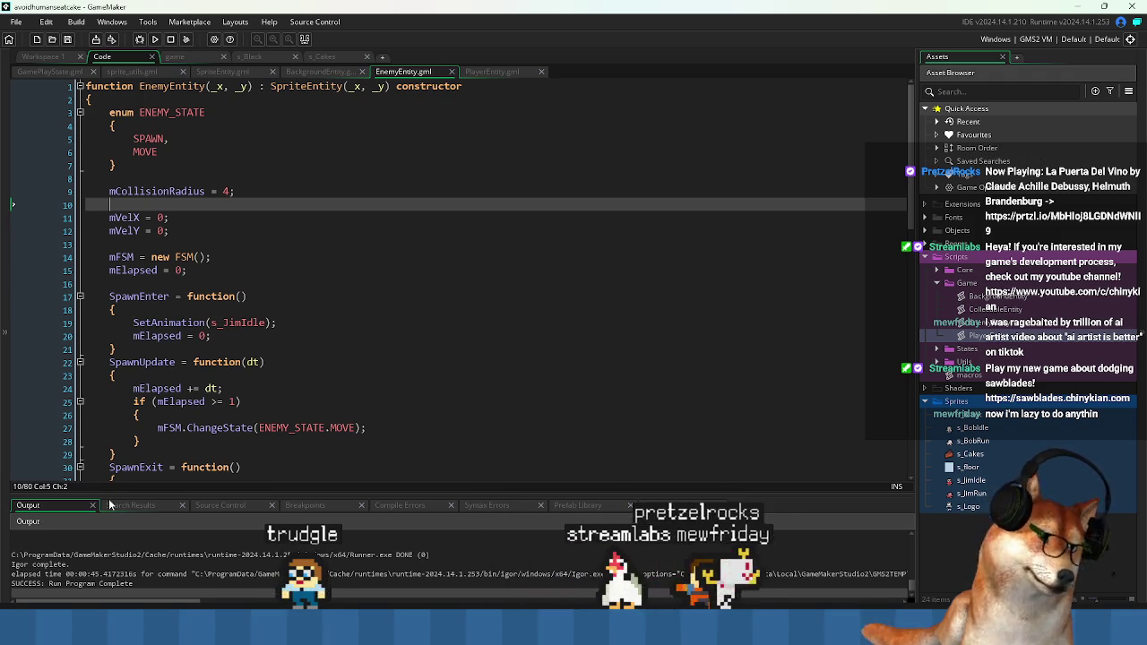
# - Check and tidy the new mCollisionRadius = 4; line in EnemyEntity
pyautogui.click(177, 192)
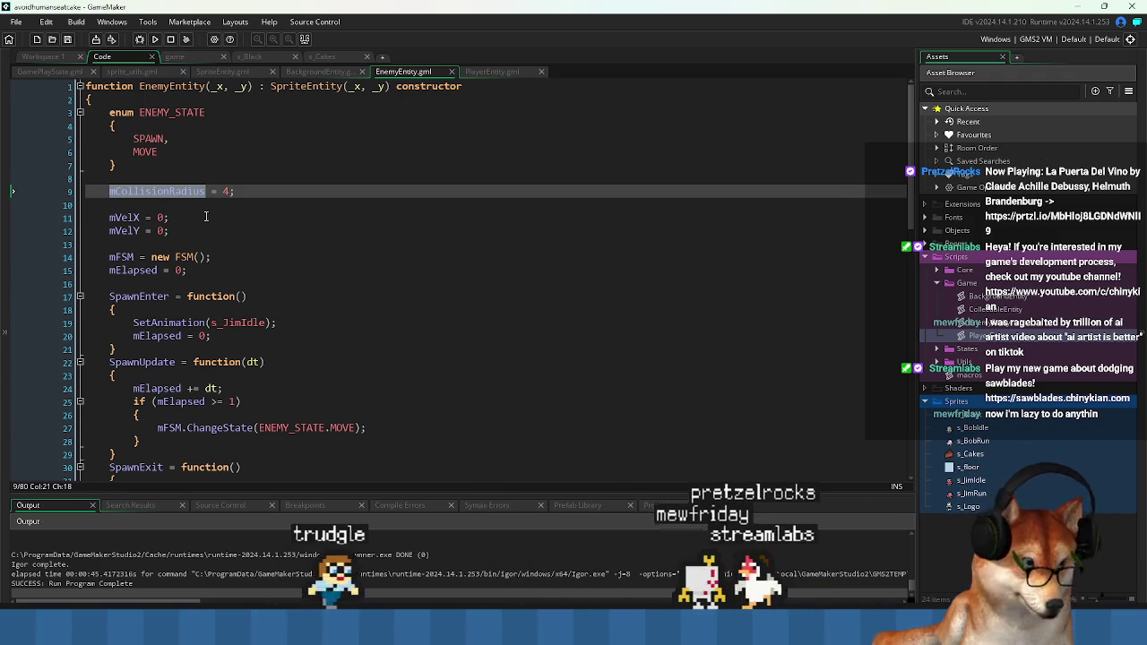
pyautogui.click(205, 195)
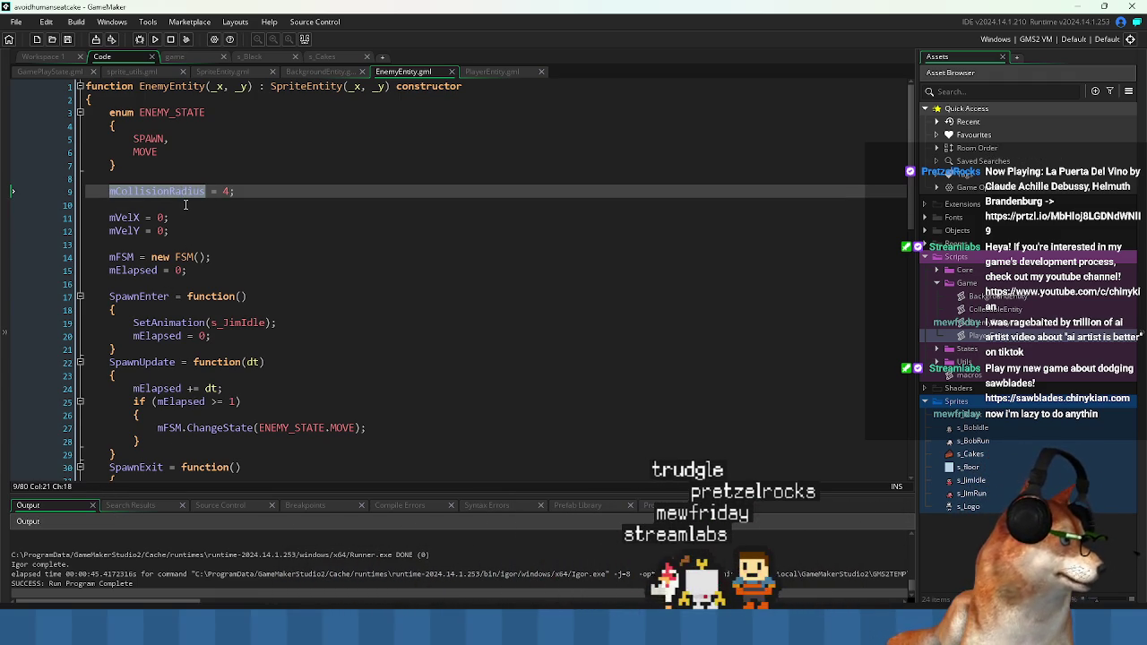
pyautogui.click(181, 207)
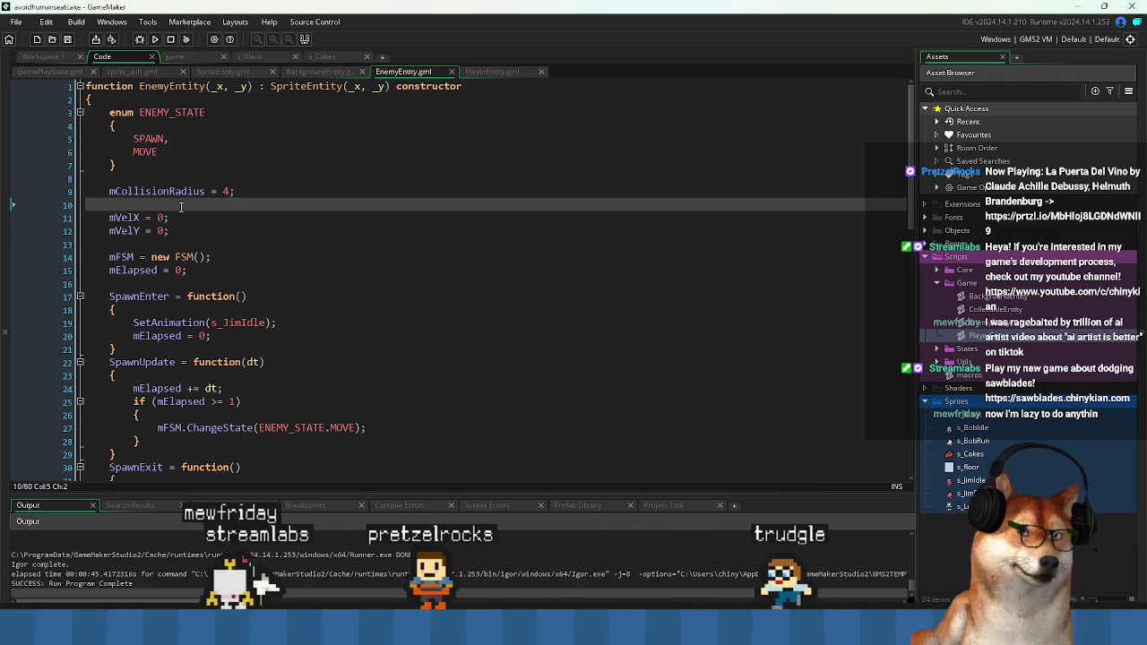
pyautogui.click(162, 191)
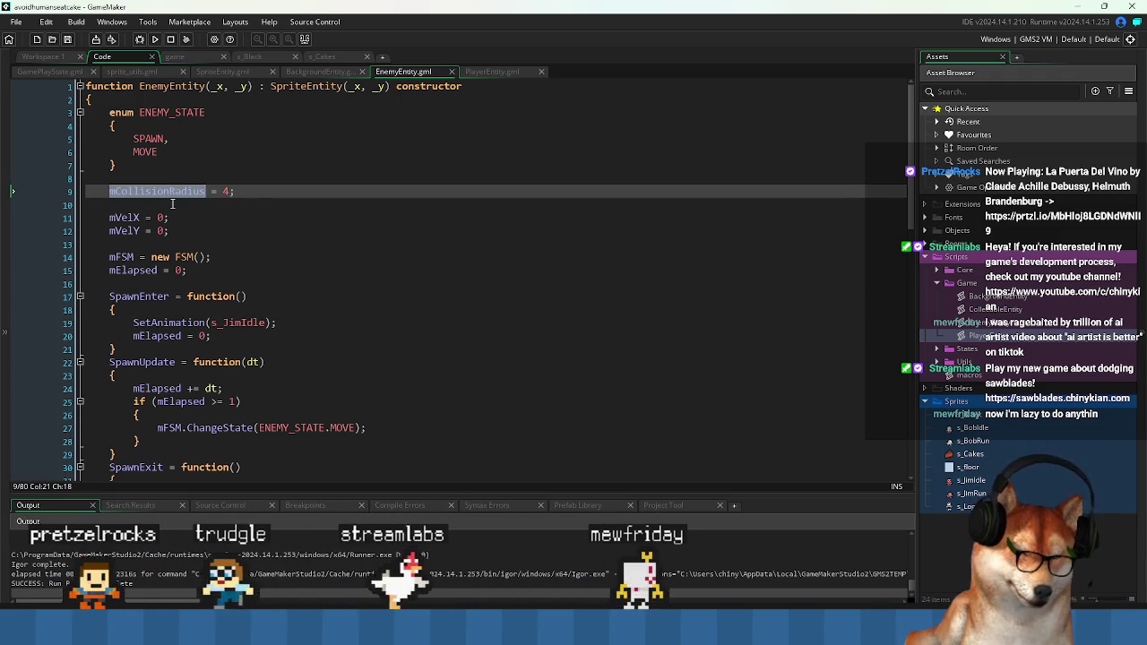
pyautogui.click(187, 191)
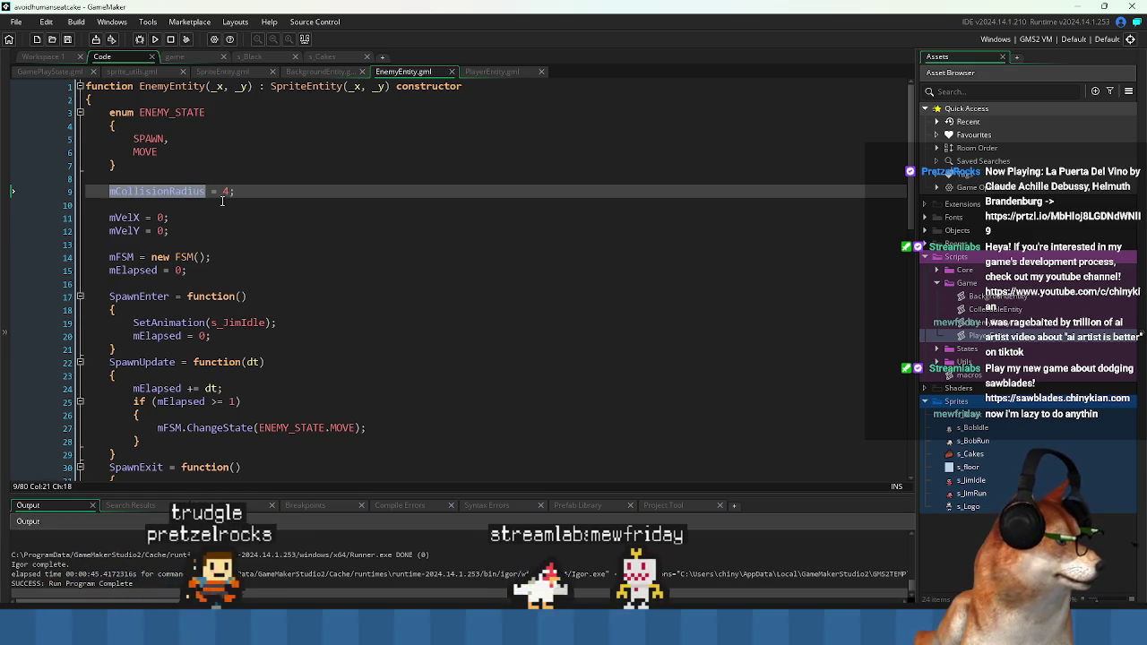
pyautogui.click(206, 205)
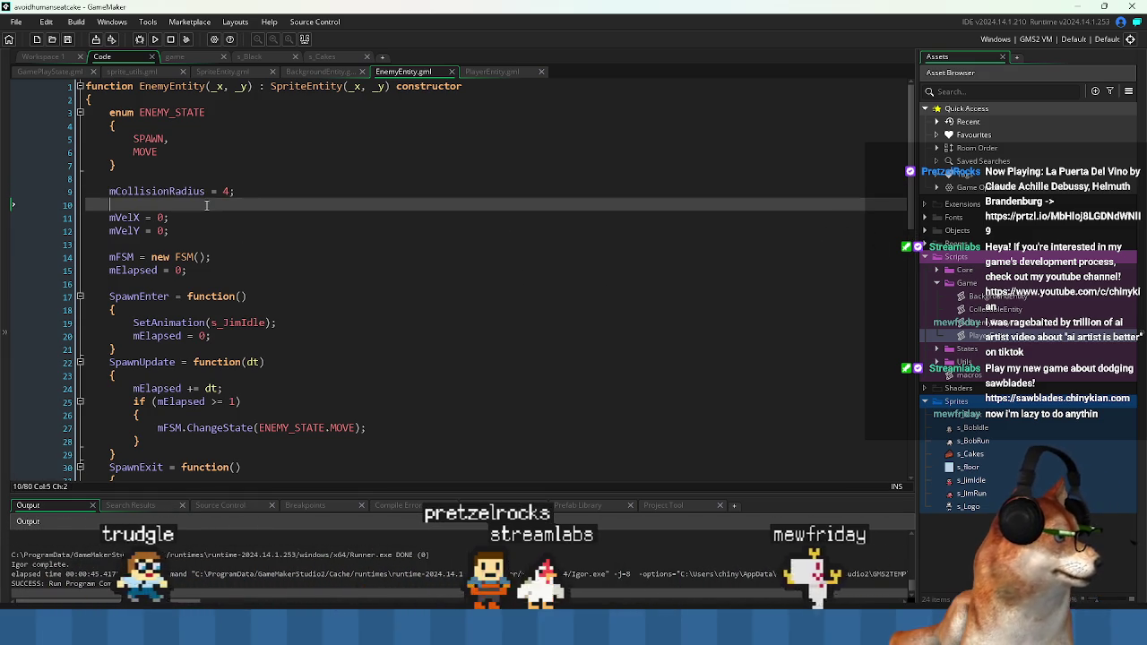
pyautogui.moveTo(260, 191)
pyautogui.mouseDown()
pyautogui.moveTo(183, 190)
pyautogui.moveTo(281, 192)
pyautogui.moveTo(147, 190)
pyautogui.mouseUp()
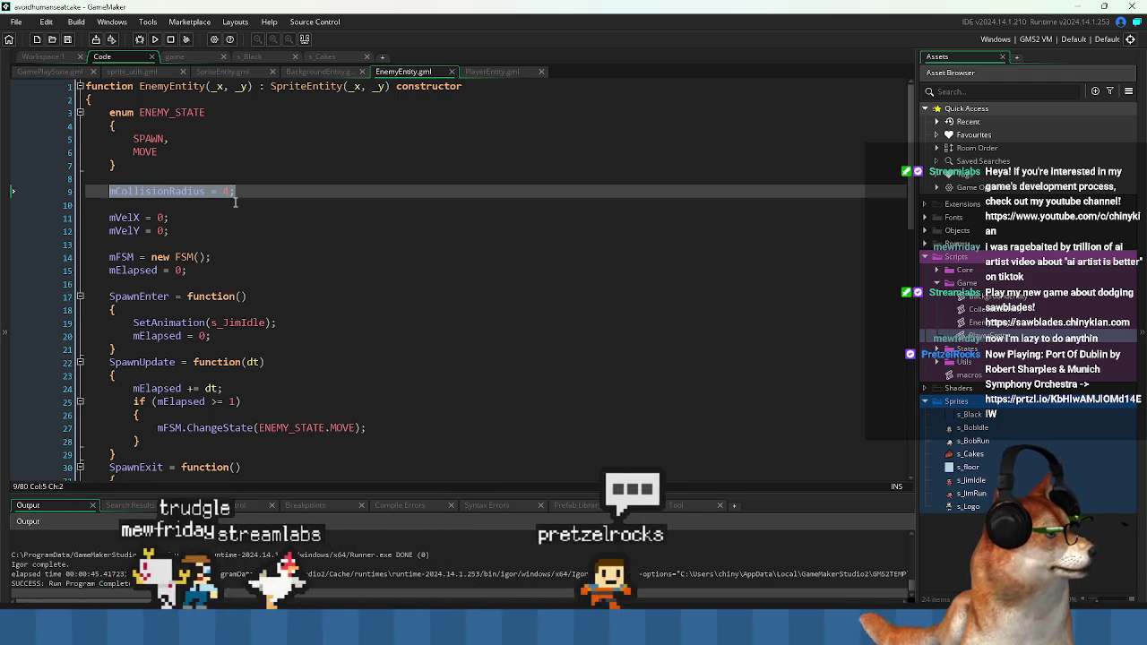
pyautogui.press('End')
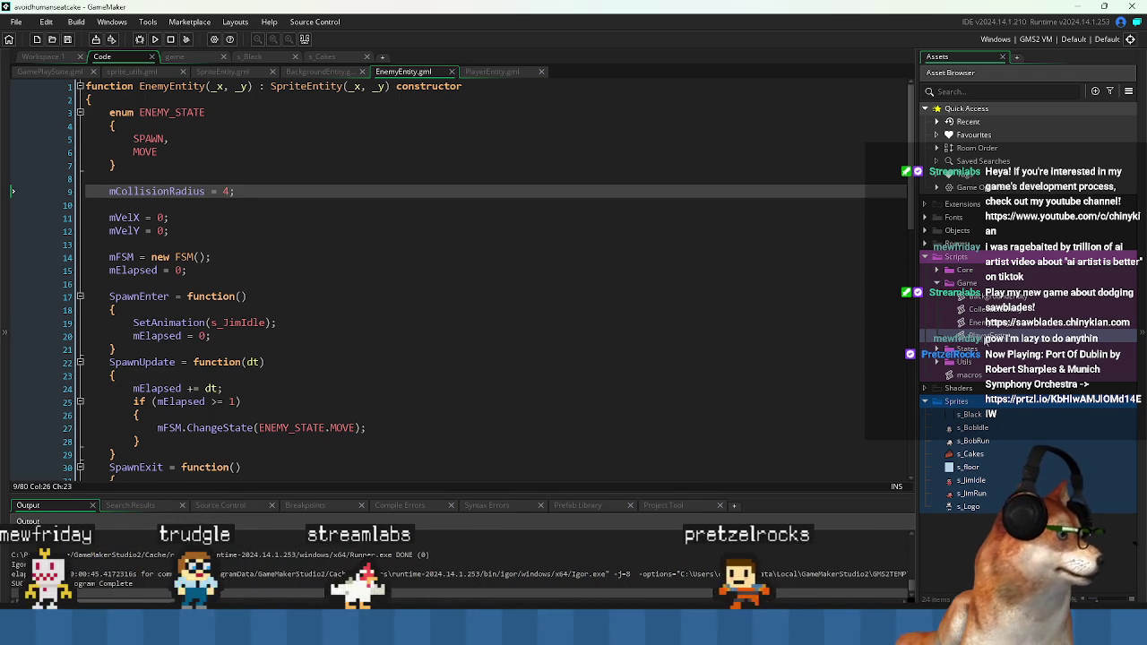
# - Move PlayerEntity's mCollisionRadius line under SPEED = 70, add a blank line, and save
pyautogui.click(494, 71)
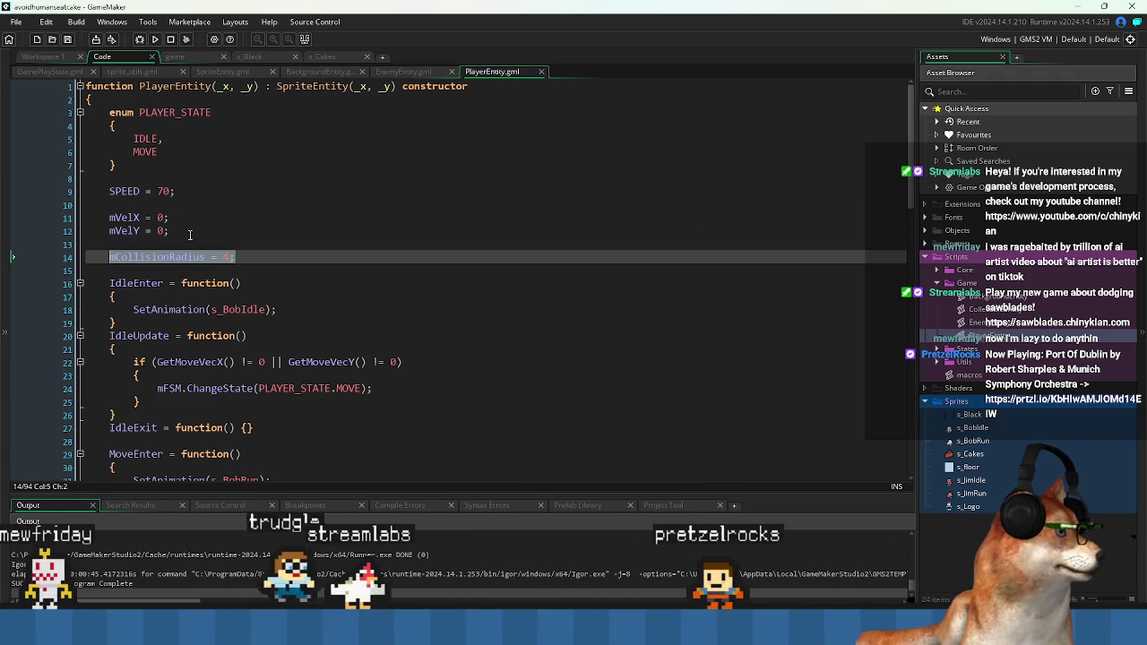
pyautogui.click(419, 73)
pyautogui.click(487, 72)
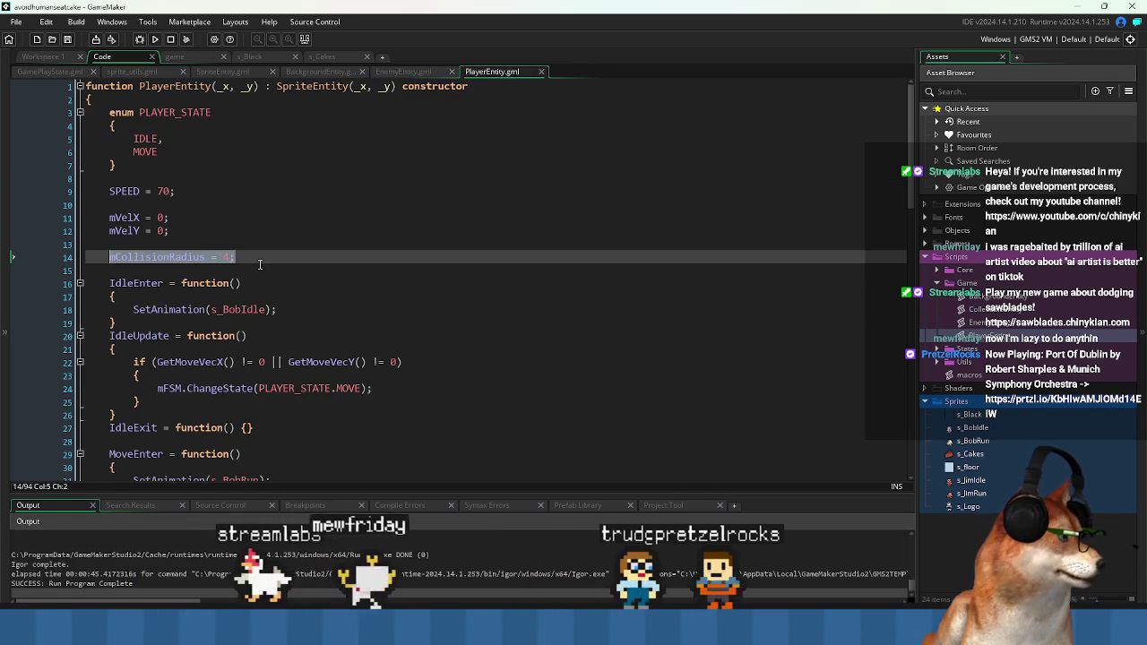
pyautogui.press('BackSpace')
pyautogui.press('BackSpace')
pyautogui.press('BackSpace')
pyautogui.press('BackSpace')
pyautogui.click(187, 209)
pyautogui.press('Return')
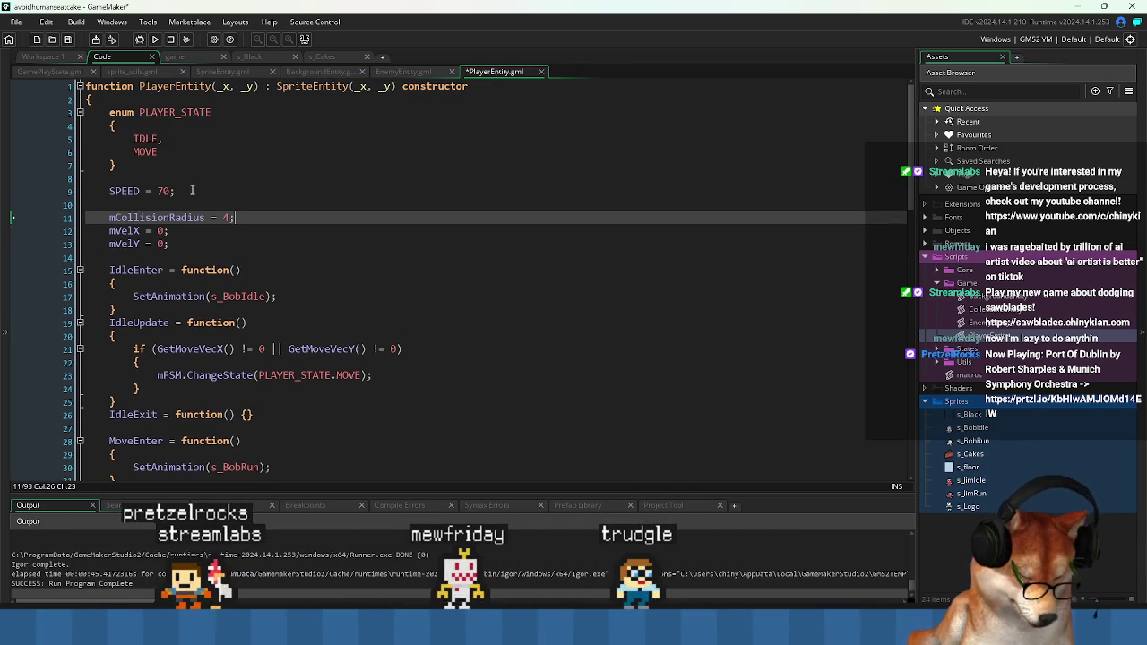
pyautogui.press('Return')
pyautogui.hotkey('ctrl', 's')
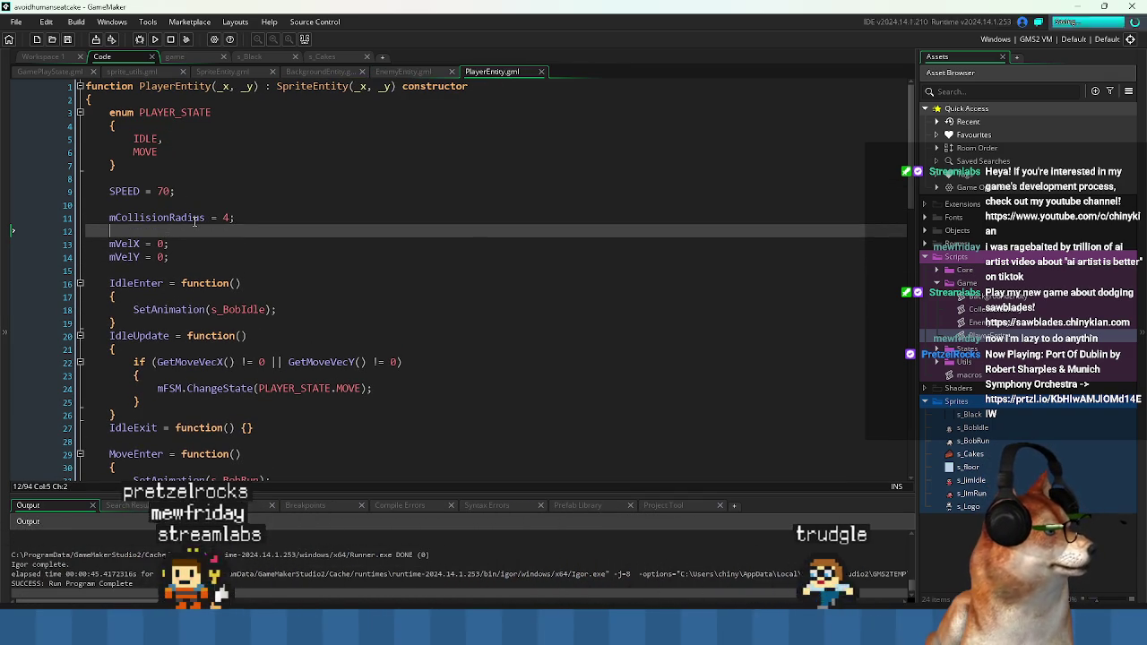
# - Reorder the PlayerEntity and EnemyEntity script tabs and recheck the player's radius line
pyautogui.moveTo(404, 71); pyautogui.dragTo(493, 72)
pyautogui.click(402, 72)
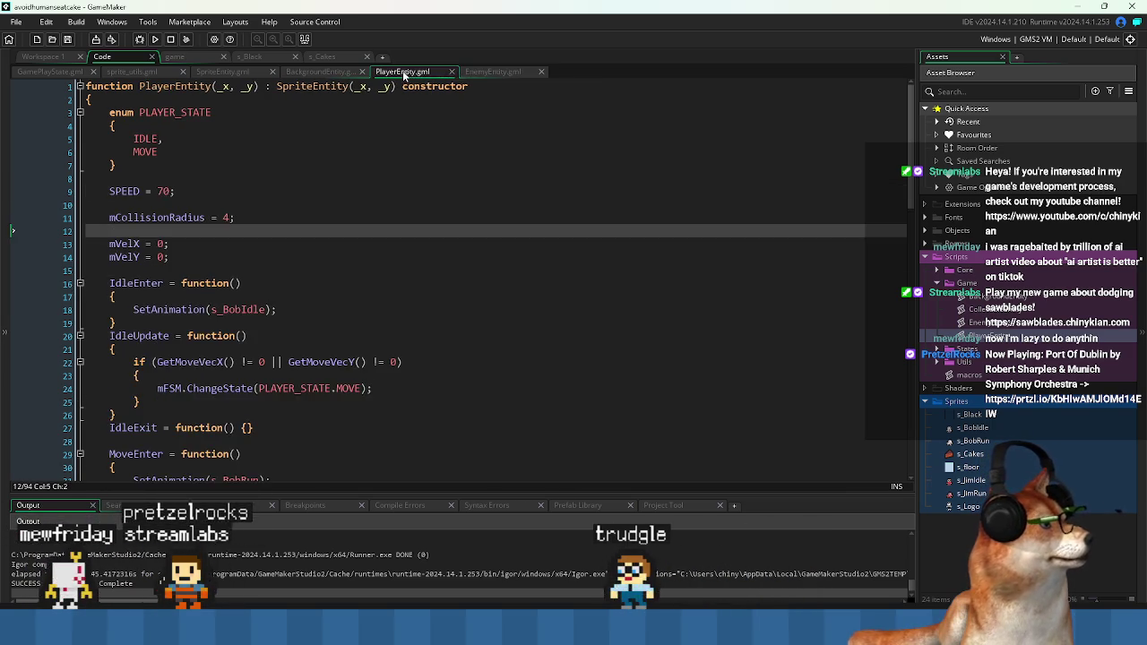
pyautogui.click(489, 72)
pyautogui.click(415, 72)
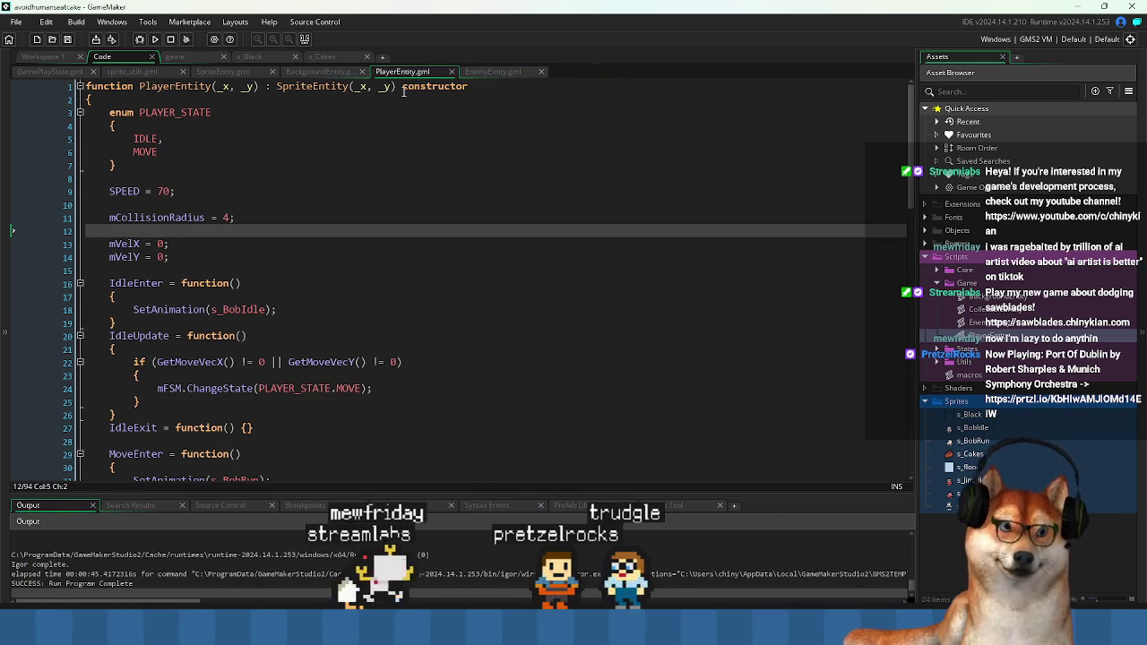
pyautogui.click(574, 220)
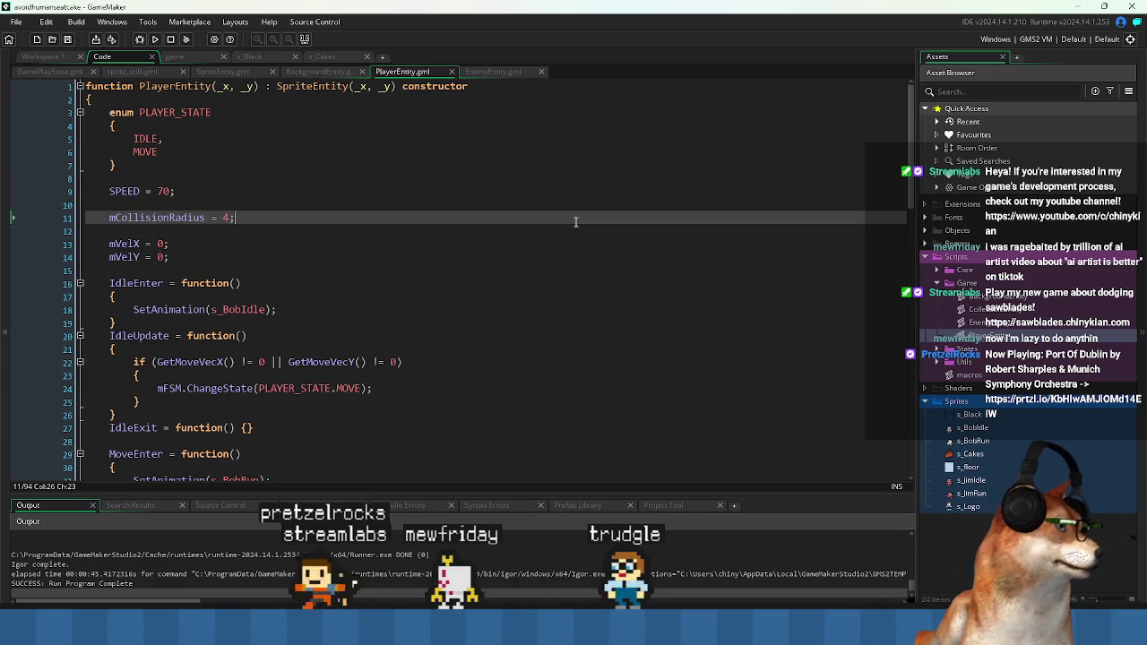
pyautogui.click(537, 349)
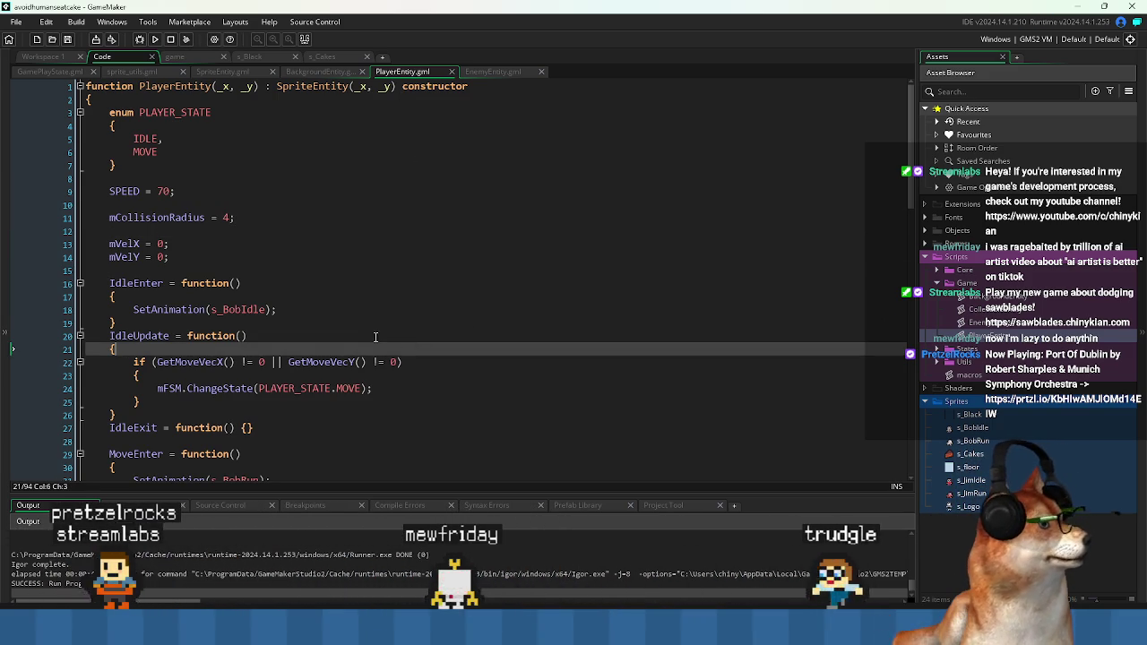
# - Compare the radius declarations in EnemyEntity and PlayerEntity, then open CollectibleEntity
pyautogui.click(491, 73)
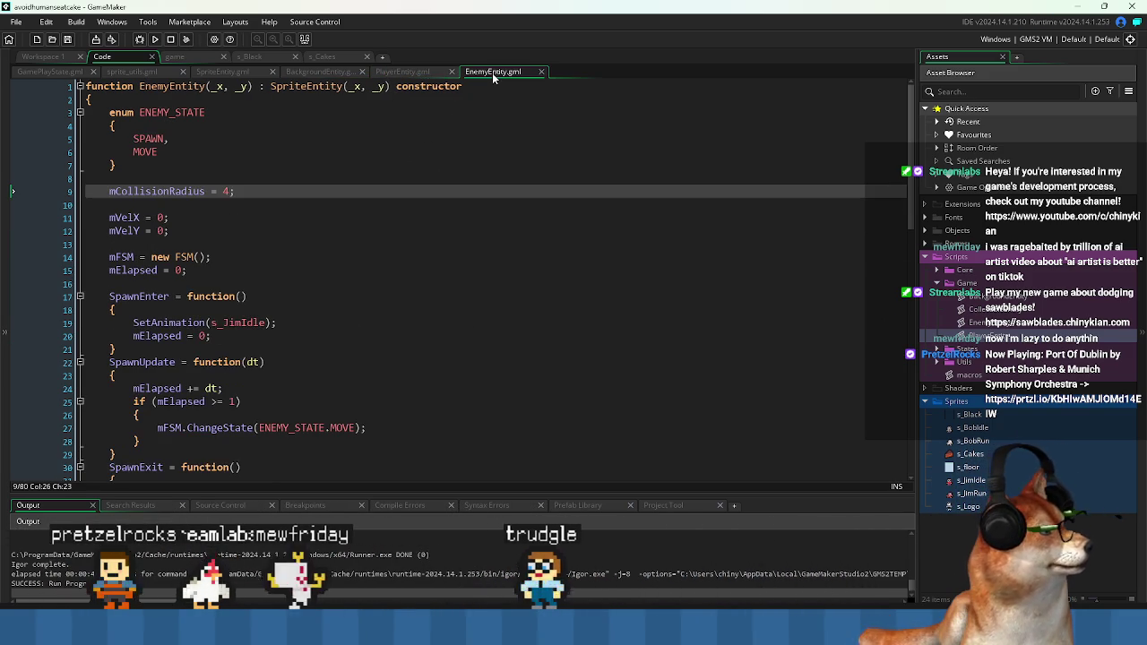
pyautogui.click(404, 72)
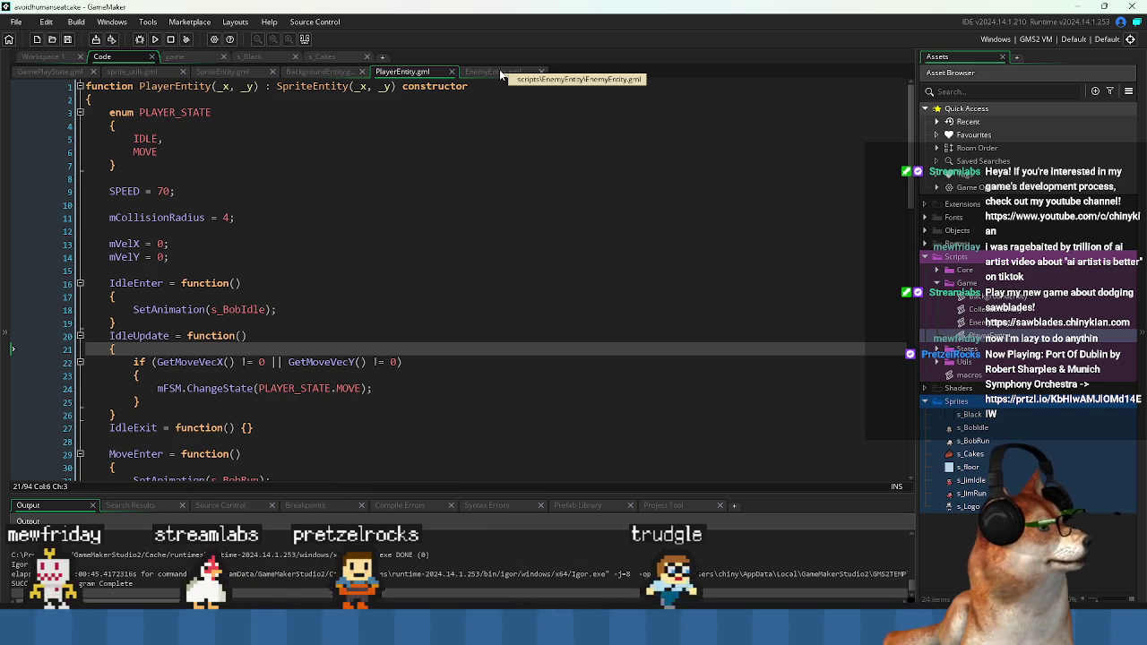
pyautogui.click(501, 73)
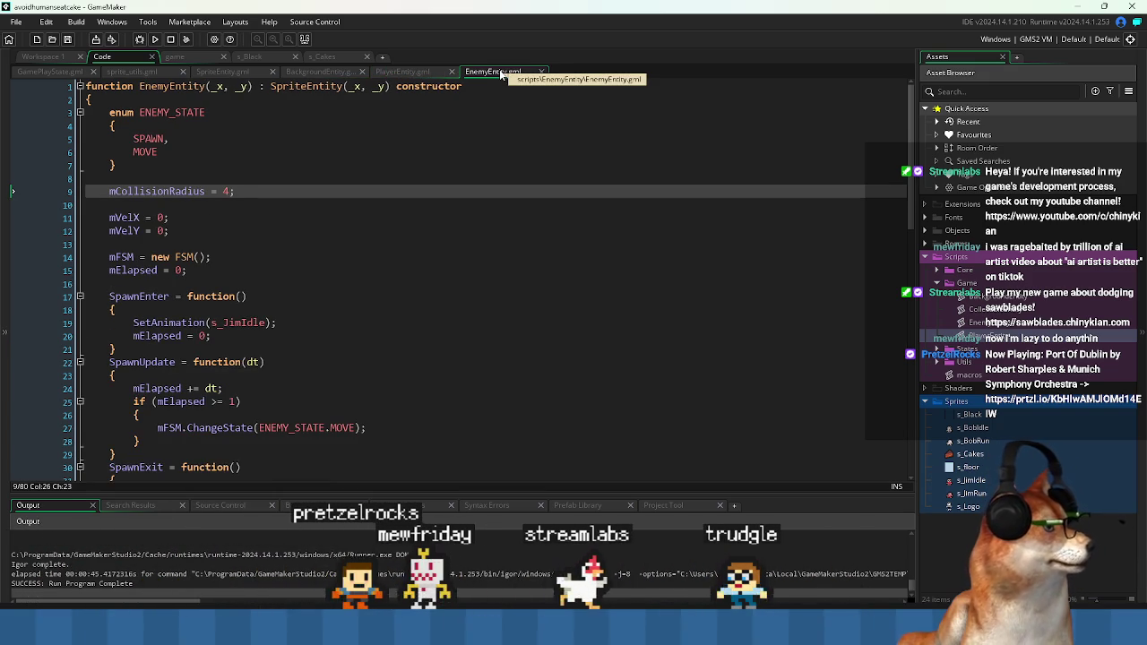
pyautogui.click(408, 229)
pyautogui.click(413, 205)
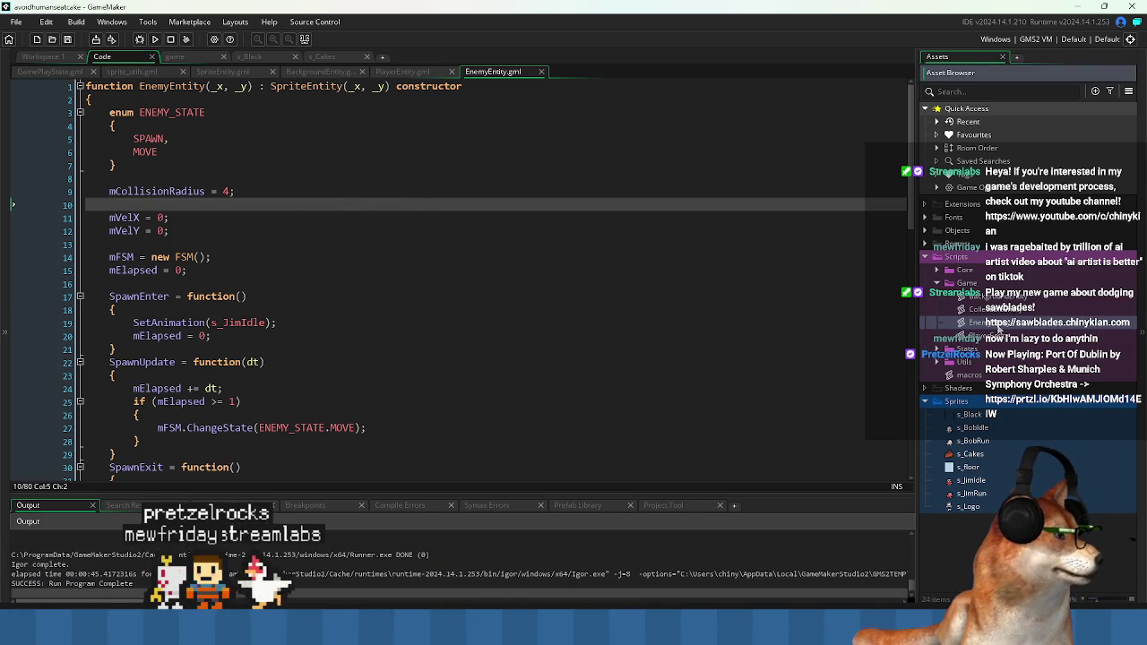
pyautogui.doubleClick(995, 309)
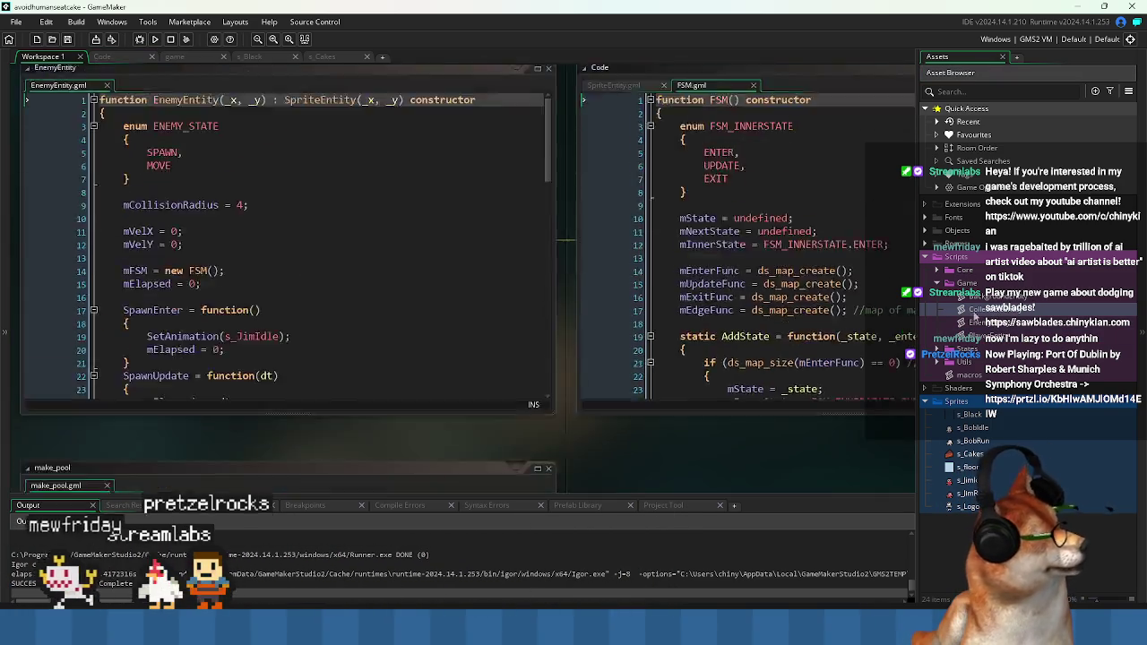
# - Add mCollisionRadius = 4; as the first line inside the CollectibleEntity constructor
pyautogui.click(188, 119)
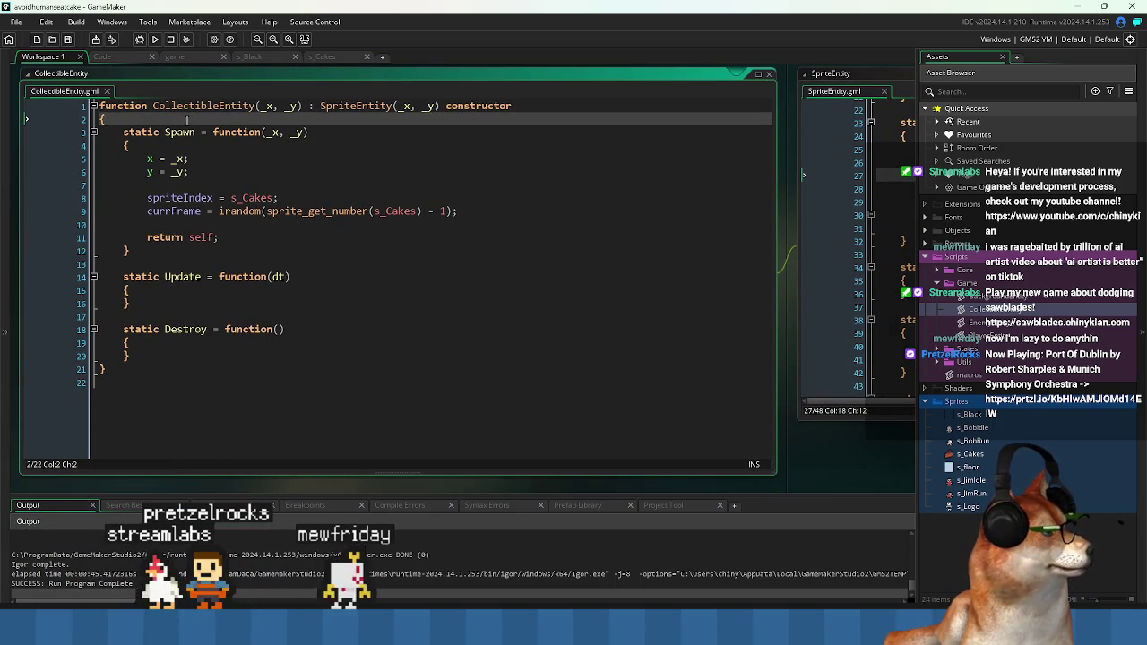
pyautogui.press('Return')
pyautogui.write('mCollisionRadius = 4;')
pyautogui.press('Return')
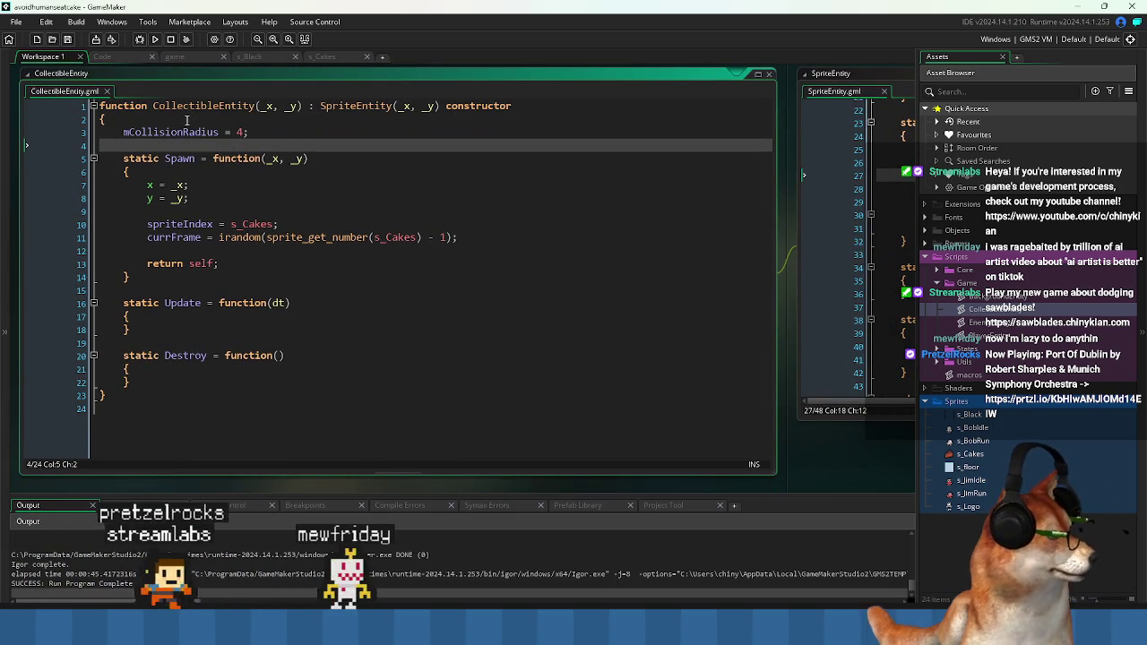
pyautogui.click(421, 162)
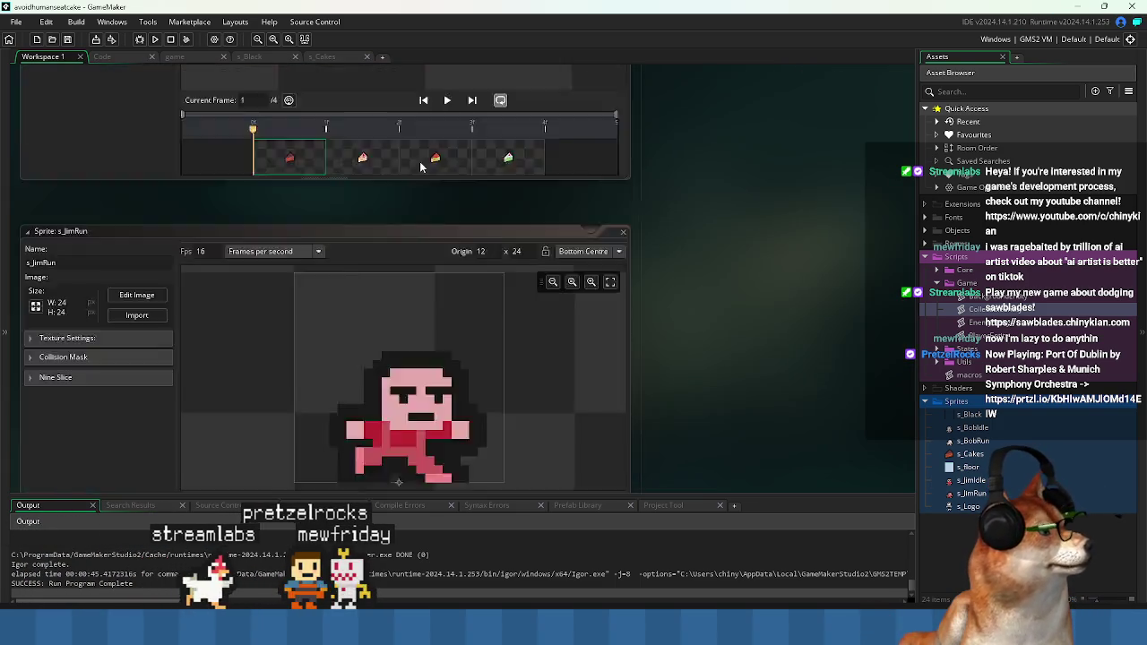
# - Review the EnemyEntity code, including its radius line and Update function
pyautogui.click(345, 199)
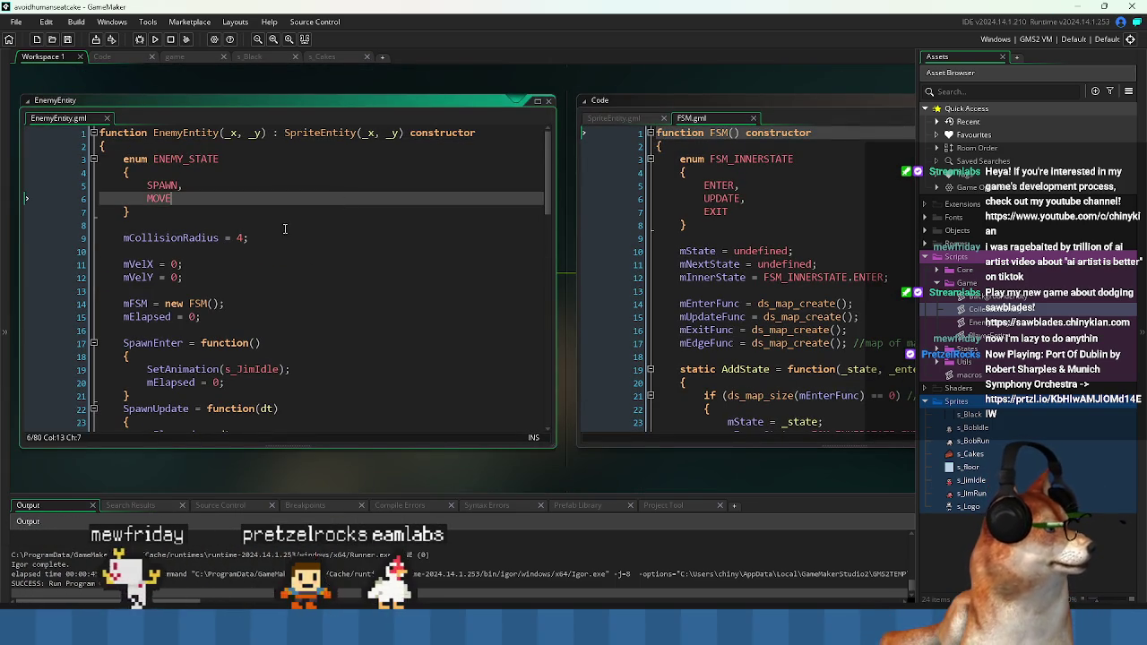
pyautogui.click(300, 225)
pyautogui.click(257, 246)
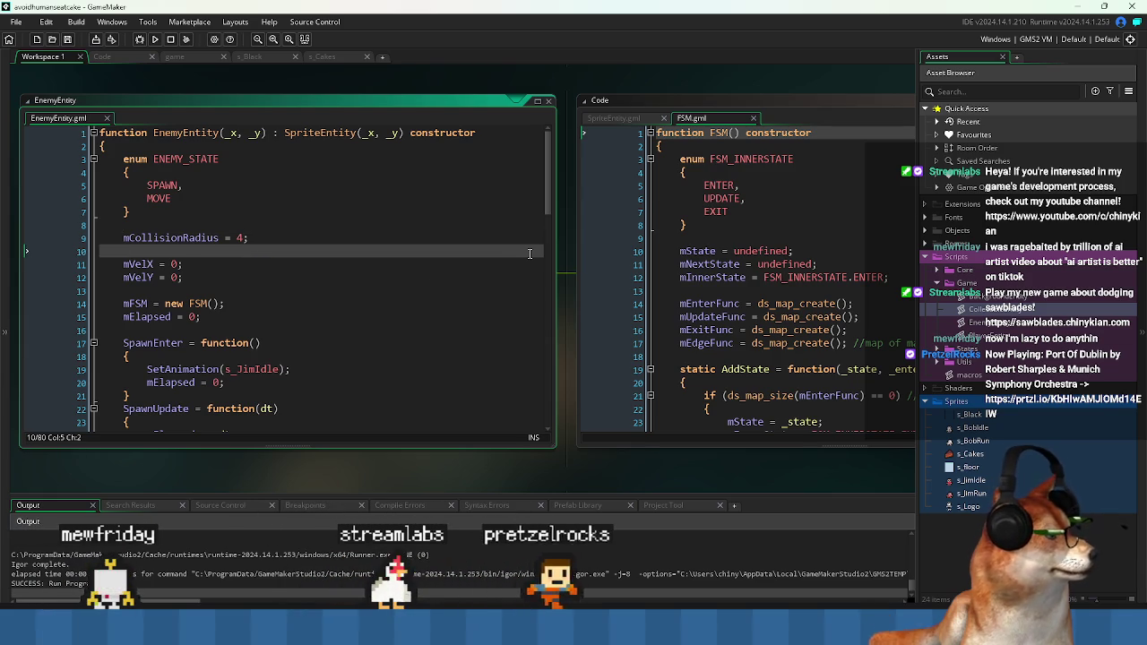
pyautogui.scroll(-4, 318, 290)
pyautogui.scroll(-15, 317, 290)
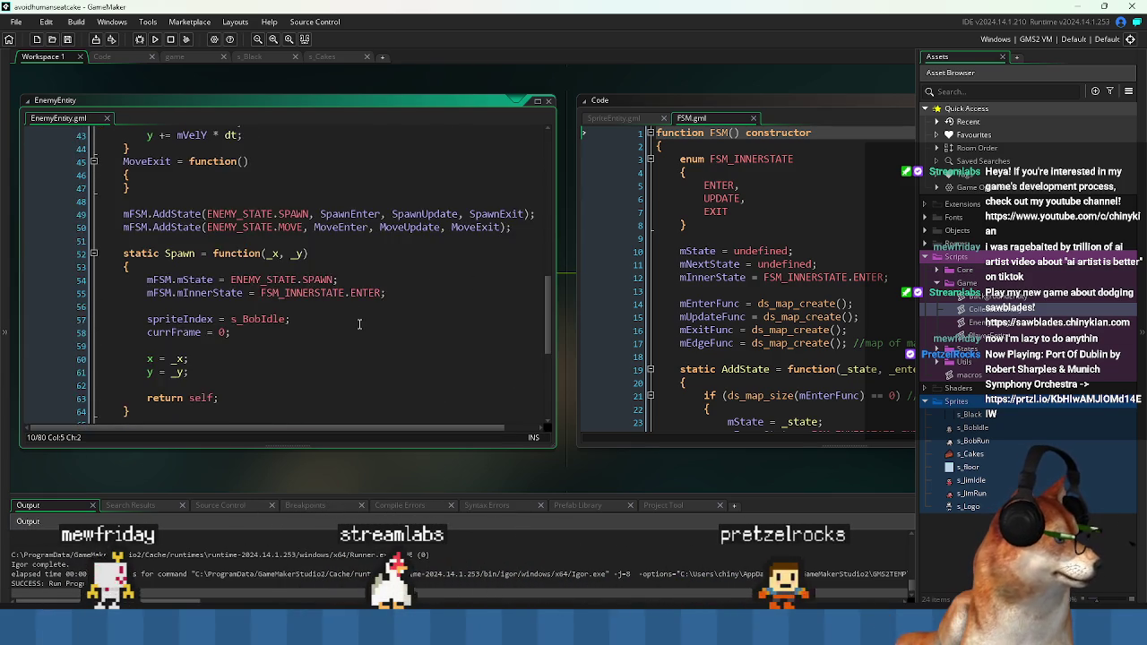
pyautogui.click(336, 310)
pyautogui.scroll(4, 336, 304)
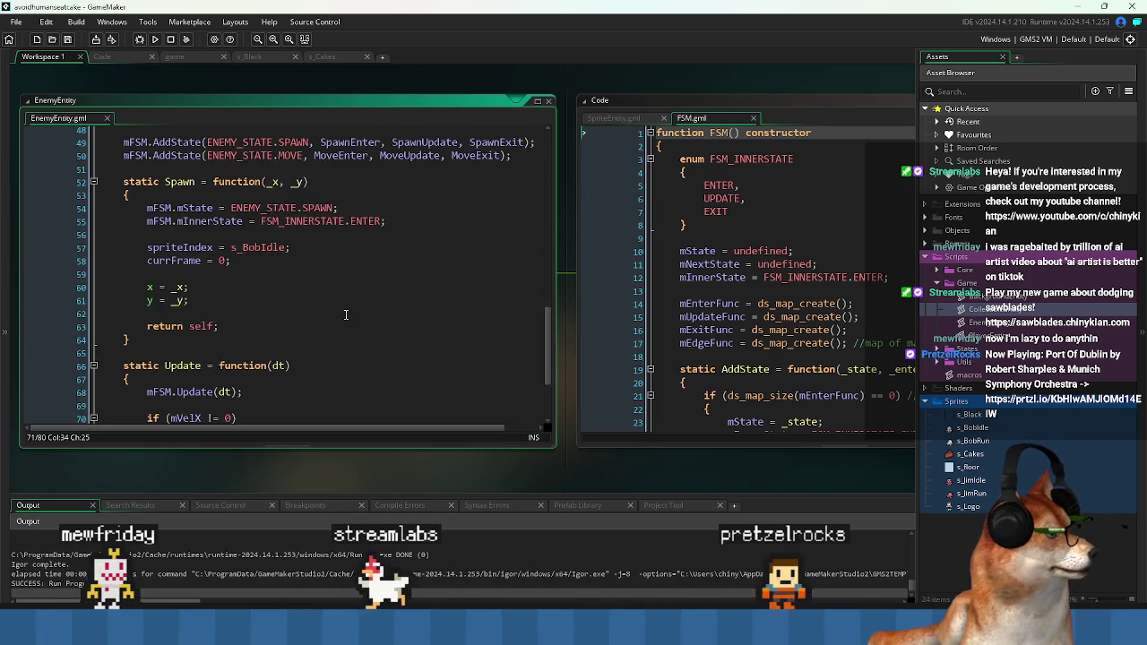
pyautogui.scroll(-3, 341, 309)
pyautogui.scroll(-3, 346, 316)
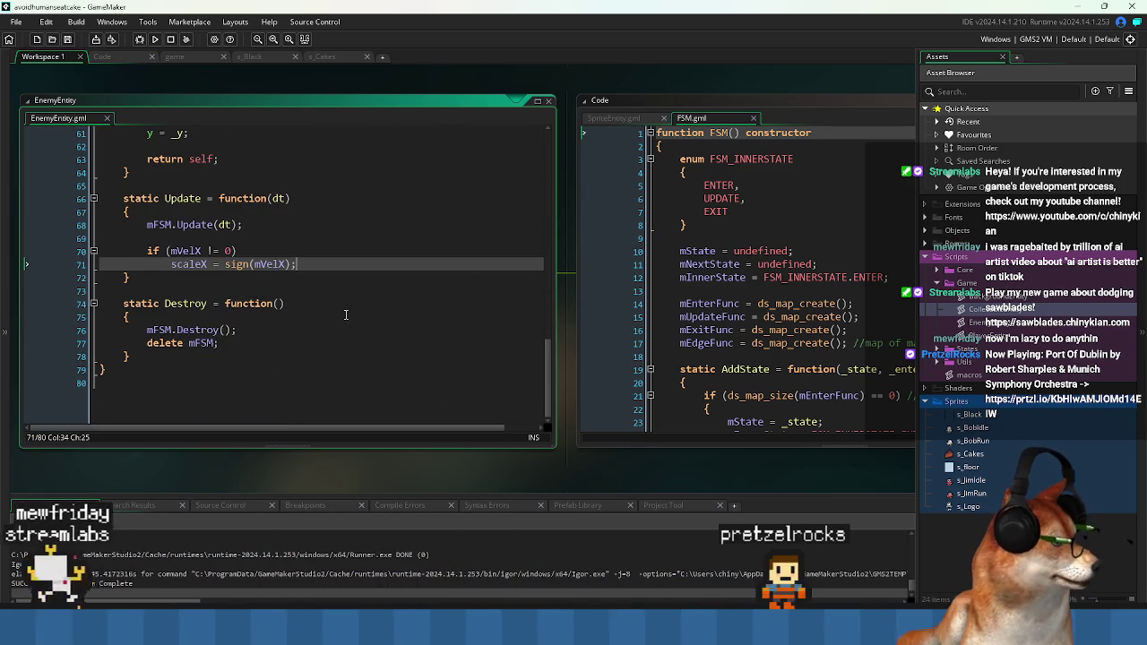
pyautogui.hotkey('ctrl', 'Tab')
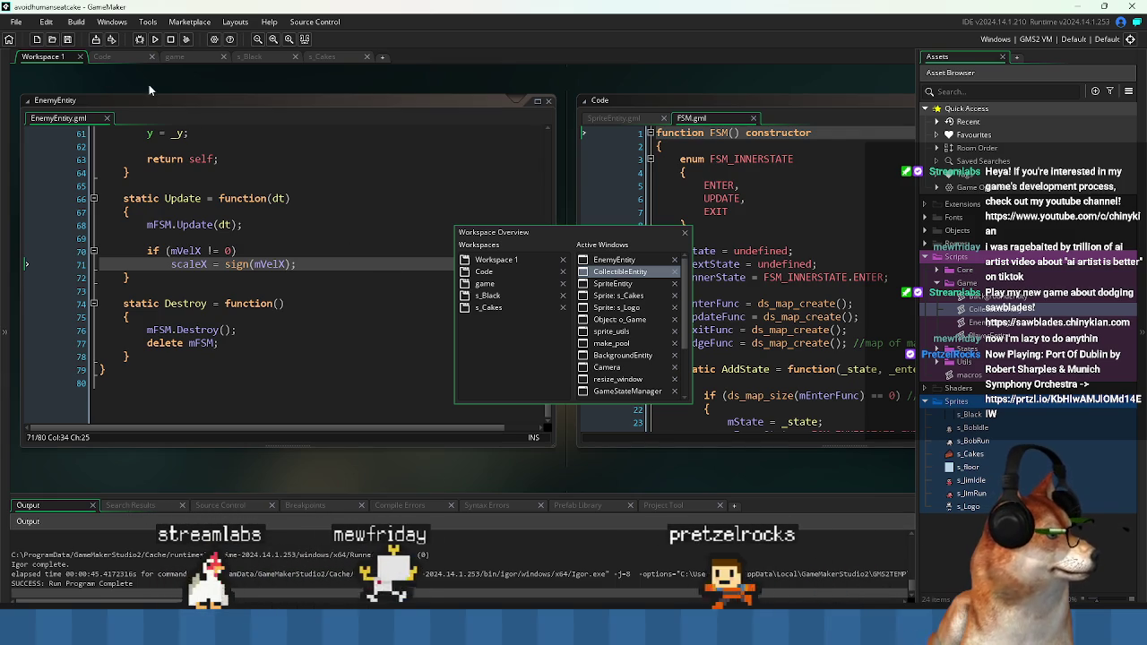
# - Switch to the Code workspace and view GamePlayState's IsOverlapping function with its 10 and 20 limits
pyautogui.click(484, 271)
pyautogui.scroll(-10, 552, 351)
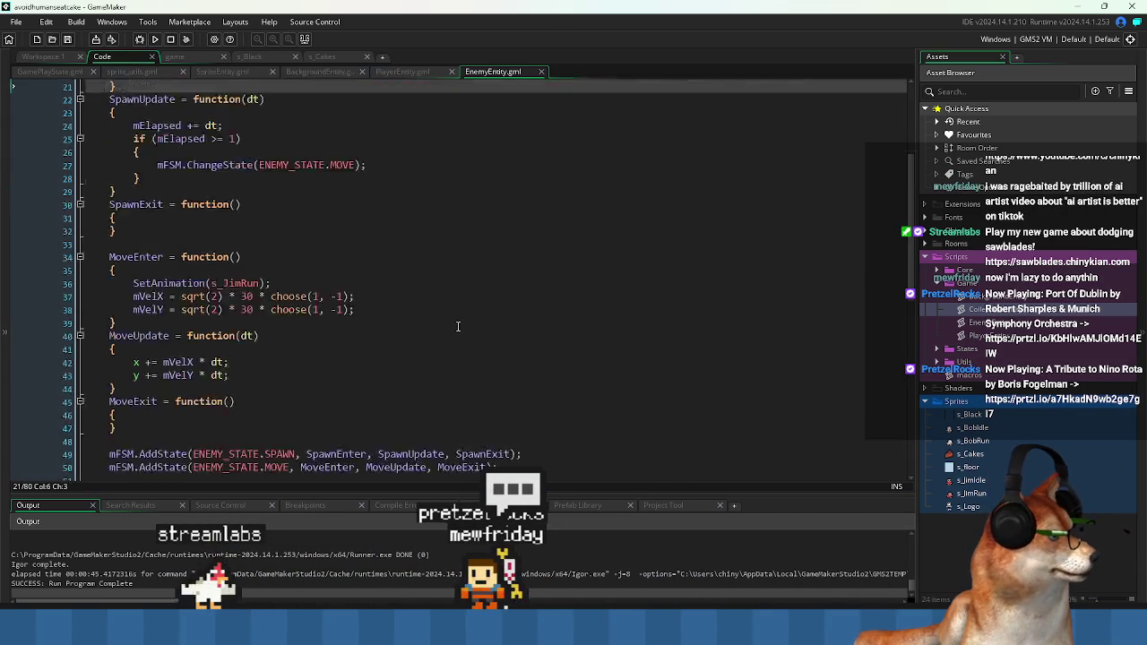
pyautogui.click(40, 71)
pyautogui.click(448, 373)
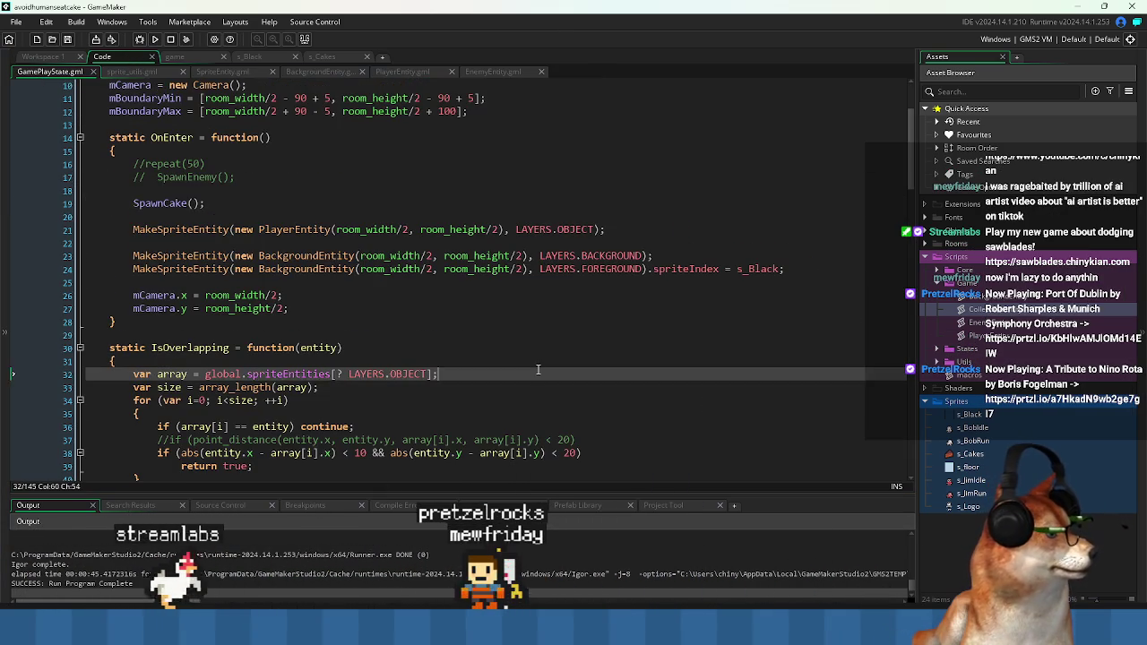
pyautogui.scroll(-2, 448, 373)
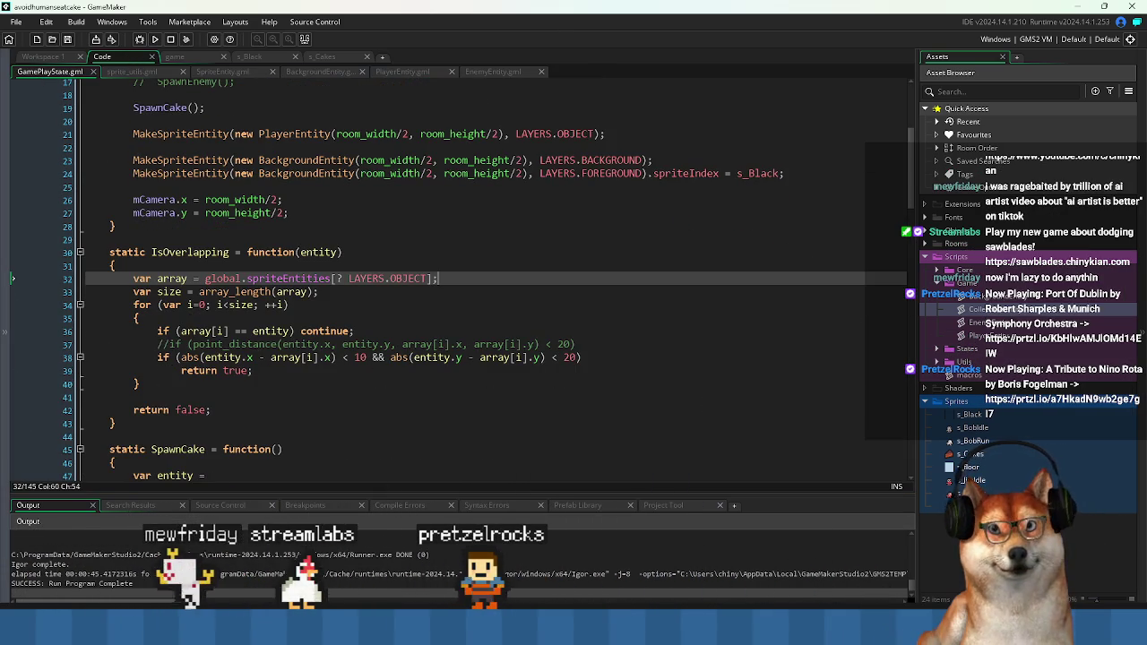
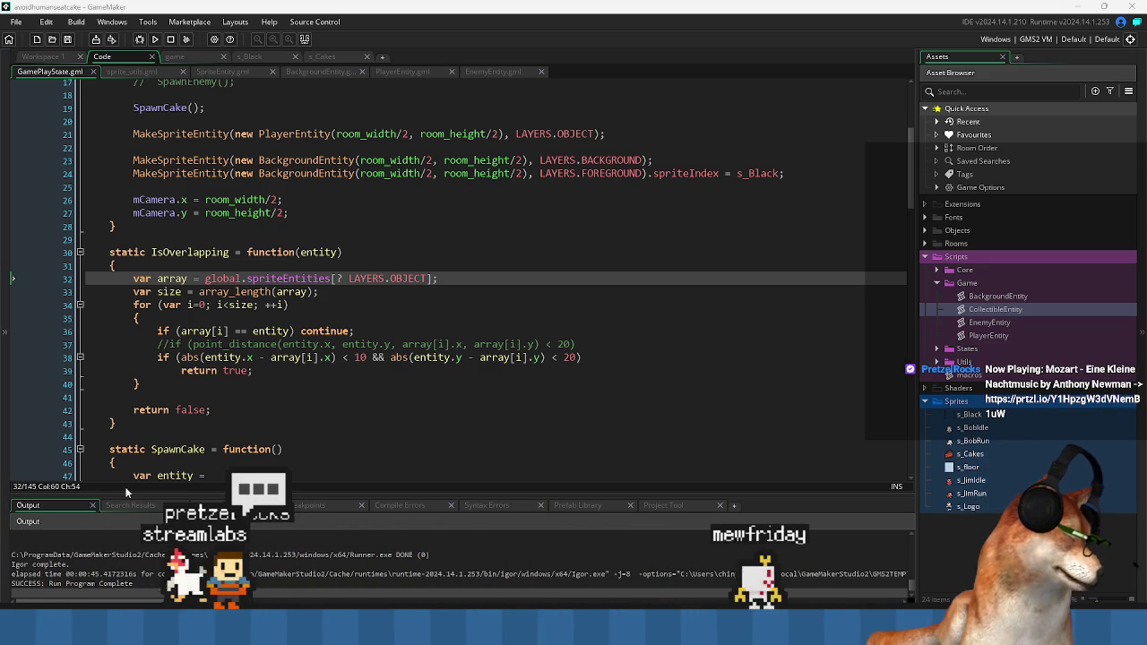
# - Review the IsOverlapping loop and its commented-out distance check in GamePlayState.gml
pyautogui.click(282, 377)
pyautogui.press('Down')
pyautogui.press('Down')
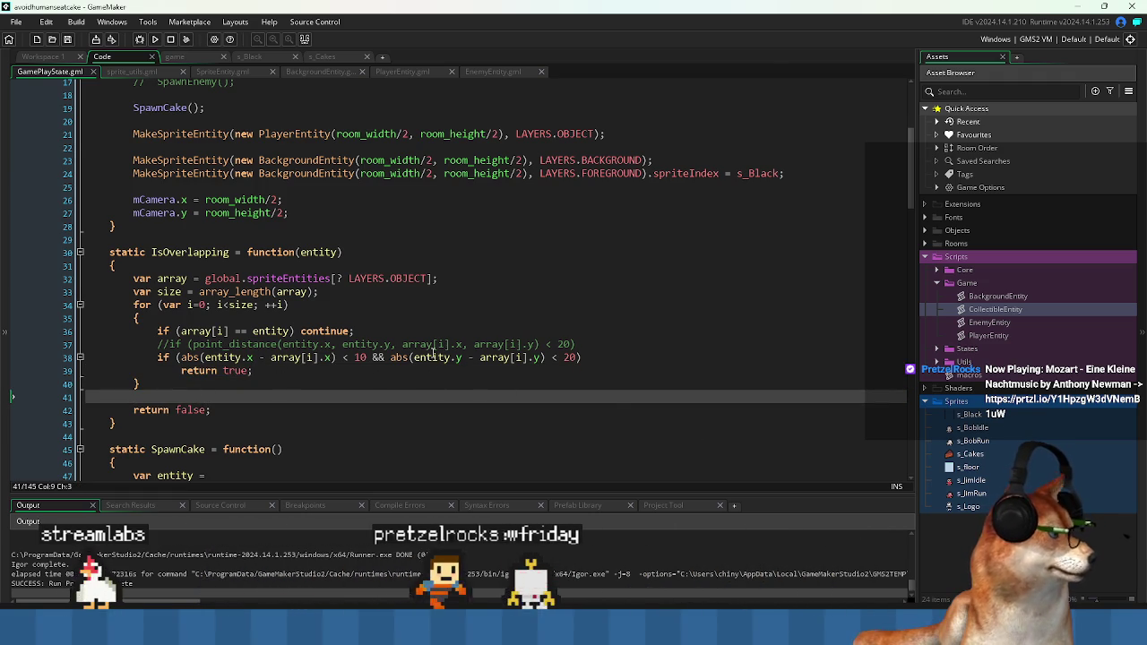
pyautogui.click(597, 344)
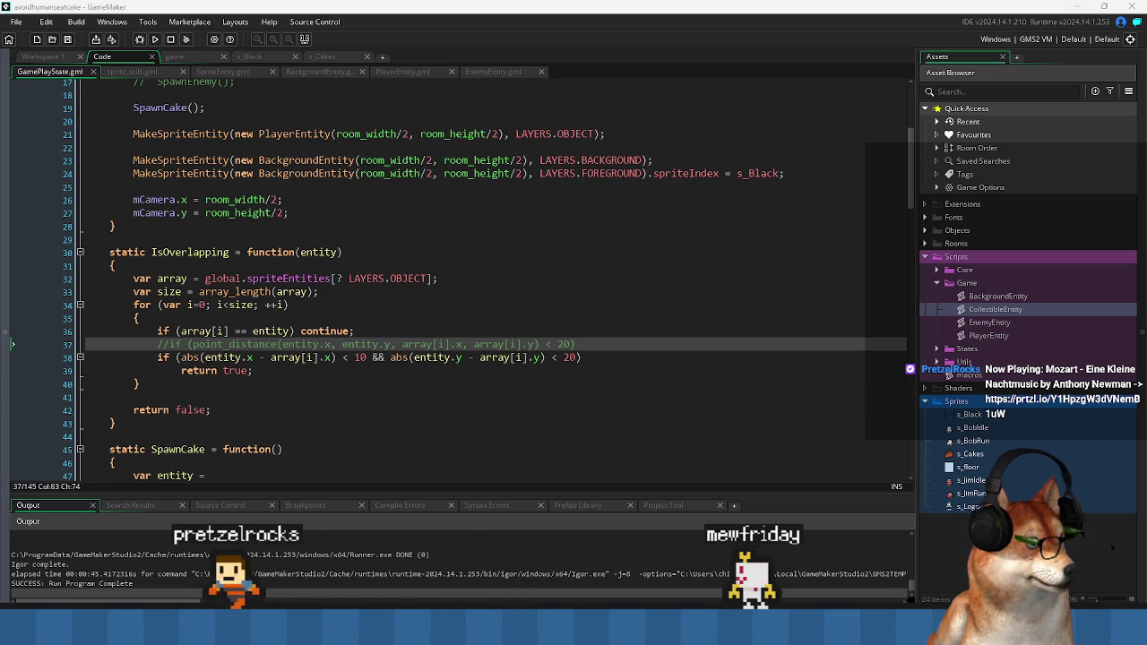
pyautogui.click(233, 395)
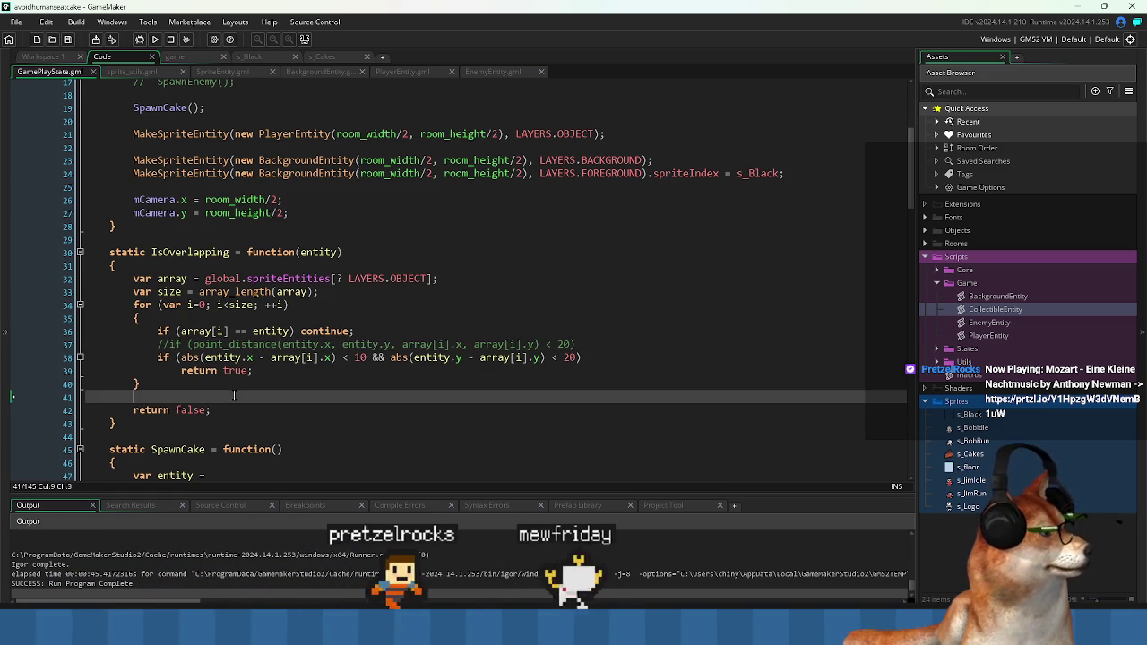
pyautogui.scroll(3, 235, 396)
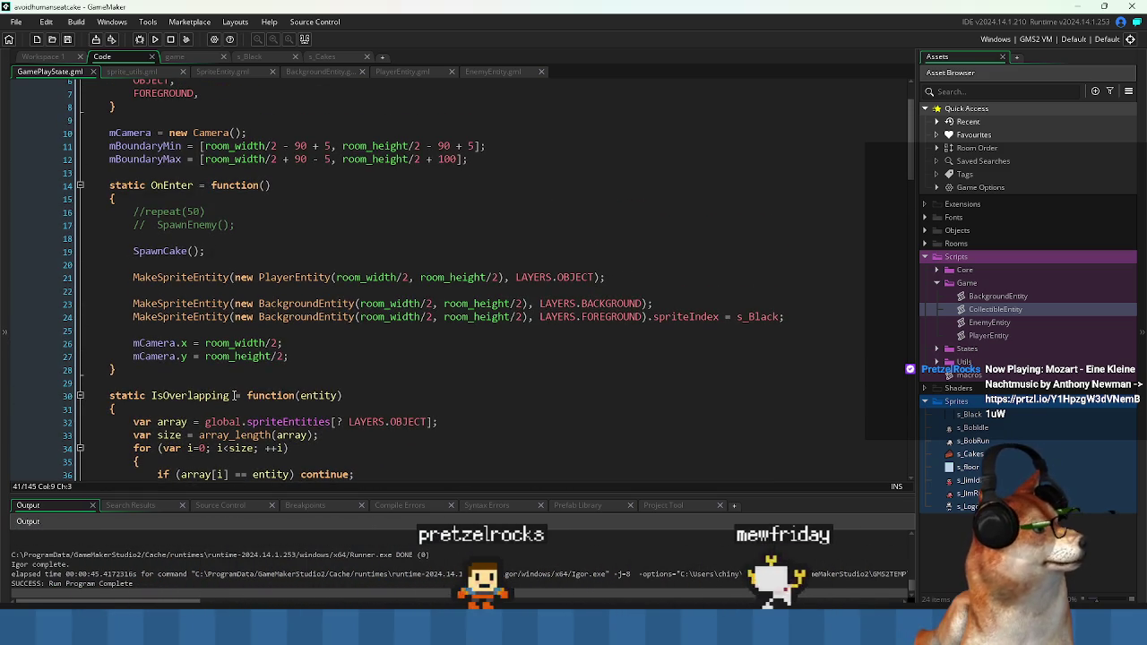
pyautogui.scroll(-2, 235, 395)
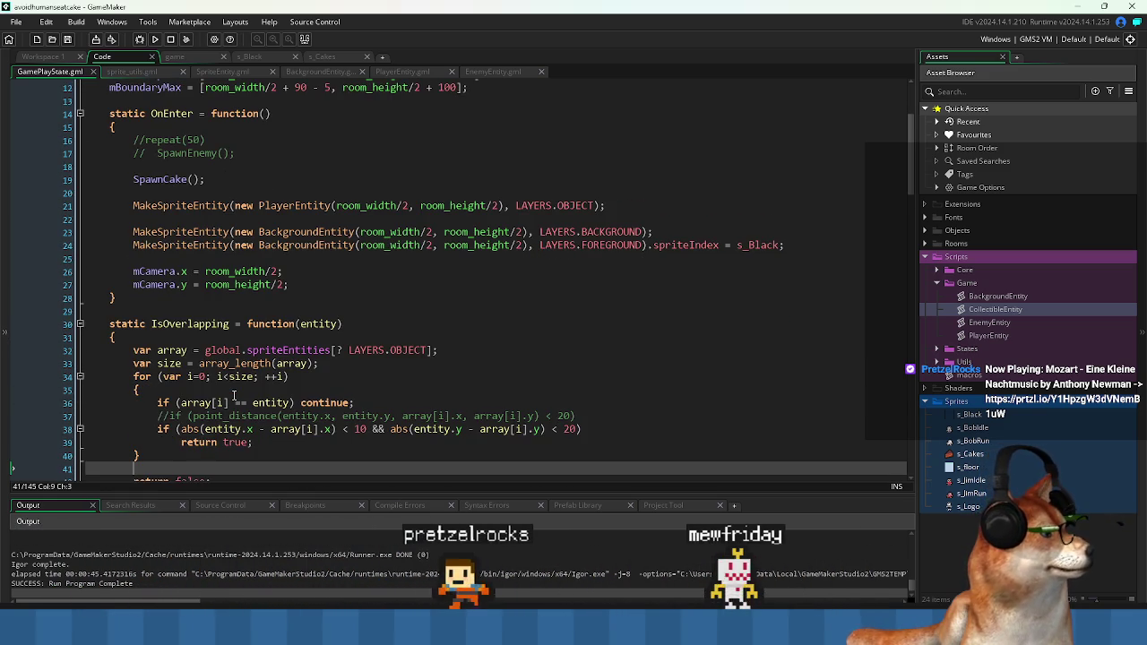
pyautogui.scroll(-3, 233, 395)
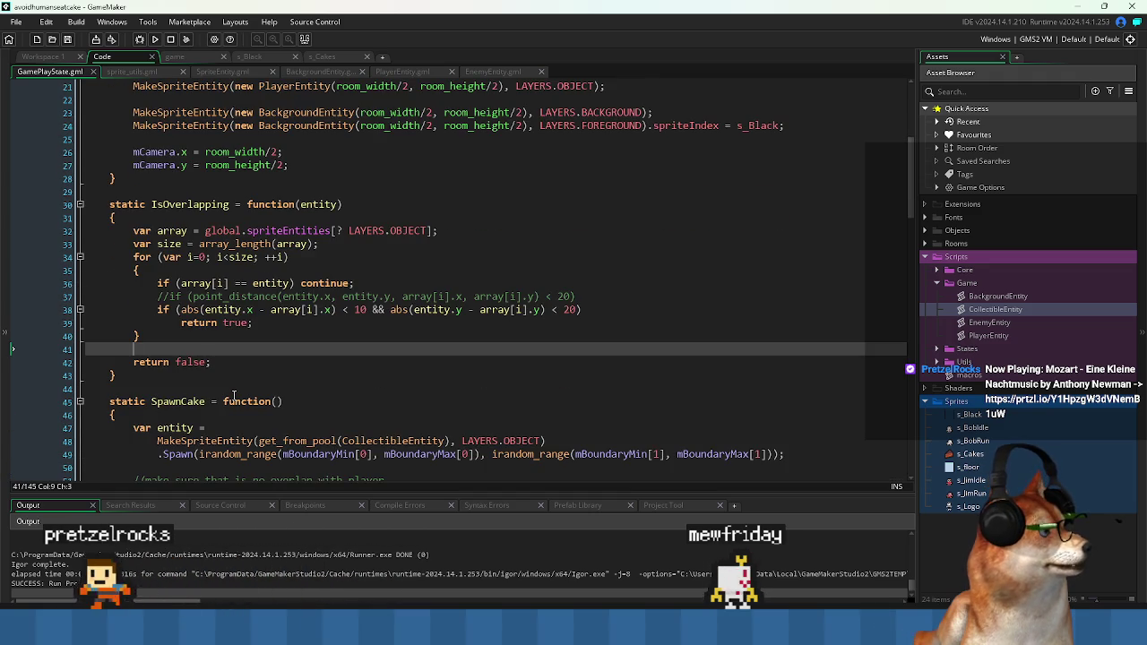
pyautogui.scroll(2, 233, 395)
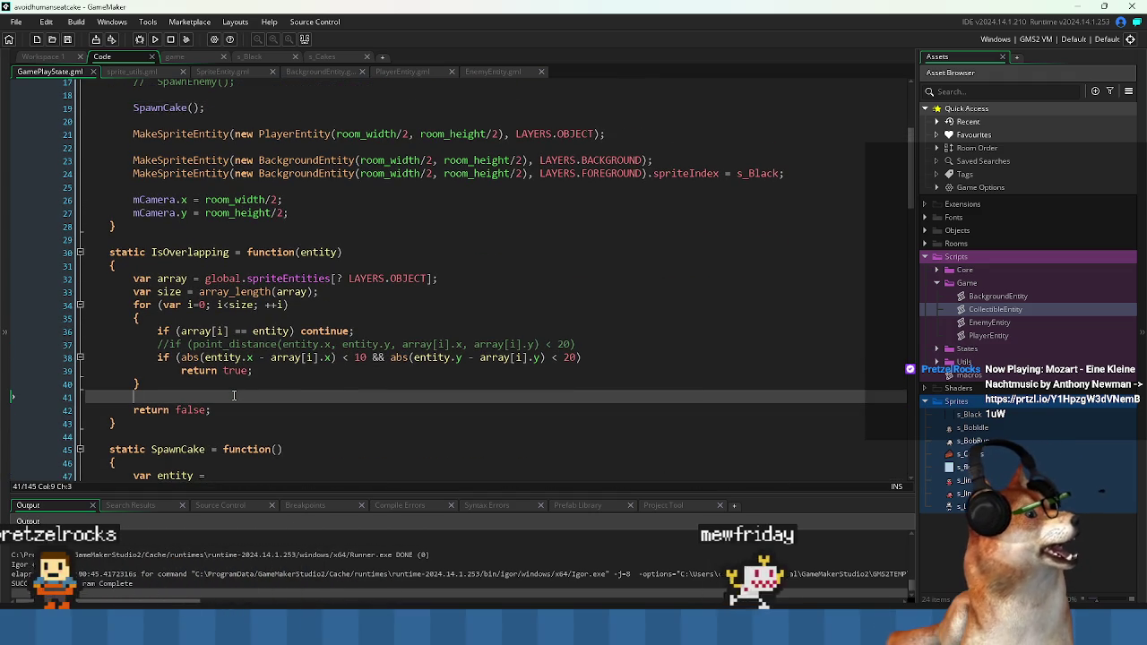
# - Add a line above IsOverlapping starting the comment '//used to ensure no overlapping of objects during'
pyautogui.click(225, 237)
pyautogui.press('Return')
pyautogui.write('//used ')
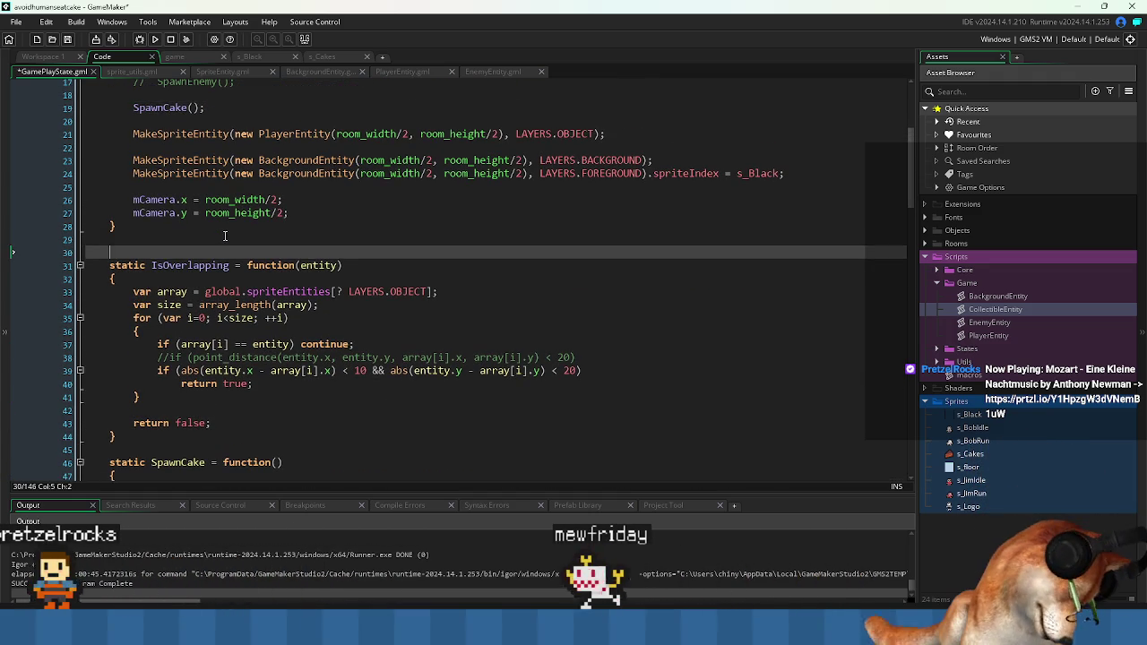
pyautogui.write('to ensure n')
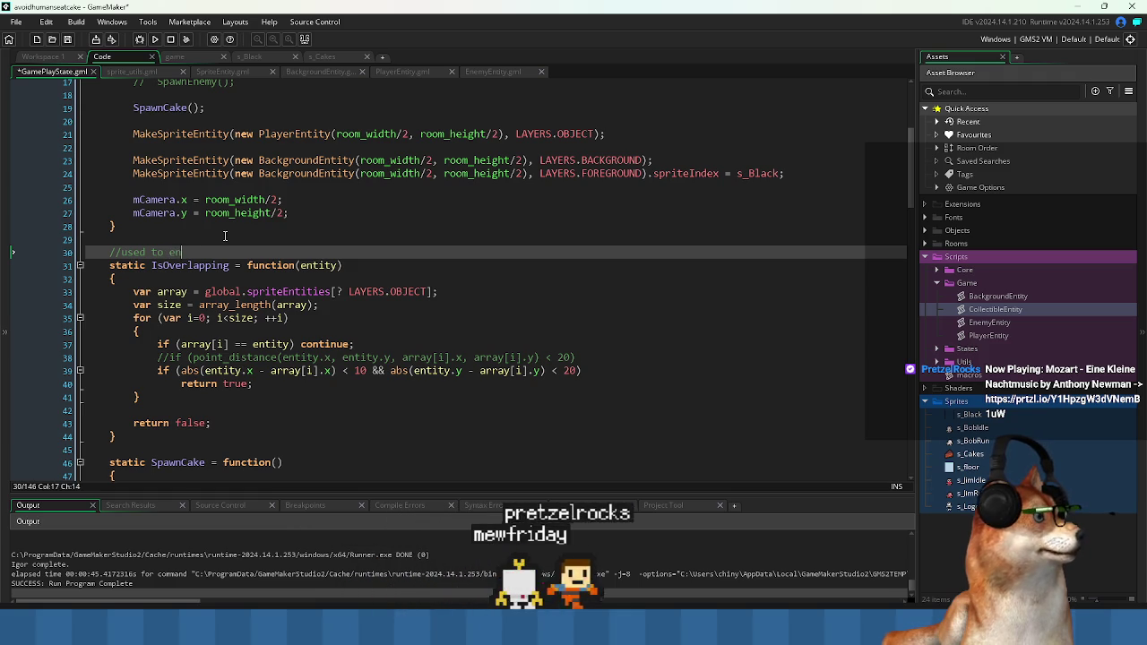
pyautogui.write('o overlapping of objects du')
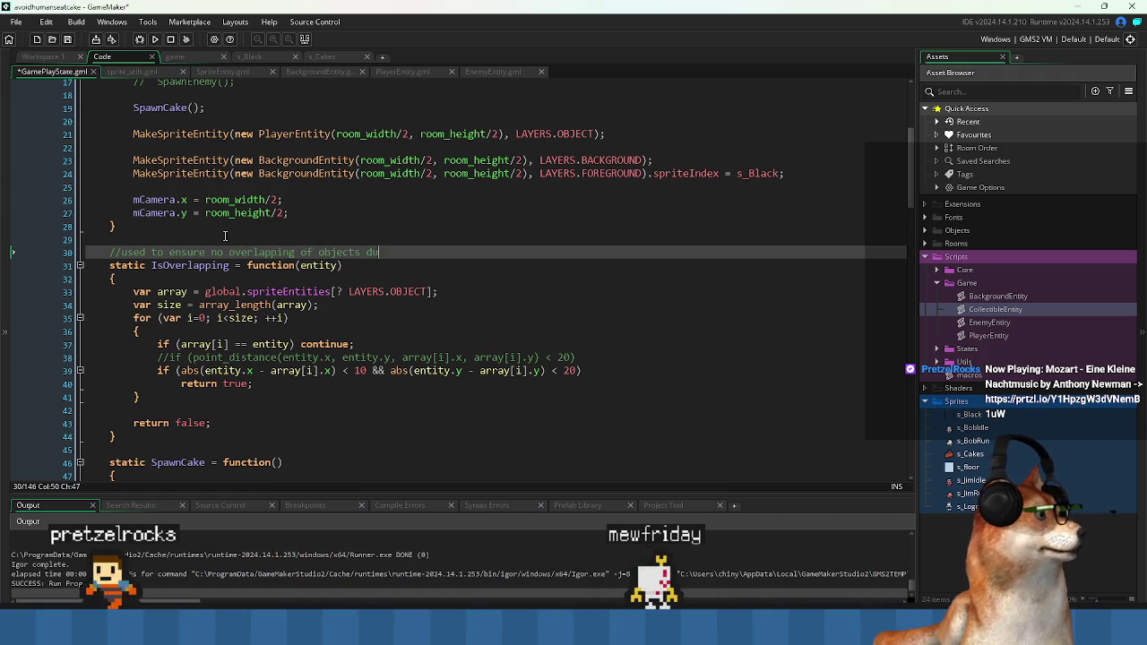
pyautogui.write('ring')
# - Save GamePlayState.gml with the 'during spawning' comment, then return to the IsOverlapping loop
pyautogui.hotkey('ctrl', 's')
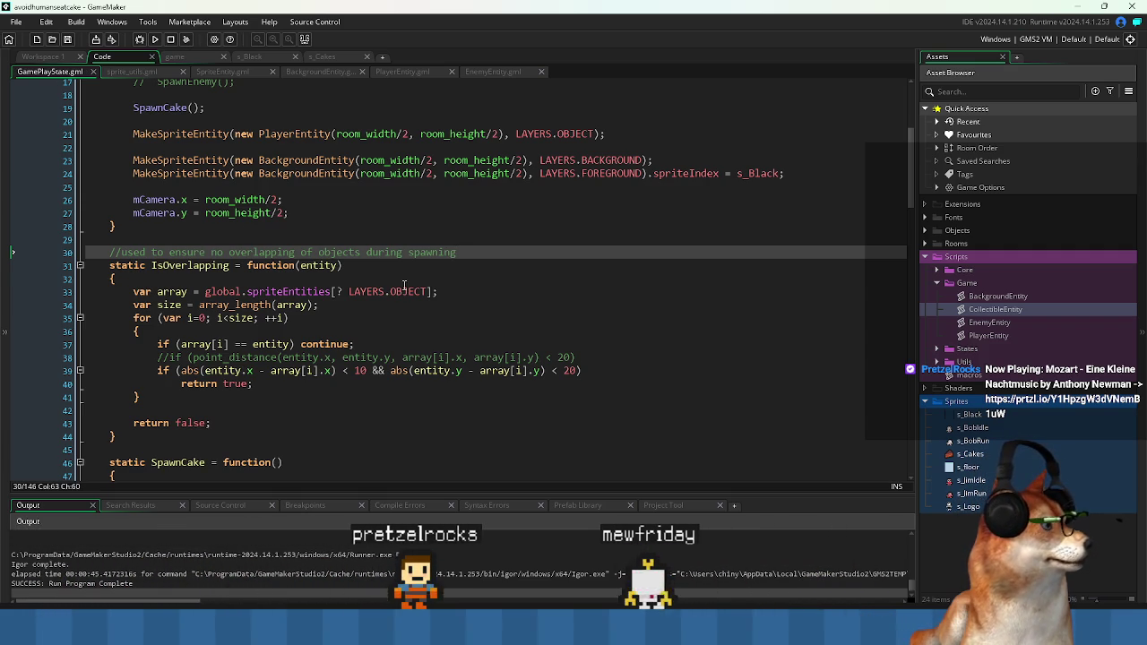
pyautogui.click(520, 270)
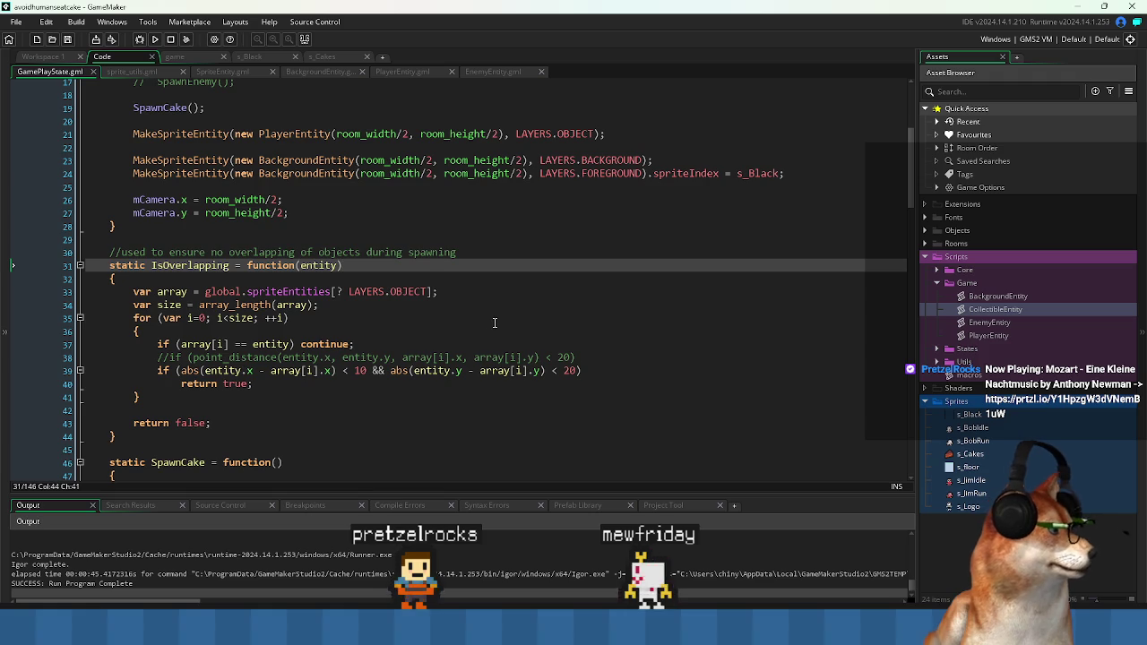
pyautogui.scroll(-2, 494, 323)
pyautogui.click(354, 361)
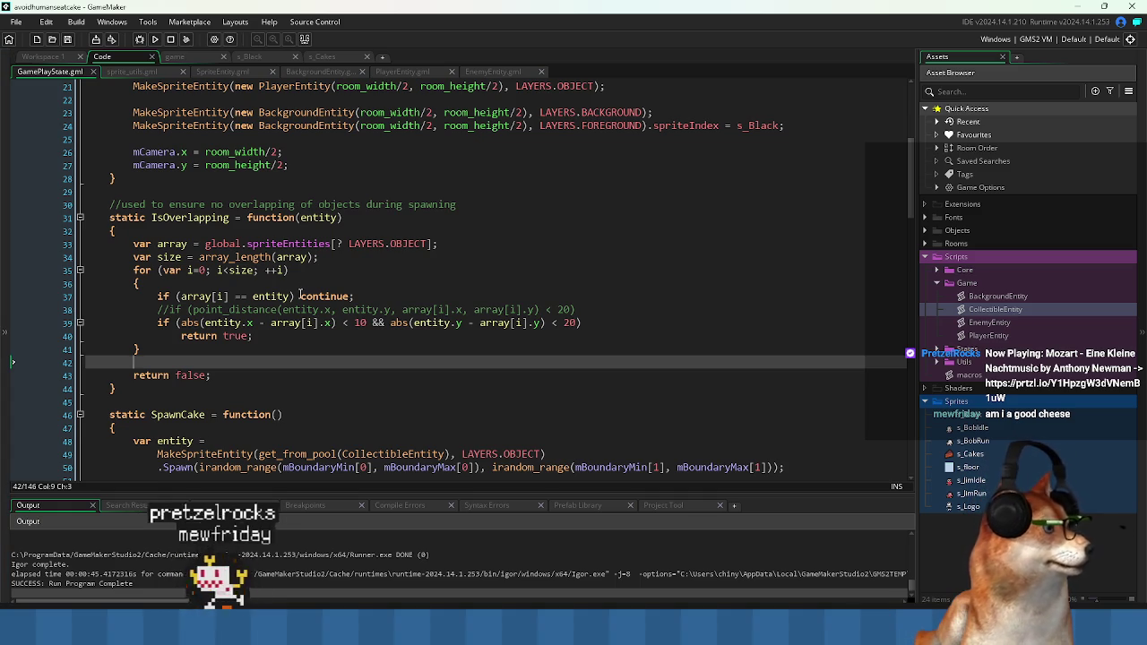
pyautogui.click(284, 349)
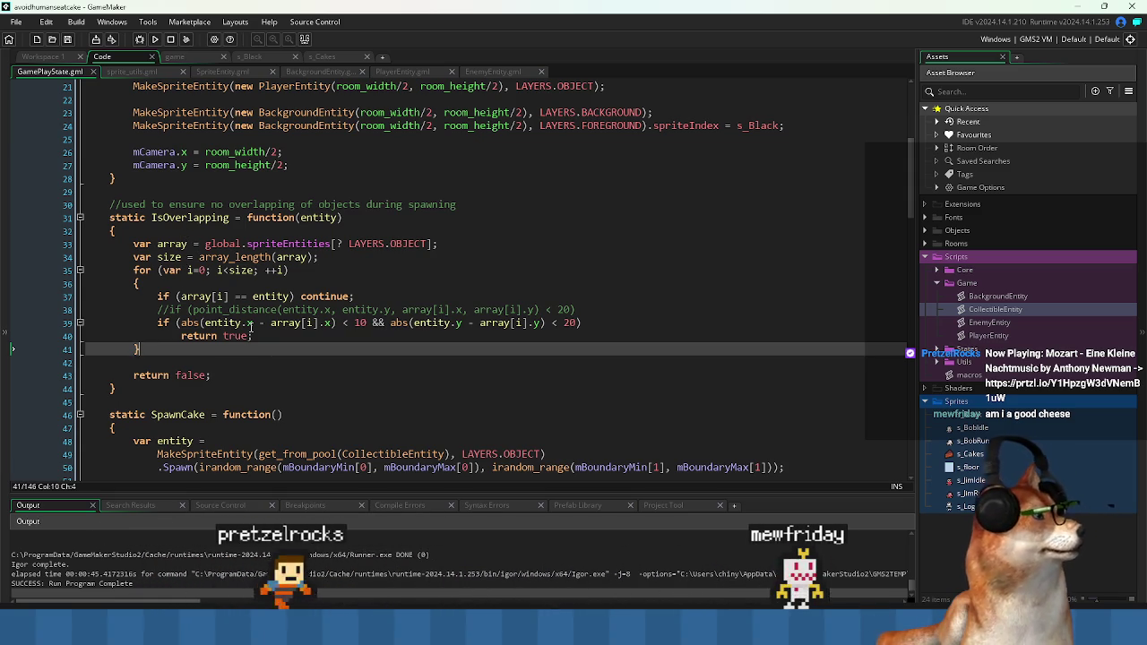
pyautogui.click(47, 57)
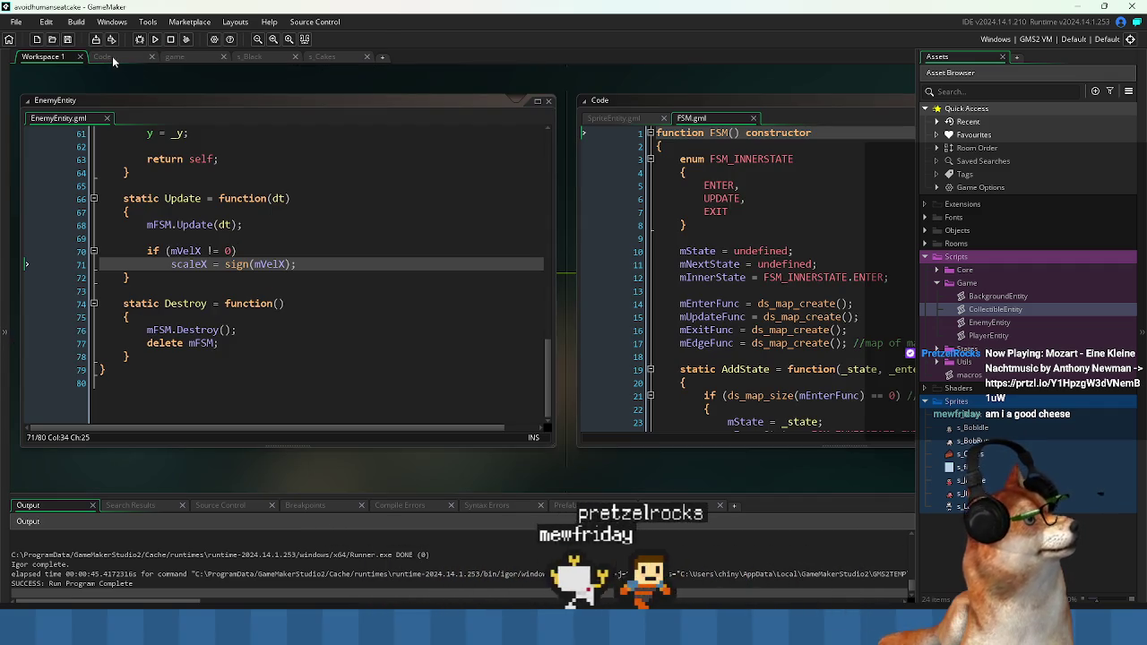
pyautogui.click(323, 387)
pyautogui.scroll(11, 323, 387)
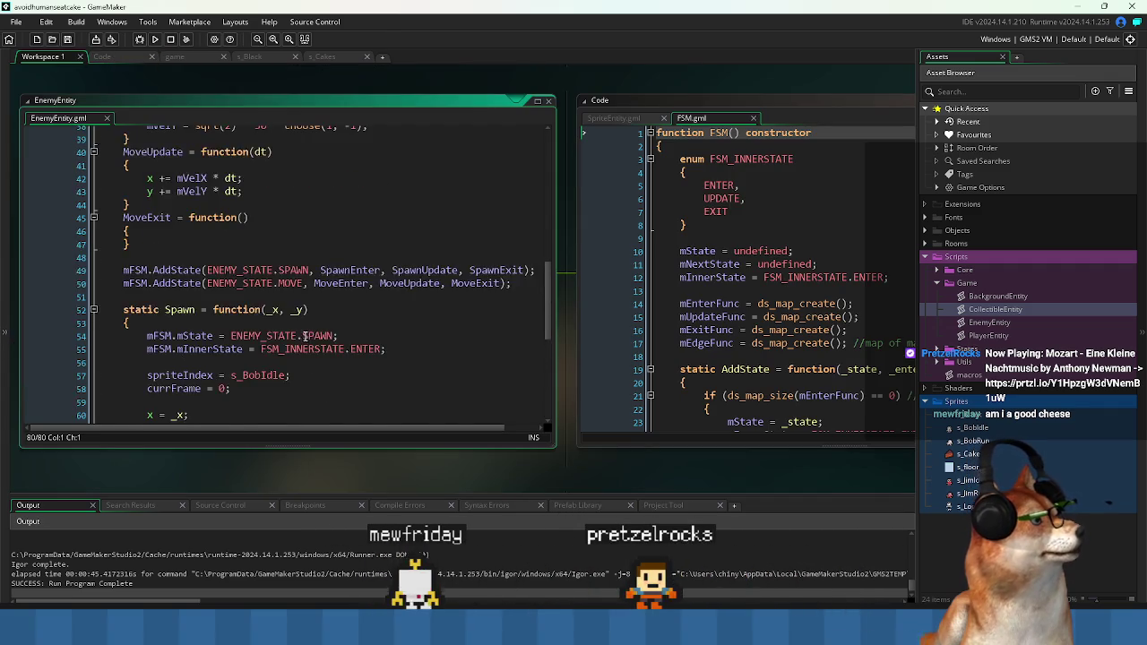
pyautogui.click(116, 58)
pyautogui.click(514, 231)
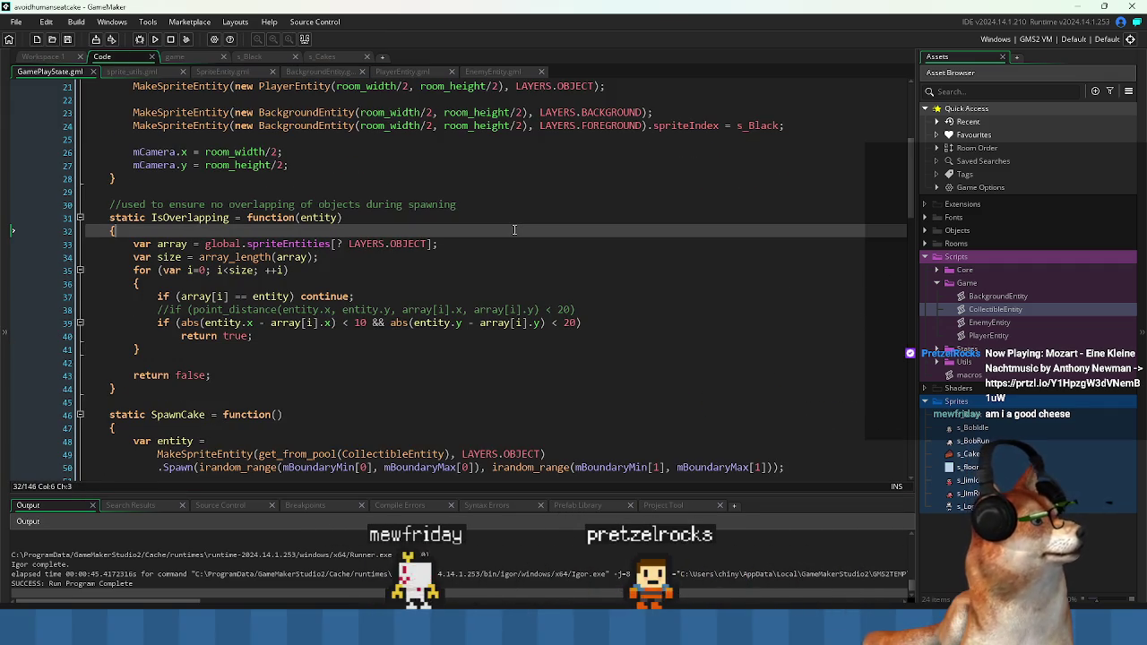
pyautogui.scroll(4, 345, 176)
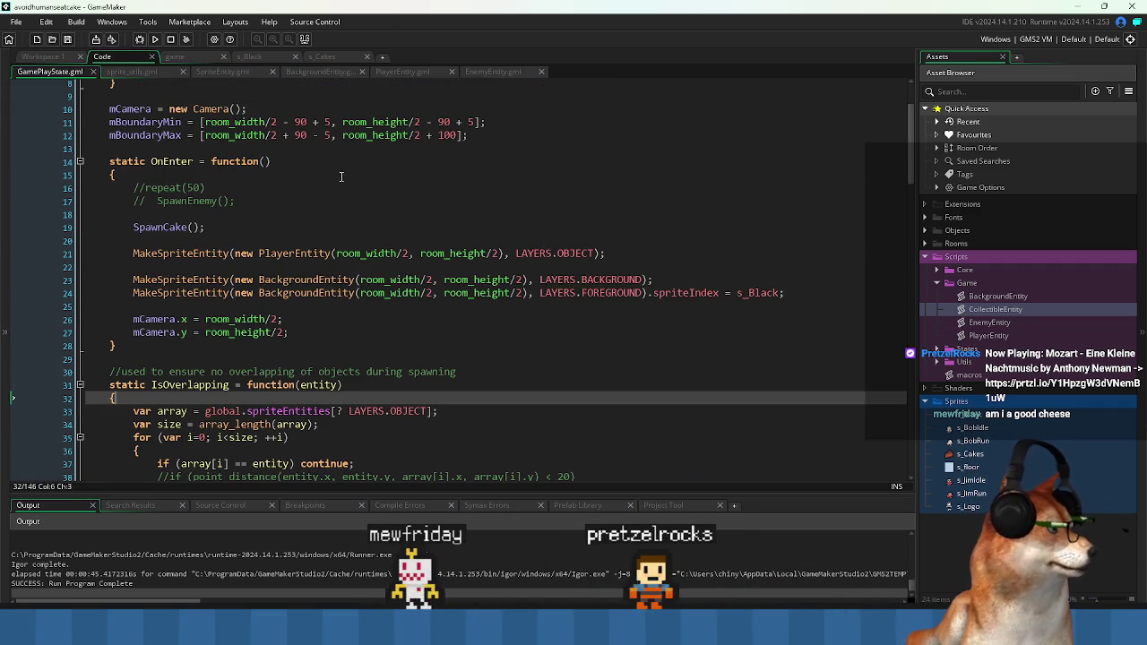
pyautogui.click(229, 226)
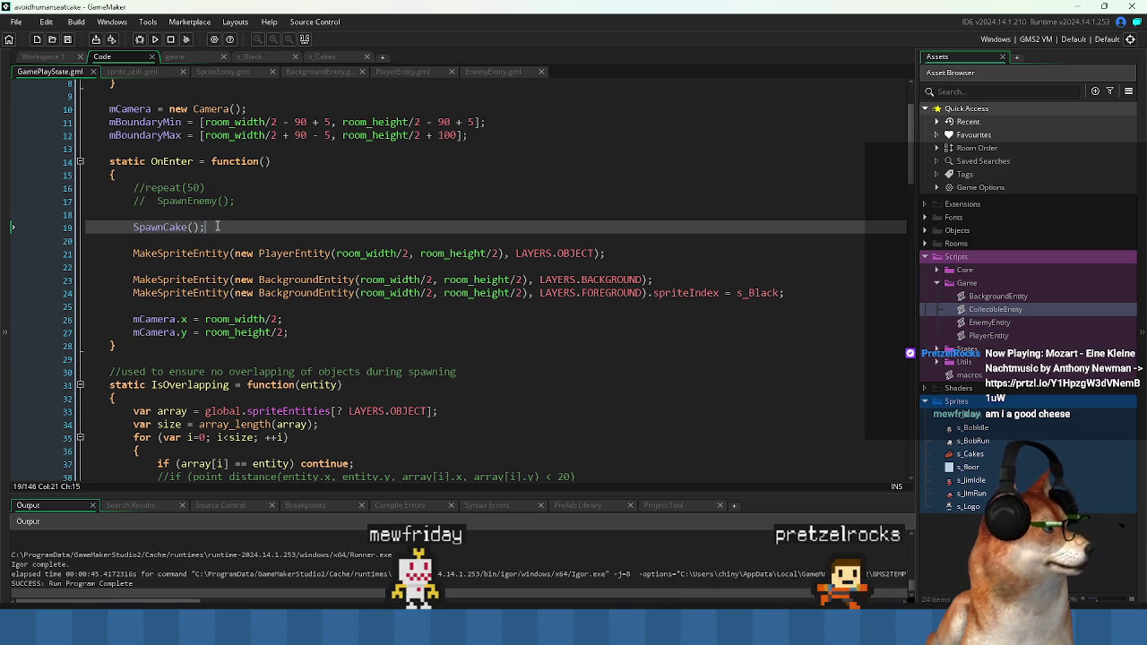
# - Wrap the SpawnCake() call in repeat(50), indenting SpawnCake() beneath it
pyautogui.press('Return')
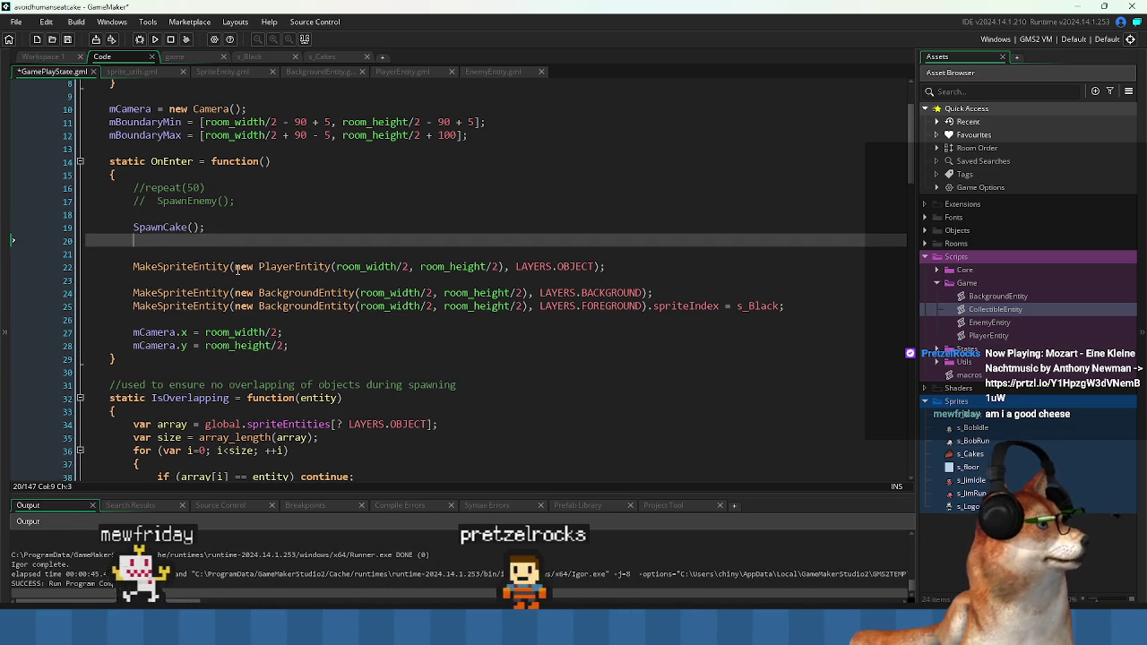
pyautogui.moveTo(205, 188); pyautogui.dragTo(156, 191)
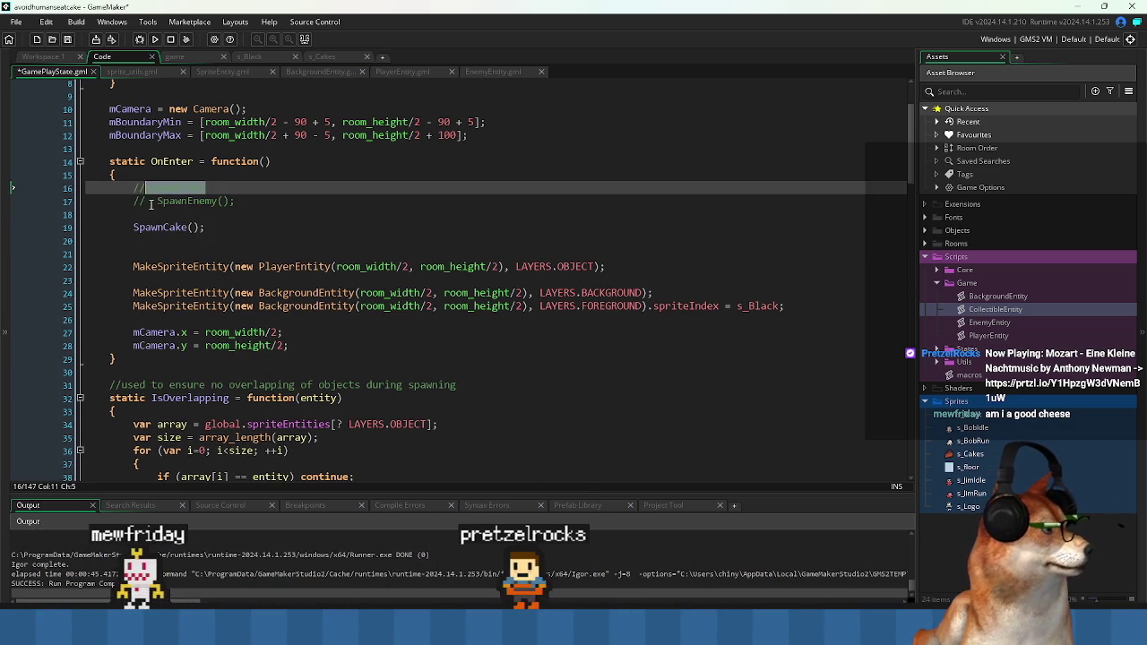
pyautogui.click(150, 216)
pyautogui.press('Return')
pyautogui.write('repeat(50)')
pyautogui.click(133, 240)
pyautogui.press('Tab')
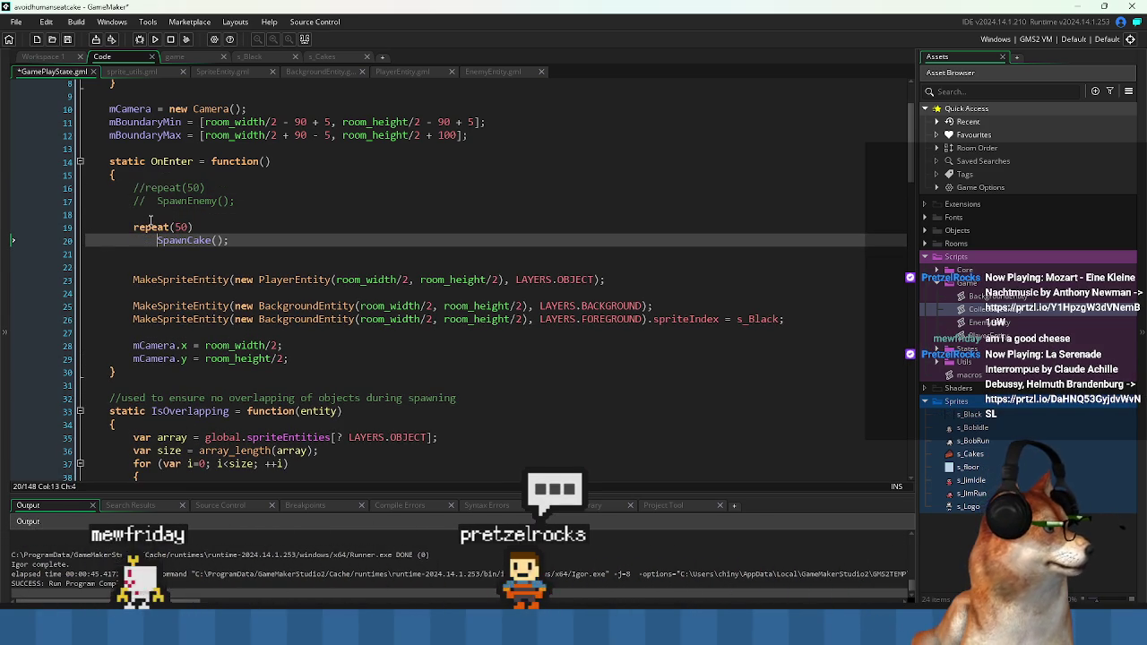
# - Delete the leftover blank line and test-run the game to confirm many cakes spawn
pyautogui.click(130, 254)
pyautogui.press('Delete')
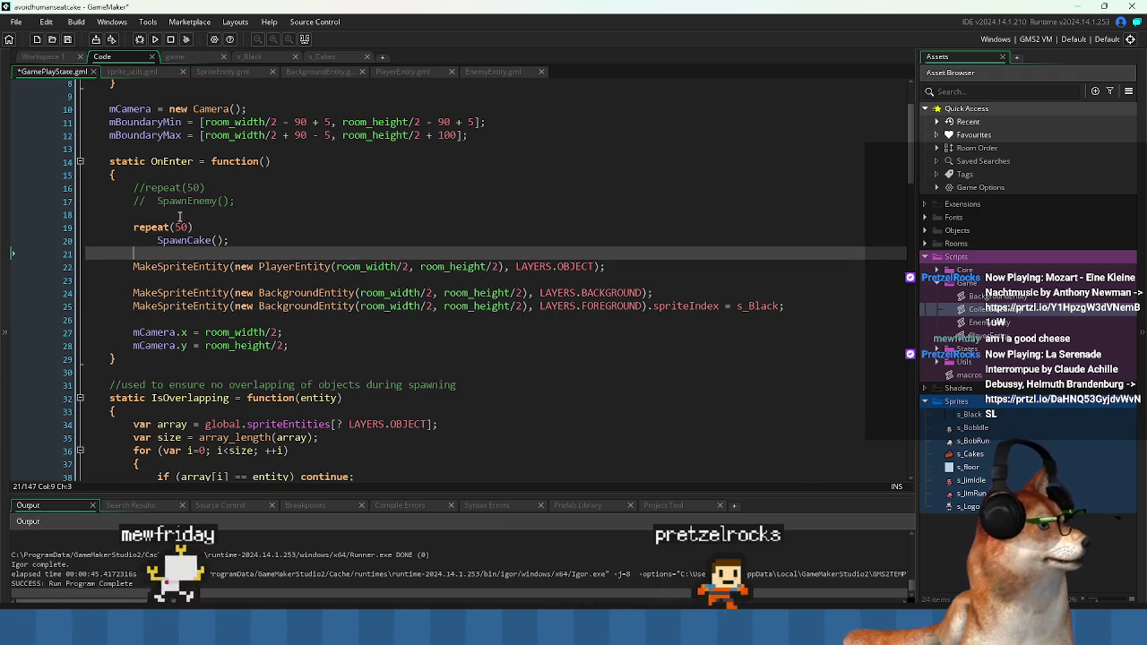
pyautogui.click(156, 39)
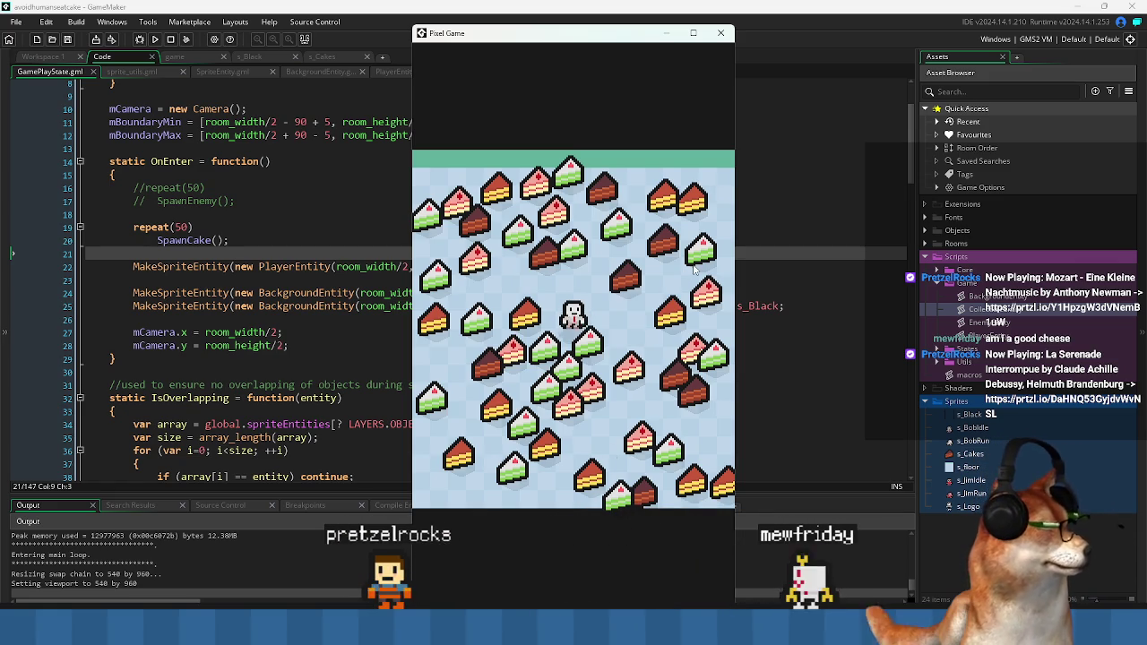
pyautogui.click(726, 33)
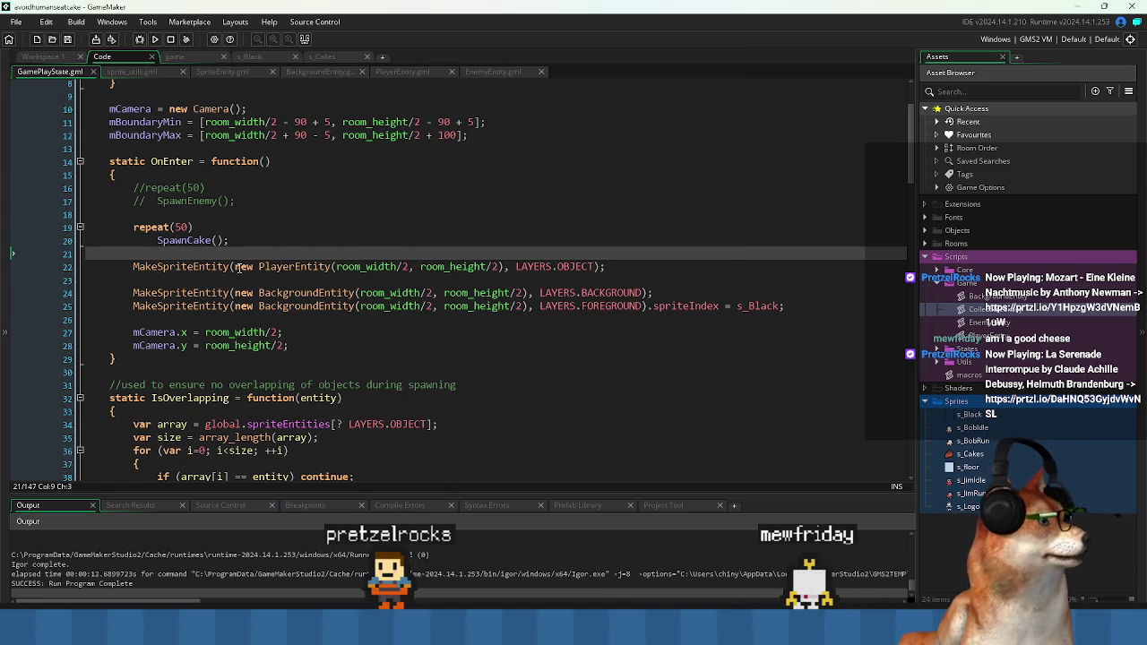
pyautogui.click(339, 222)
pyautogui.hotkey('ctrl', 'z')
pyautogui.hotkey('ctrl', 'z')
pyautogui.hotkey('ctrl', 'z')
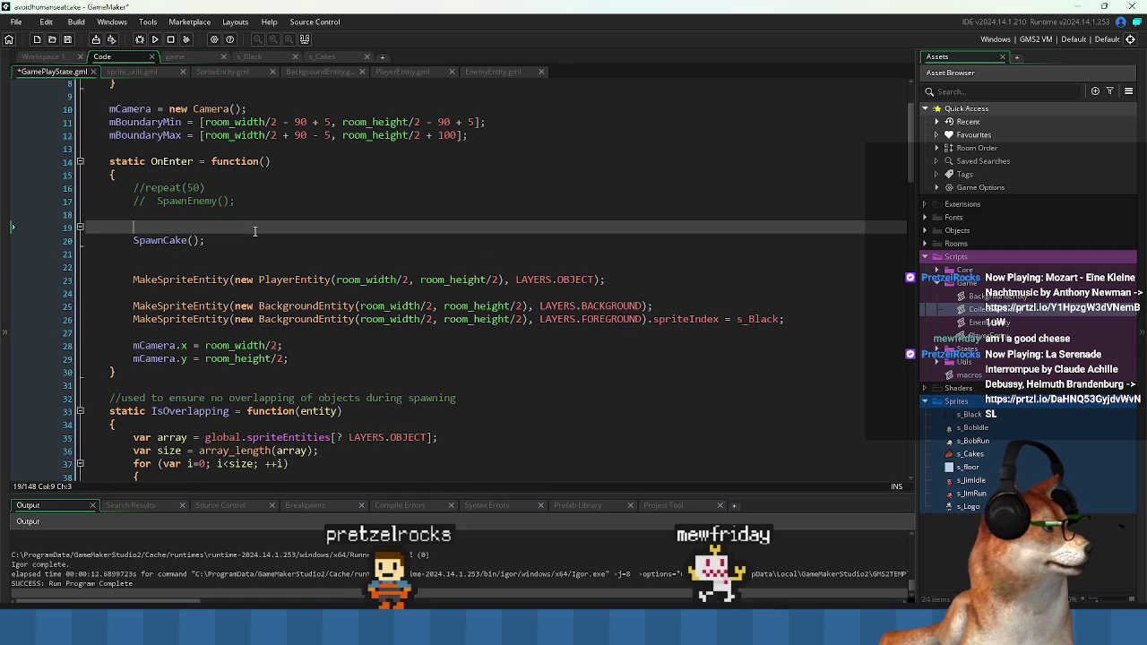
pyautogui.click(164, 248)
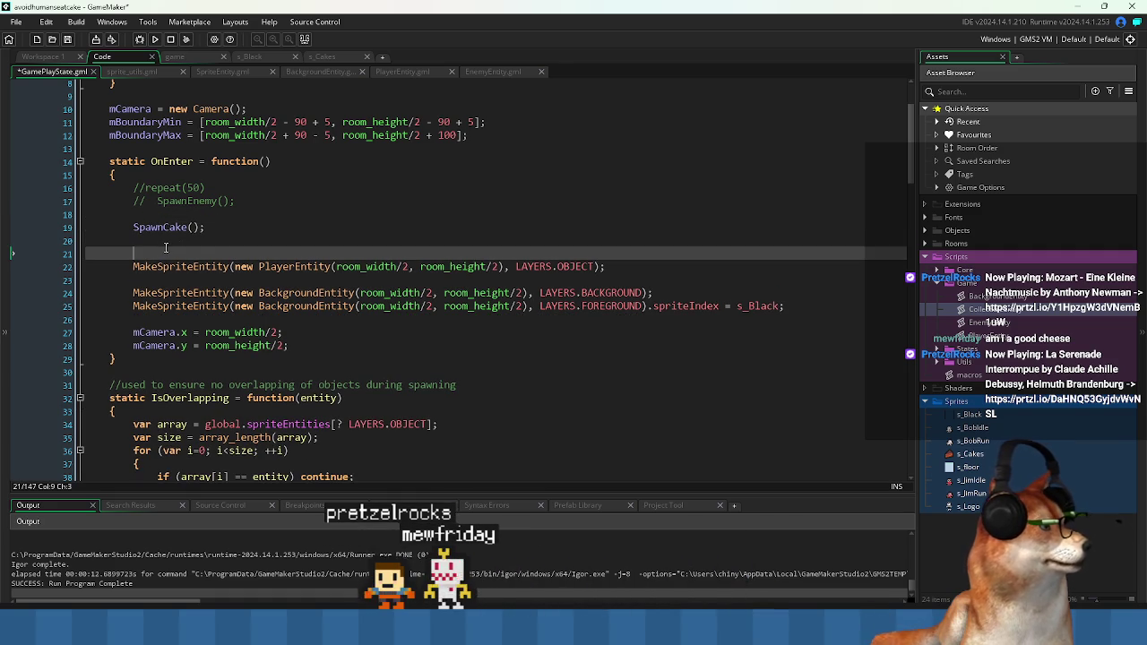
pyautogui.hotkey('ctrl', 'z')
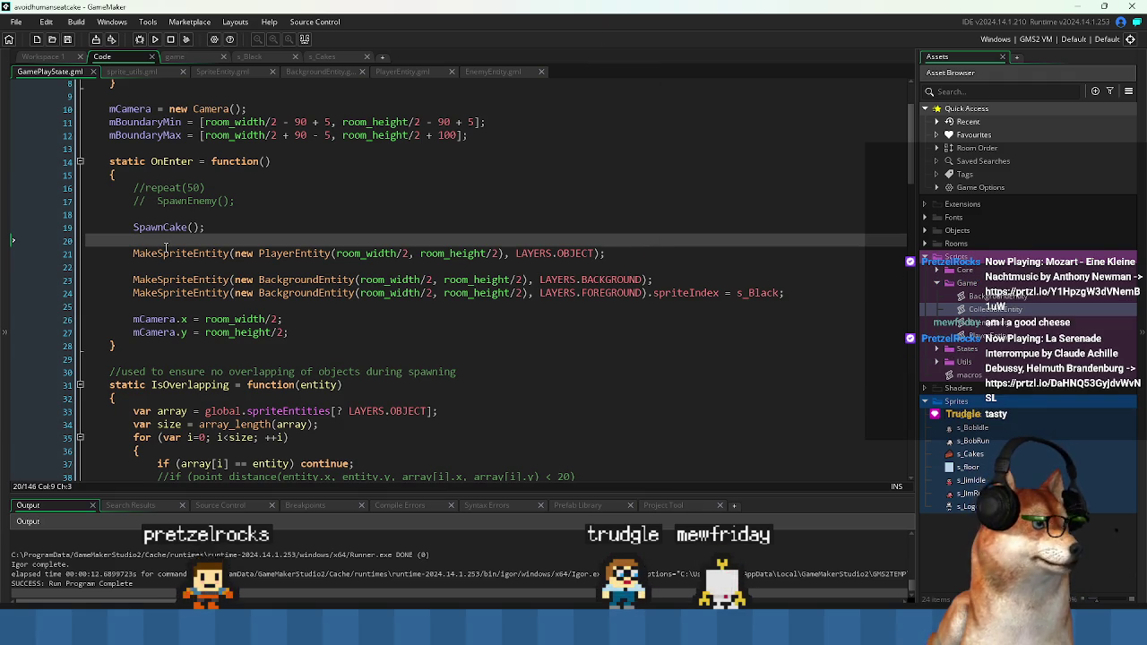
pyautogui.click(348, 306)
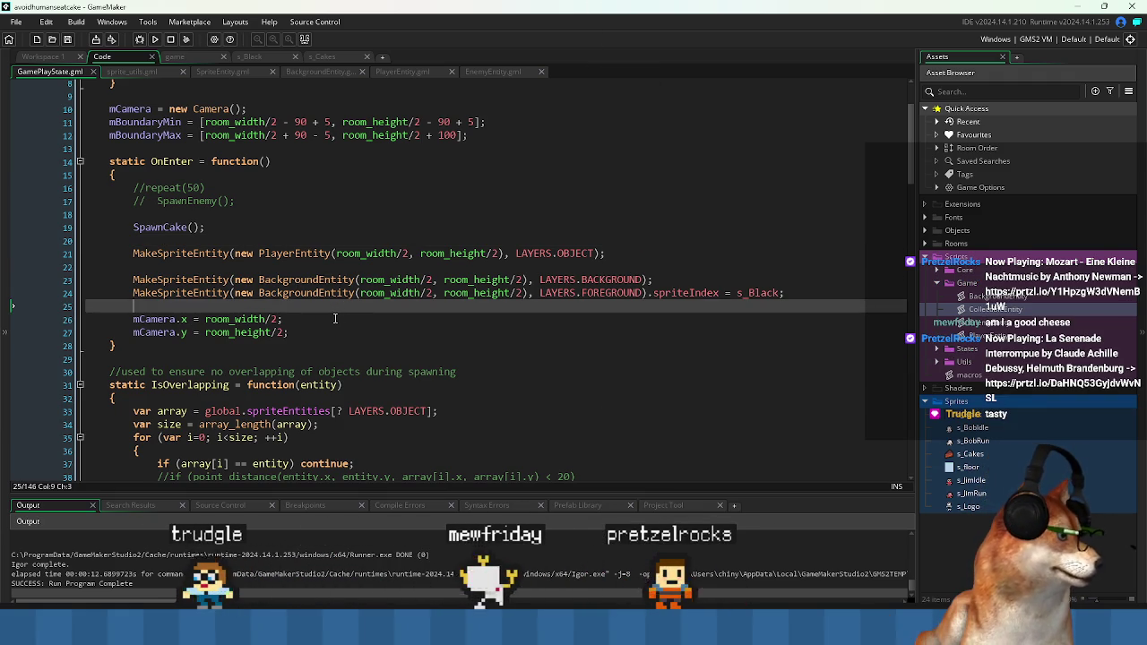
pyautogui.click(333, 319)
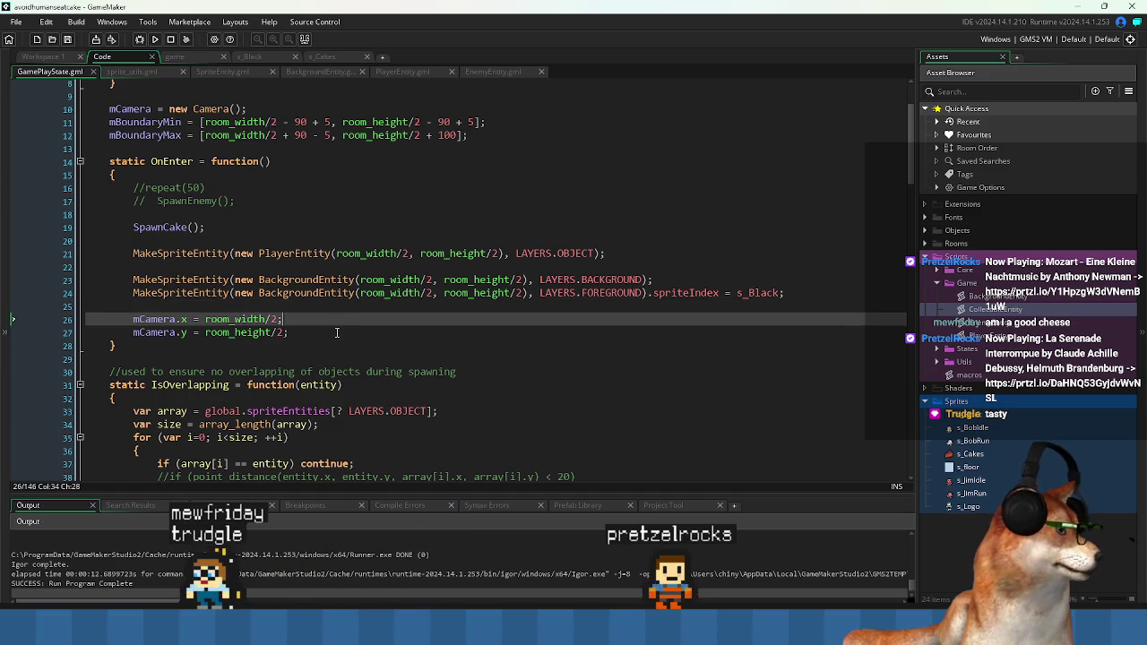
pyautogui.click(337, 332)
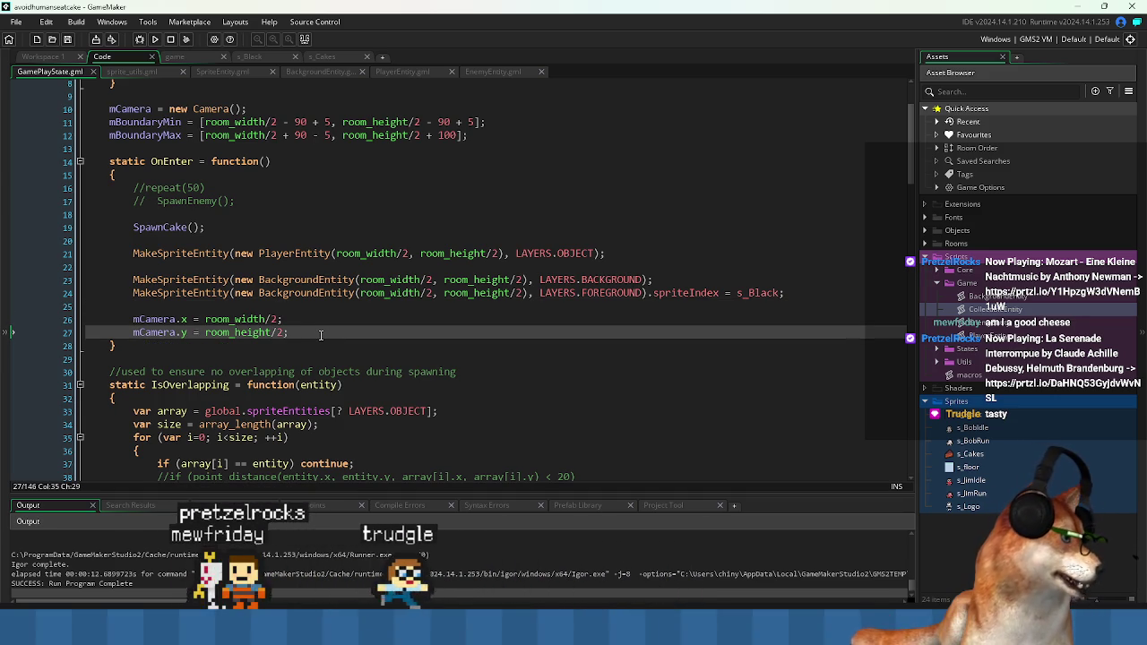
pyautogui.click(284, 307)
pyautogui.click(311, 329)
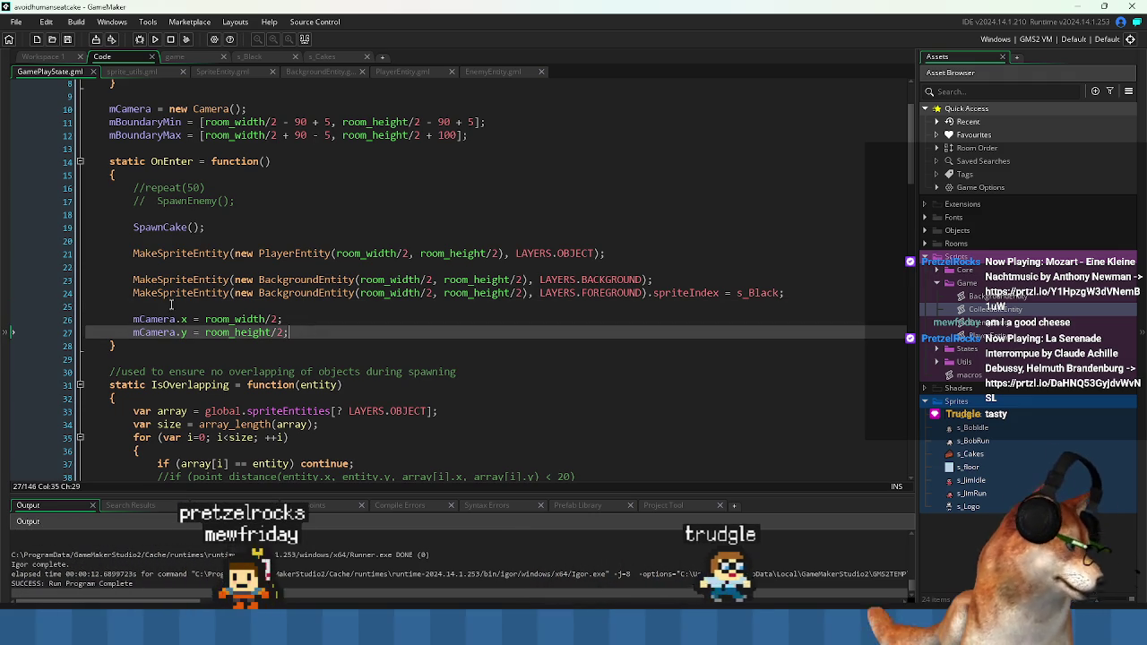
pyautogui.click(215, 293)
pyautogui.click(176, 306)
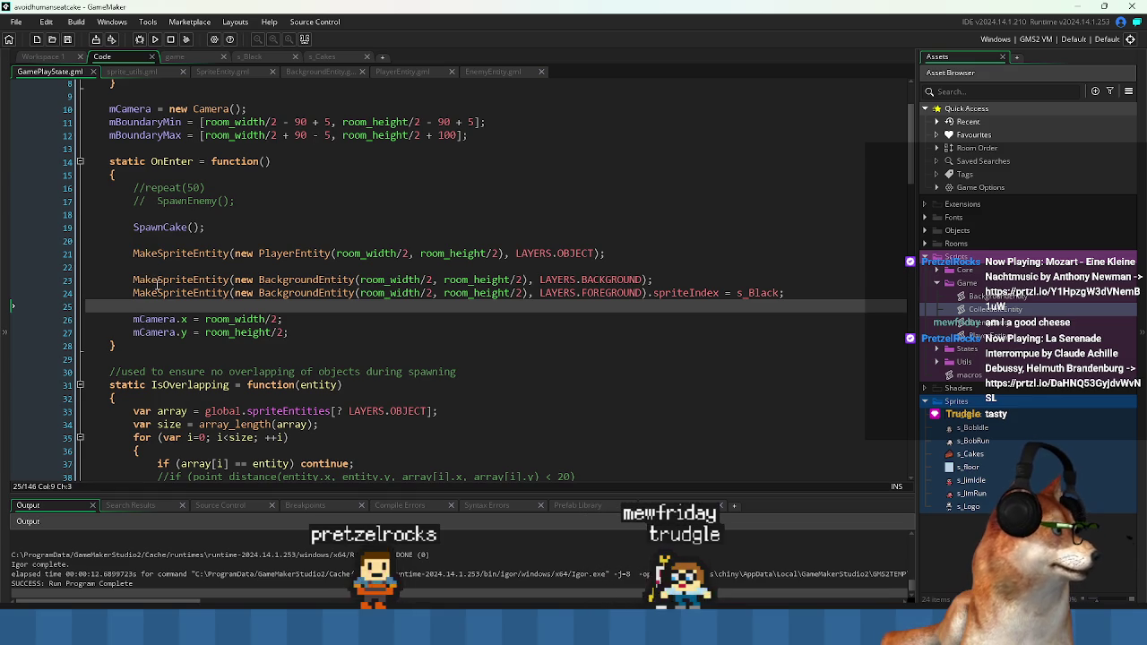
pyautogui.click(172, 265)
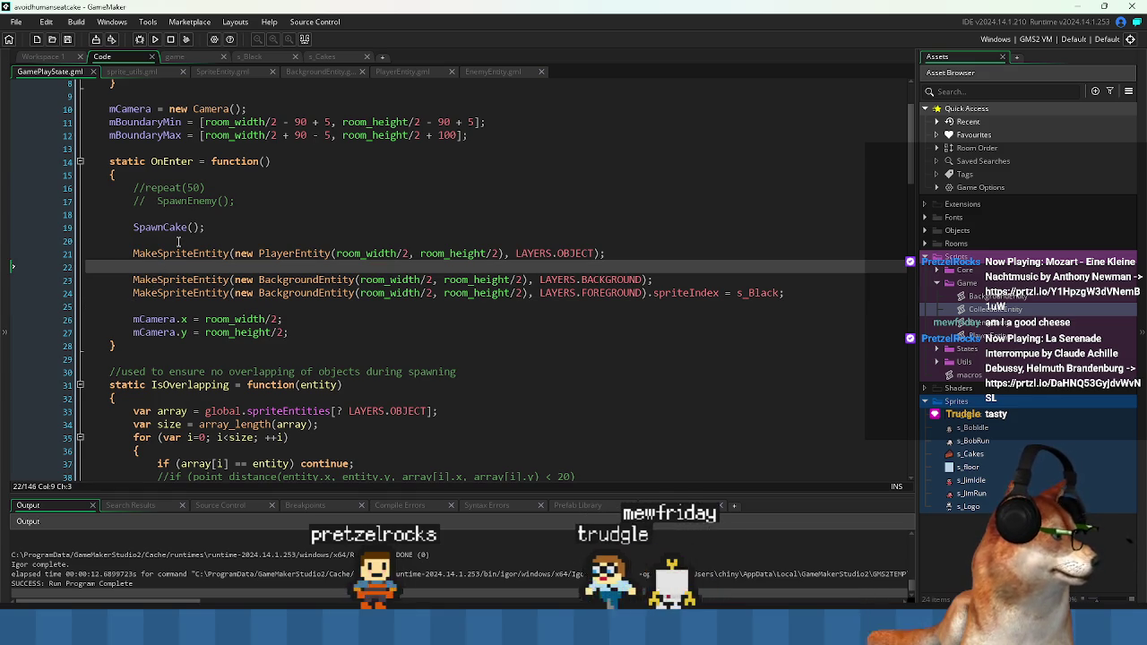
pyautogui.click(178, 242)
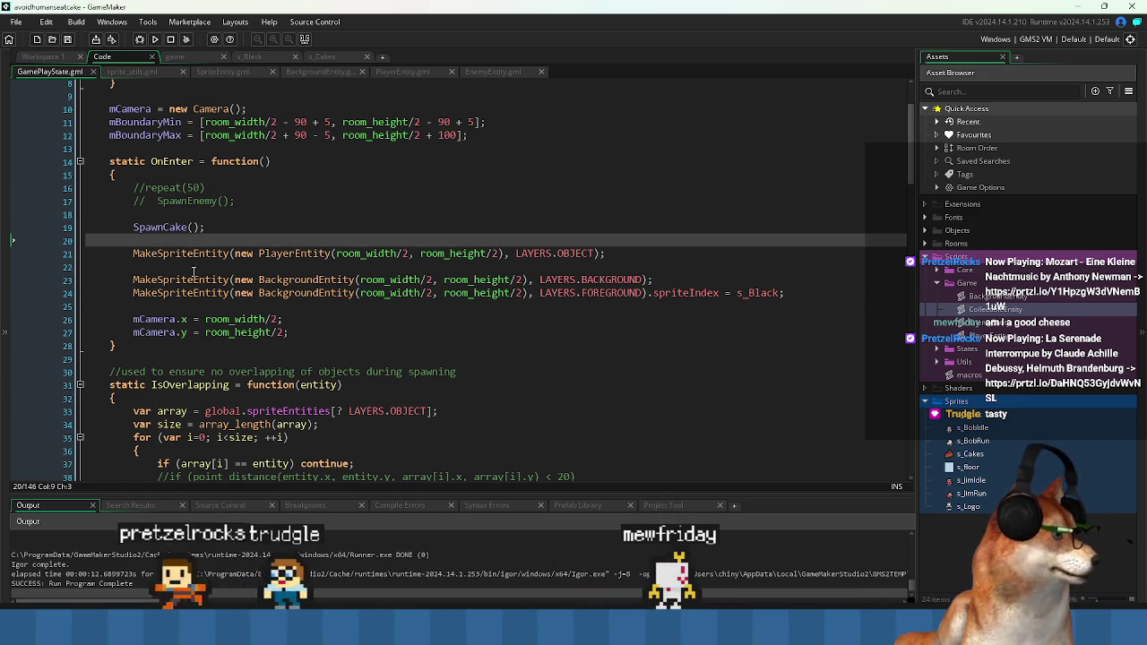
pyautogui.press('Up')
pyautogui.press('Up')
pyautogui.scroll(-4, 253, 226)
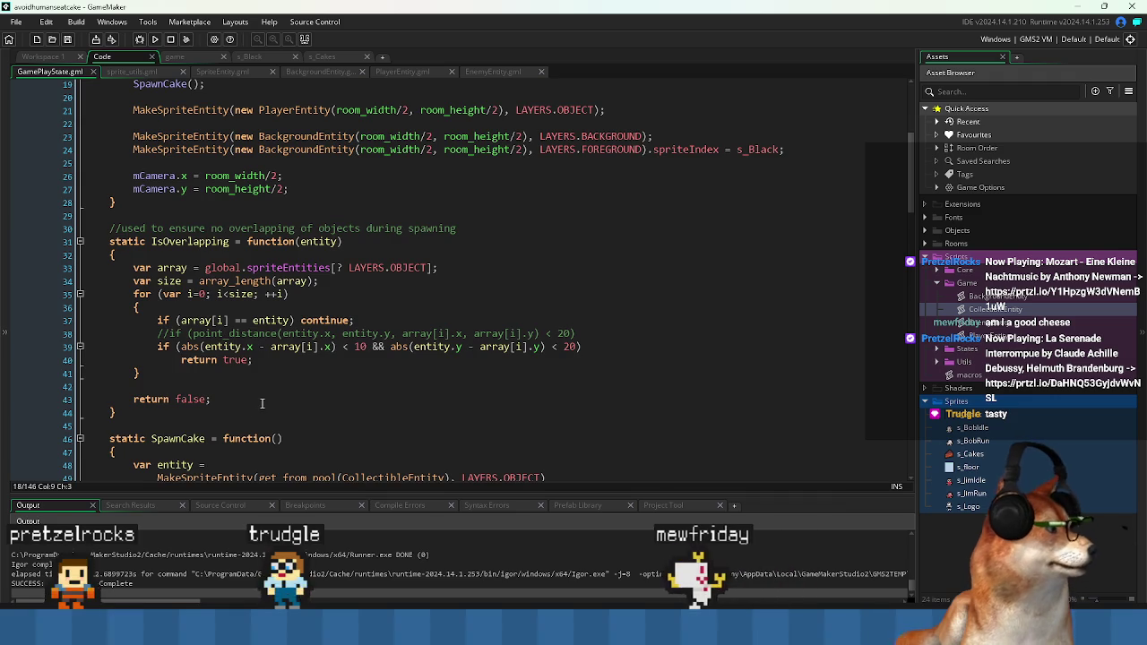
pyautogui.scroll(-4, 254, 408)
pyautogui.scroll(-2, 232, 339)
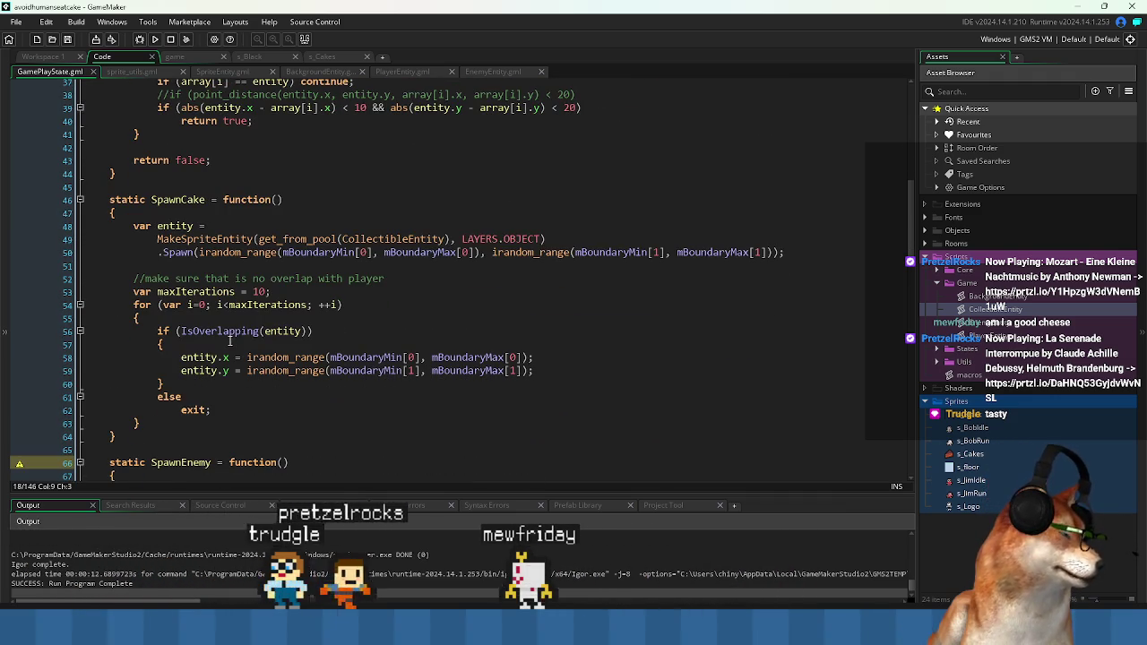
pyautogui.scroll(-4, 258, 413)
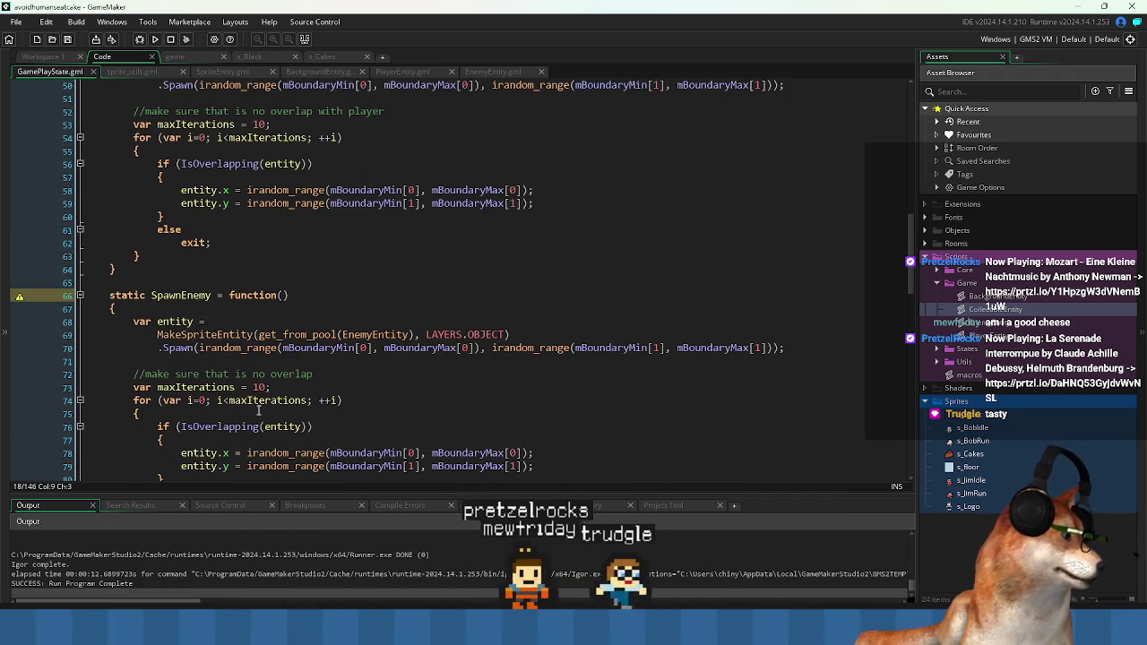
pyautogui.scroll(-5, 258, 413)
pyautogui.scroll(-9, 258, 409)
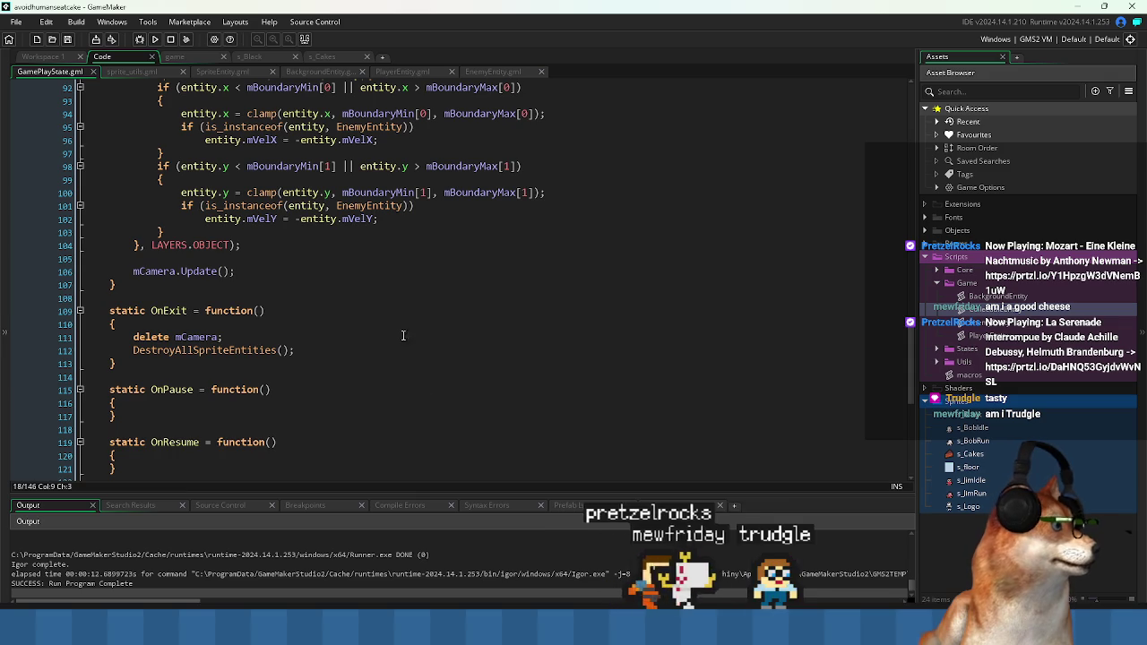
pyautogui.click(391, 310)
pyautogui.scroll(2, 386, 318)
pyautogui.scroll(1, 386, 318)
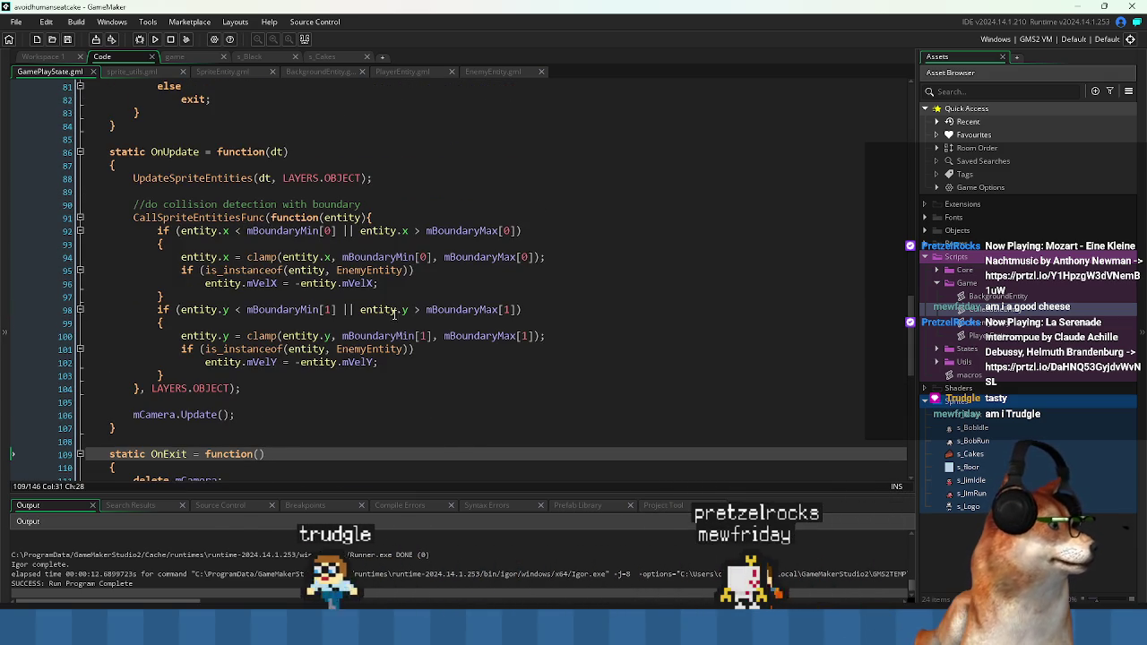
pyautogui.scroll(11, 387, 318)
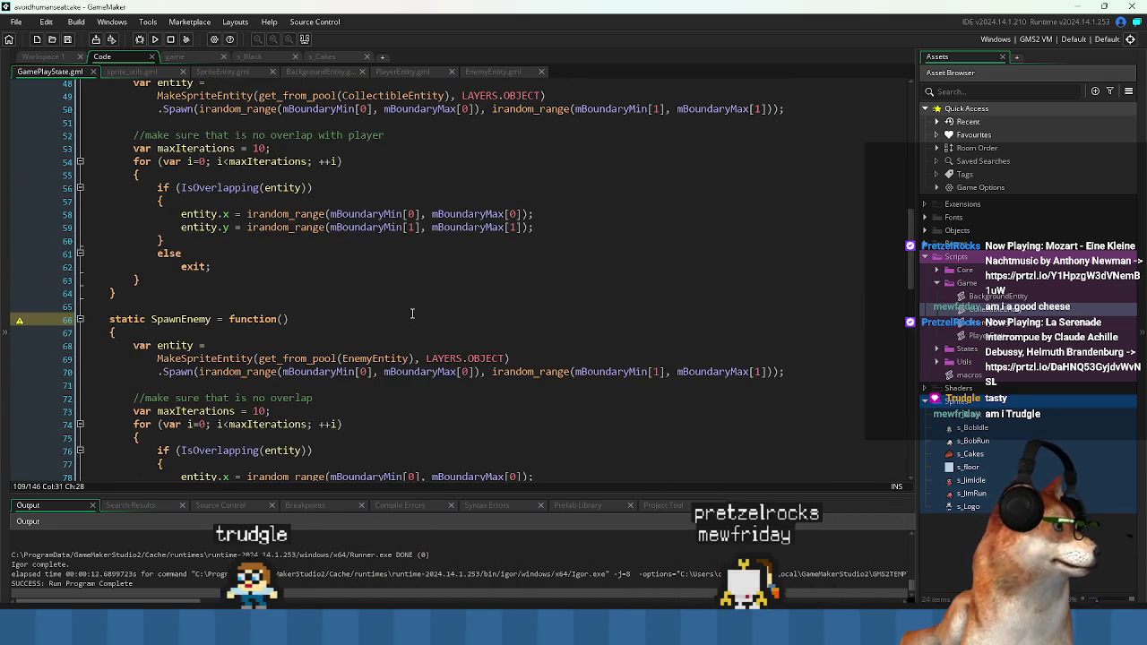
pyautogui.doubleClick(183, 319)
pyautogui.scroll(8, 220, 309)
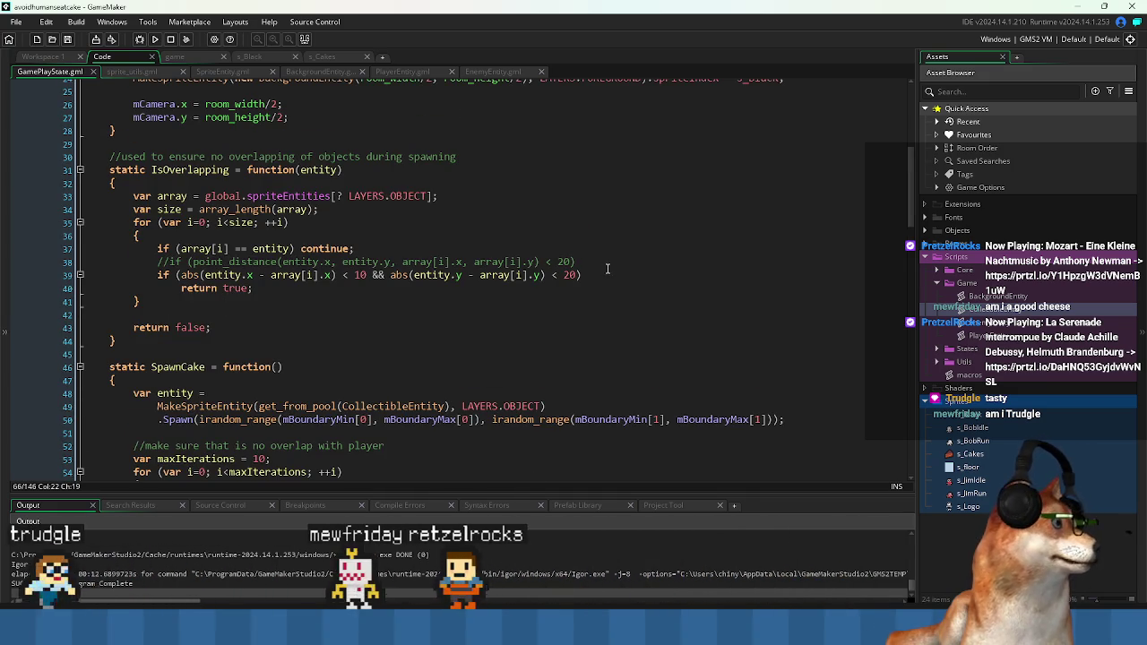
pyautogui.scroll(4, 538, 322)
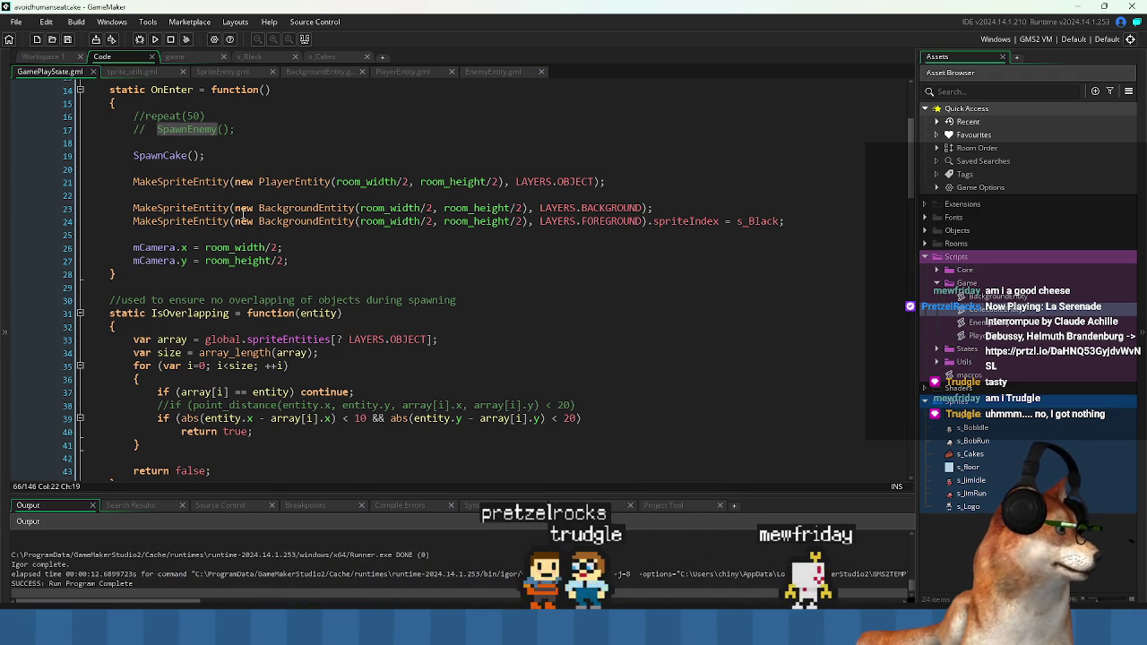
pyautogui.scroll(2, 295, 220)
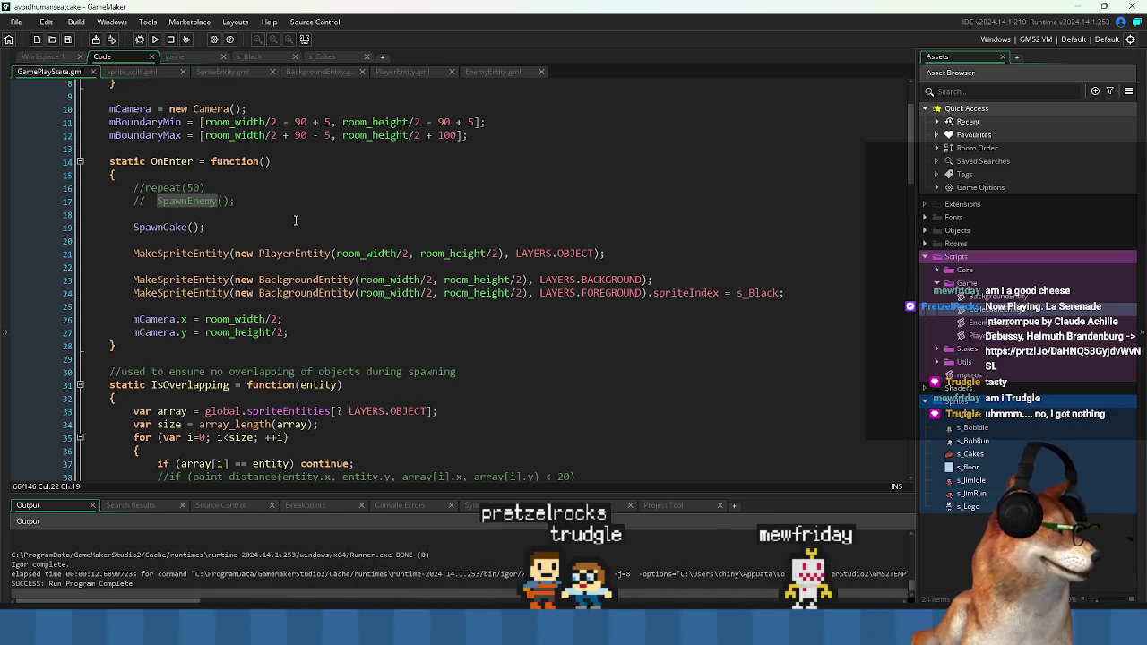
pyautogui.click(126, 212)
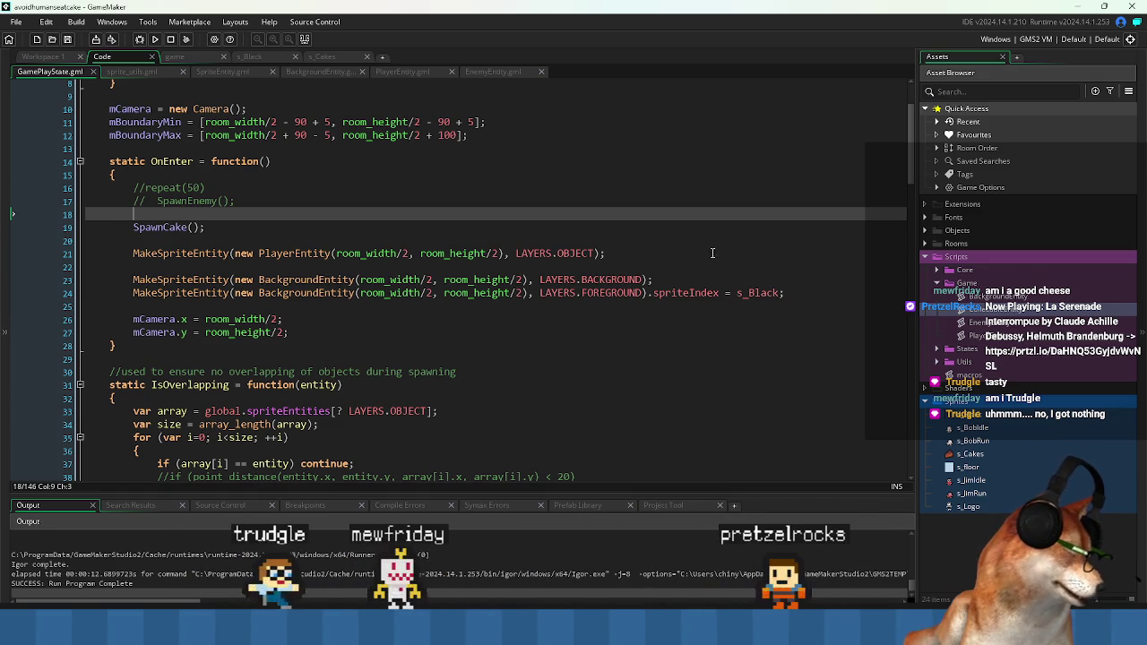
pyautogui.press('Down')
pyautogui.press('Down')
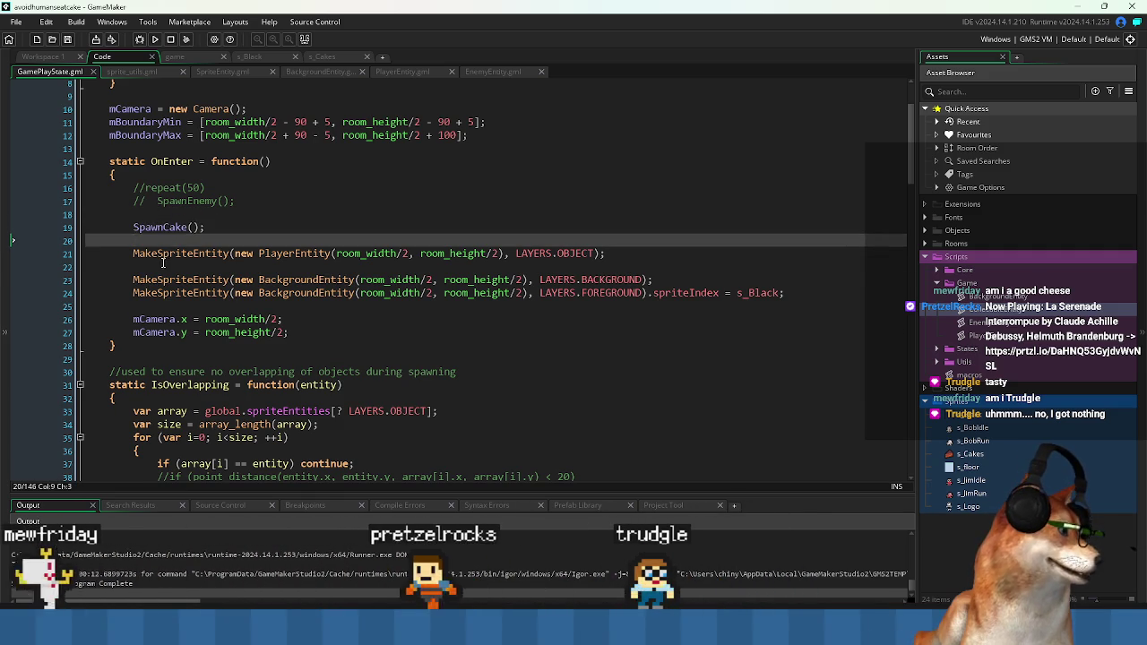
pyautogui.click(159, 266)
pyautogui.click(158, 309)
pyautogui.click(154, 346)
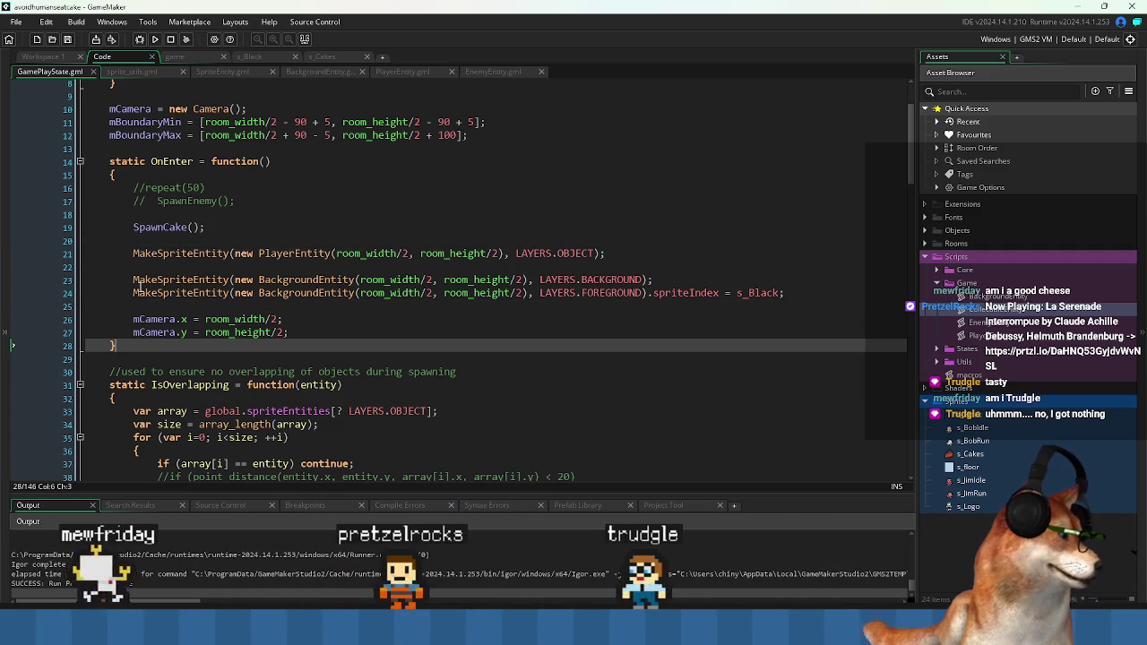
pyautogui.scroll(-4, 179, 340)
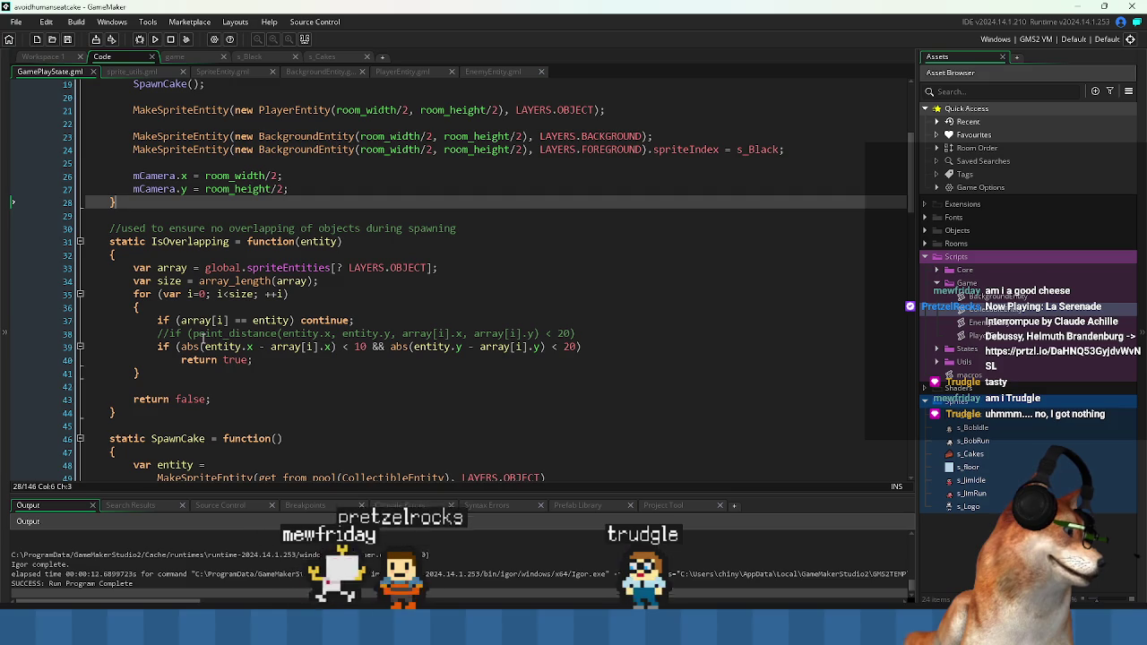
pyautogui.scroll(-2, 203, 344)
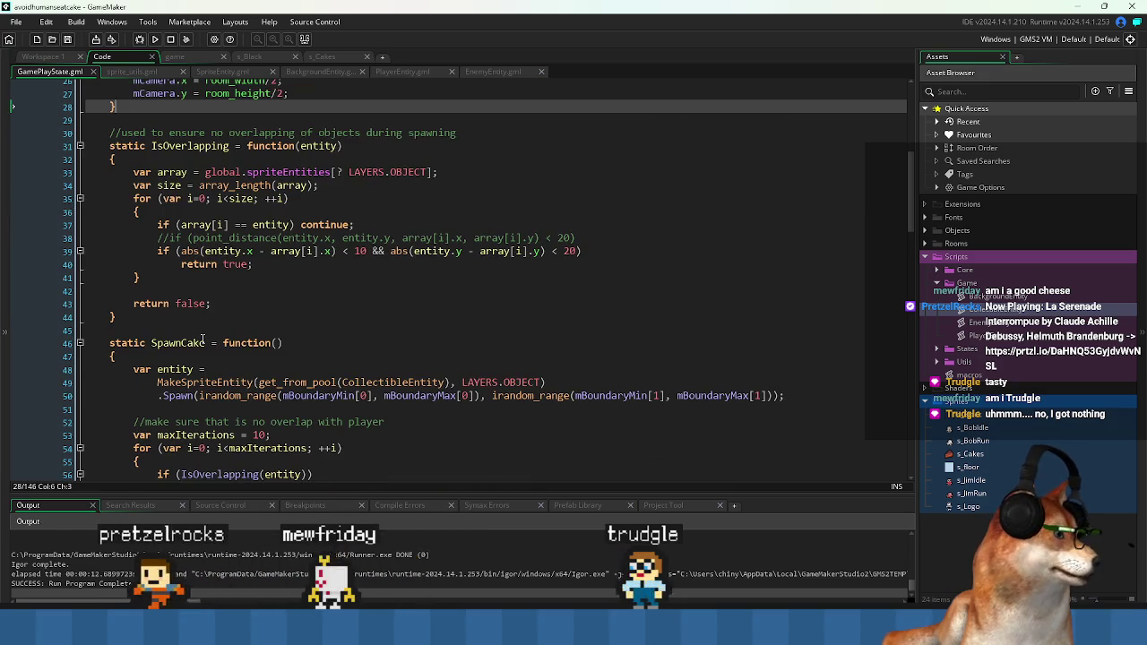
pyautogui.scroll(-3, 203, 341)
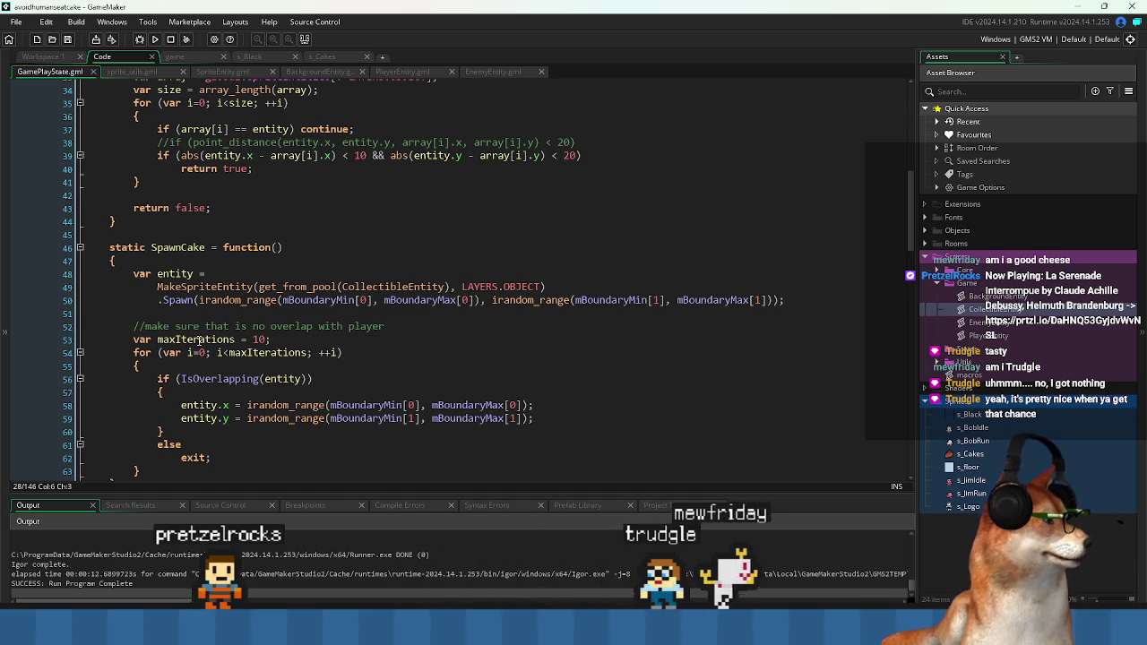
pyautogui.scroll(-2, 199, 342)
pyautogui.scroll(-6, 292, 330)
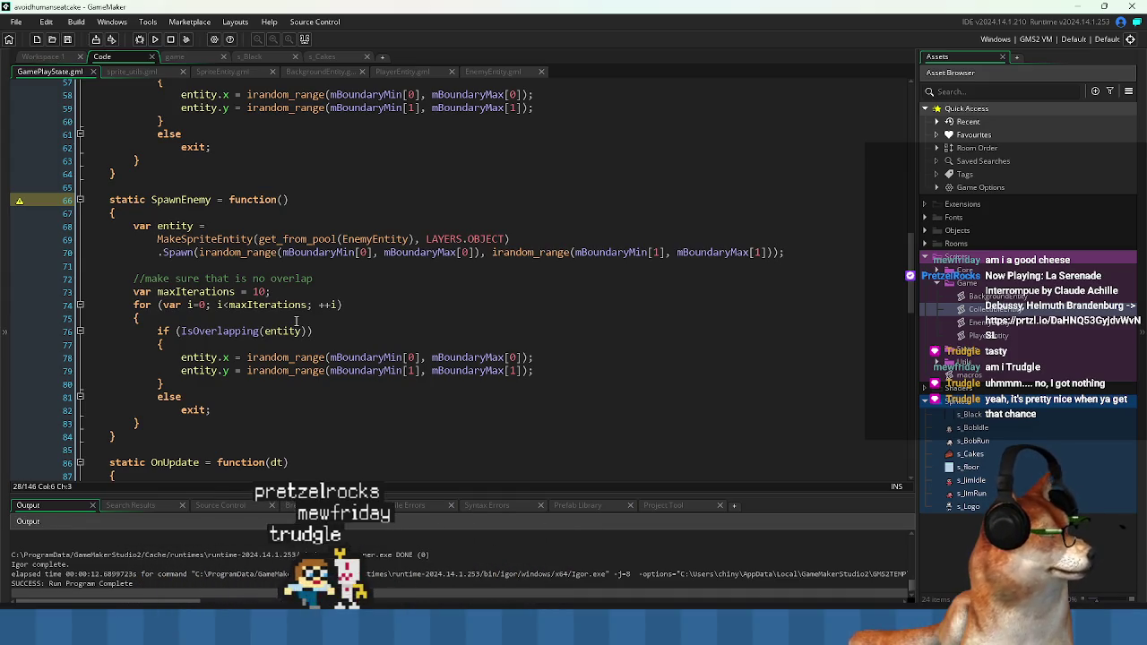
pyautogui.scroll(15, 269, 309)
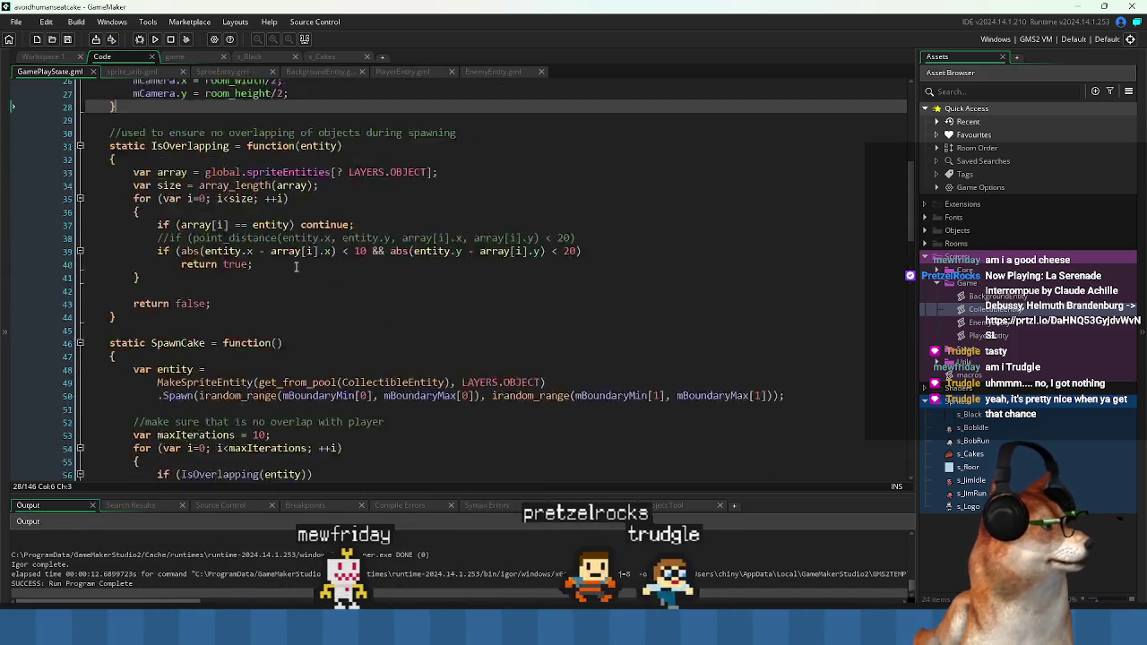
pyautogui.scroll(3, 289, 264)
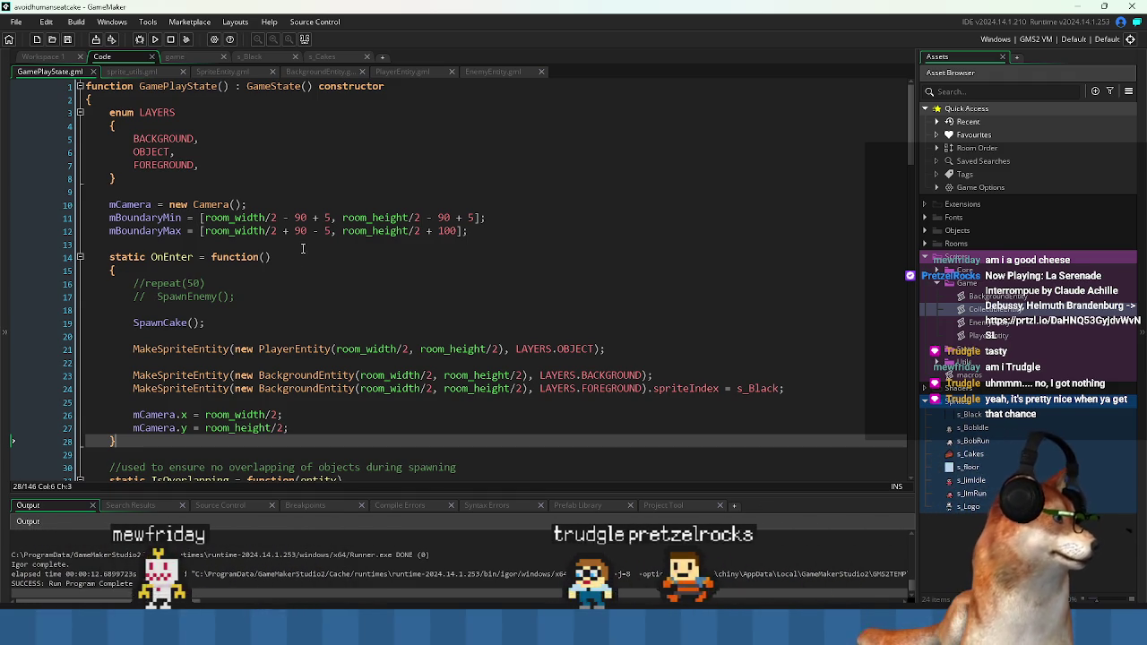
pyautogui.click(289, 312)
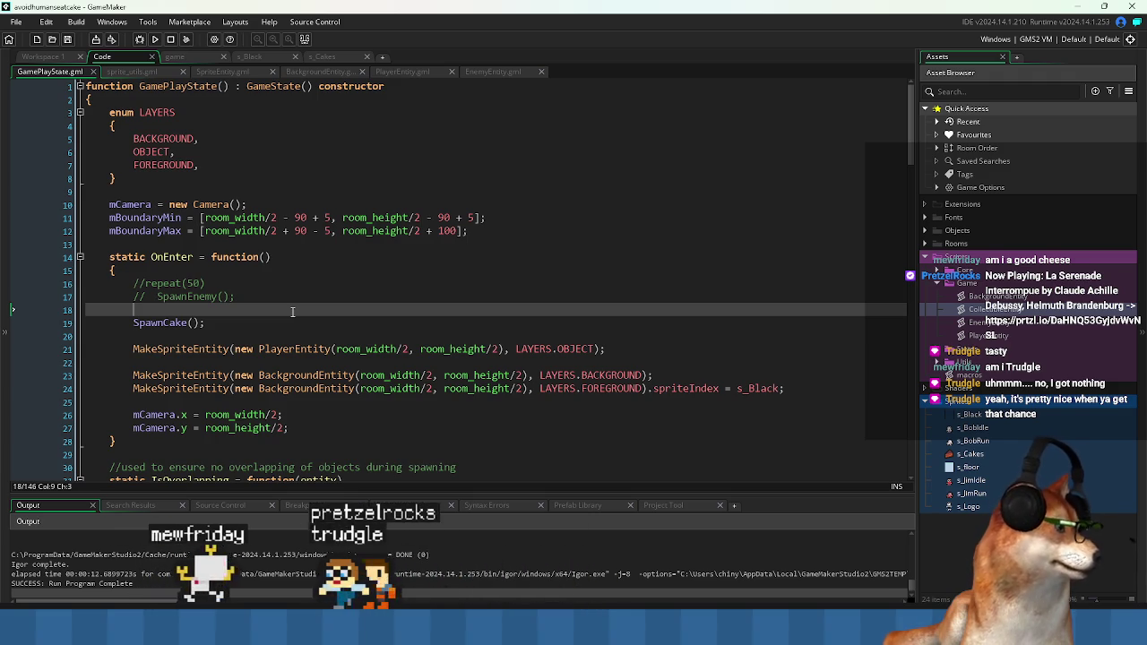
pyautogui.scroll(-20, 427, 222)
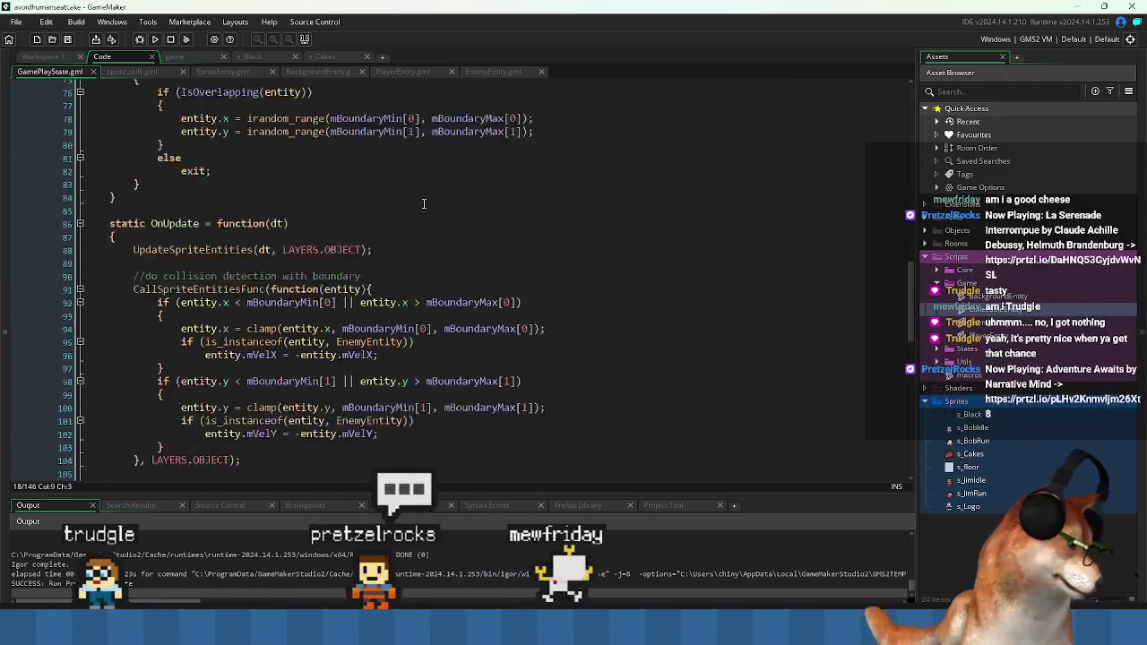
pyautogui.scroll(-4, 426, 222)
pyautogui.click(412, 409)
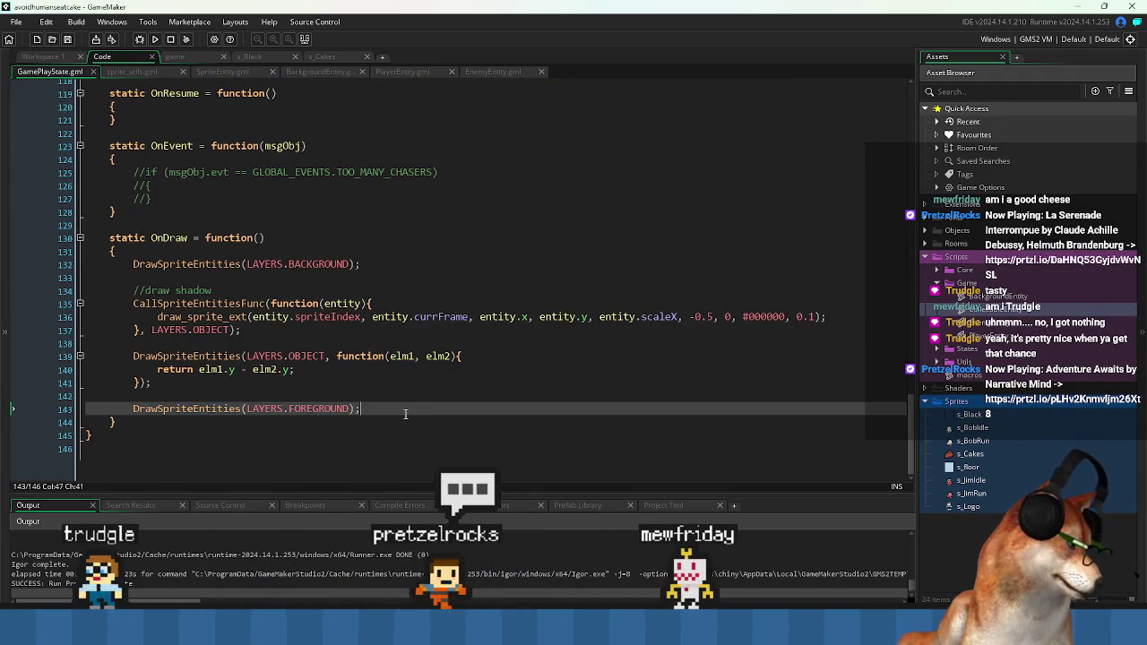
# - Add a //draw collision volumes comment and paste a copy of the shadow CallSpriteEntitiesFunc block below it
pyautogui.press('Return')
pyautogui.press('Return')
pyautogui.write('//draw')
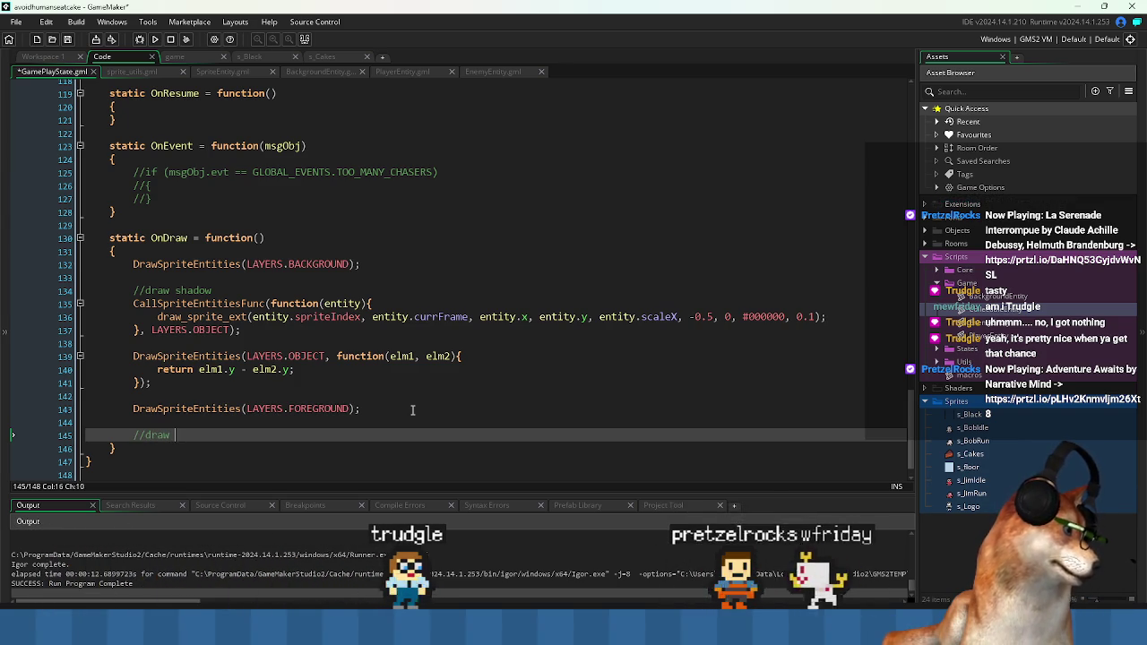
pyautogui.write('collision ')
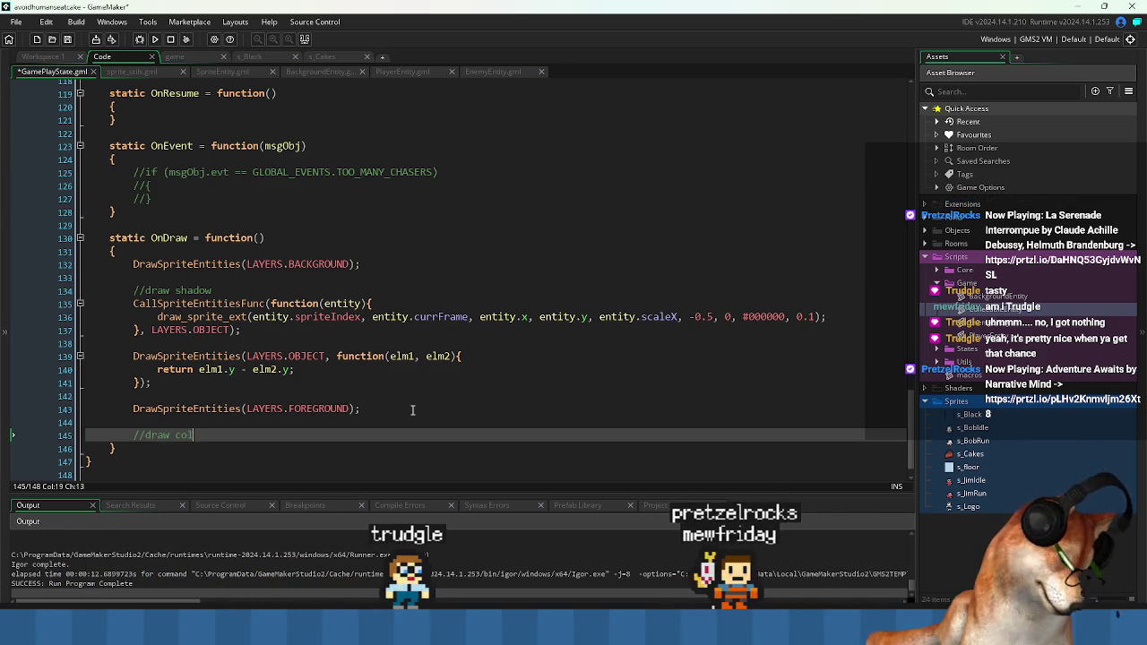
pyautogui.write('volumes')
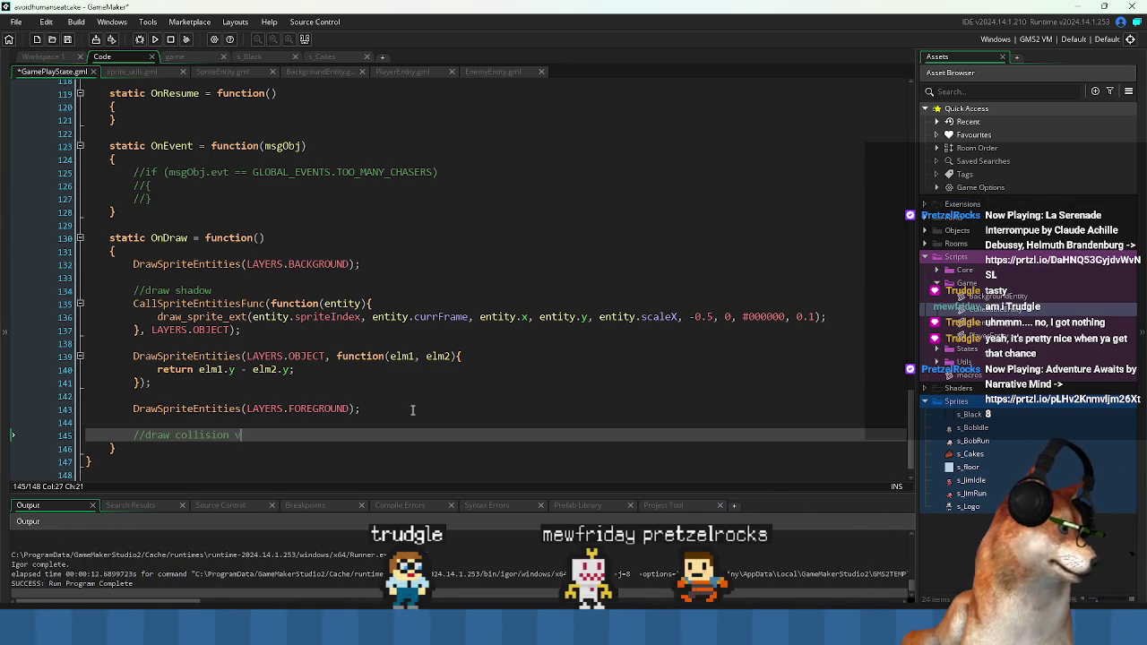
pyautogui.press('Return')
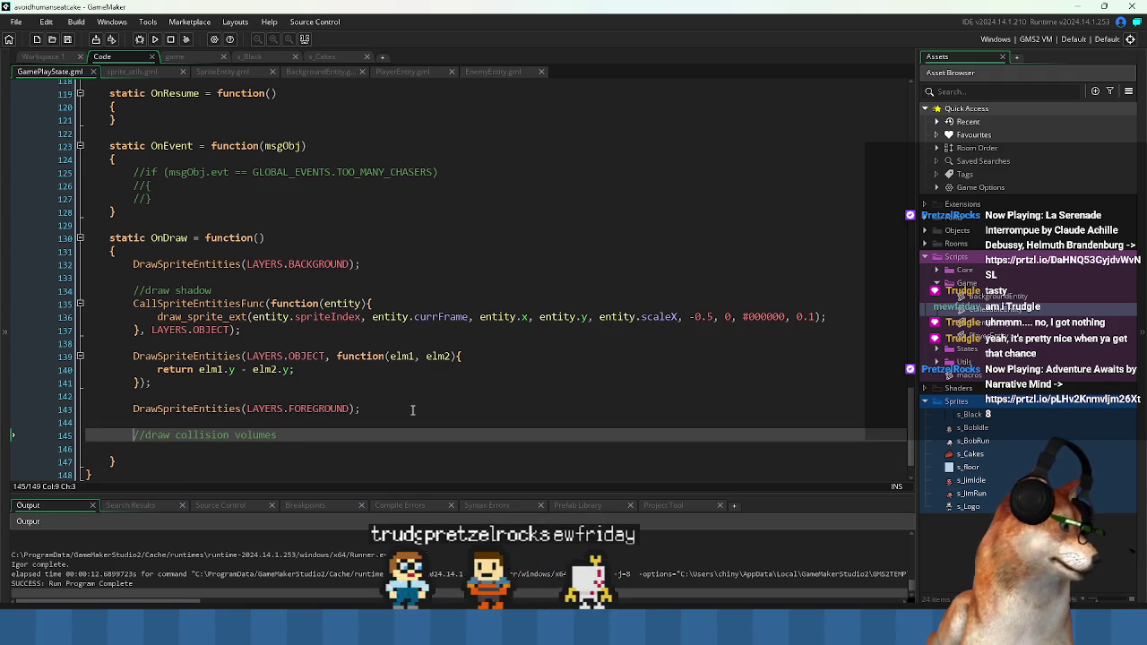
pyautogui.press('Up')
pyautogui.press('Up')
pyautogui.press('Up')
pyautogui.press('Up')
pyautogui.press('Up')
pyautogui.press('Up')
pyautogui.press('Home')
pyautogui.hotkey('shift', 'End')
pyautogui.hotkey('shift', 'Down')
pyautogui.hotkey('shift', 'Down')
pyautogui.hotkey('ctrl', 'c')
pyautogui.press('Down')
pyautogui.press('Down')
pyautogui.press('Down')
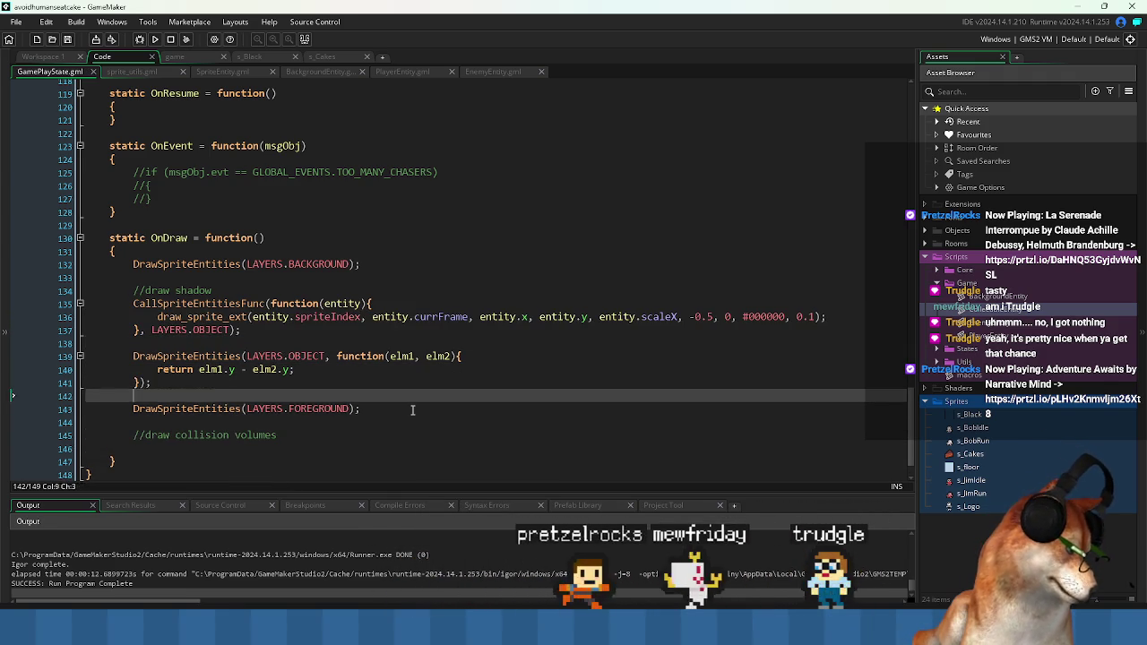
pyautogui.hotkey('ctrl', 'v')
# - Set aside the pasted draw_sprite_ext line and open a new line above it for the circle call
pyautogui.press('Up')
pyautogui.press('Up')
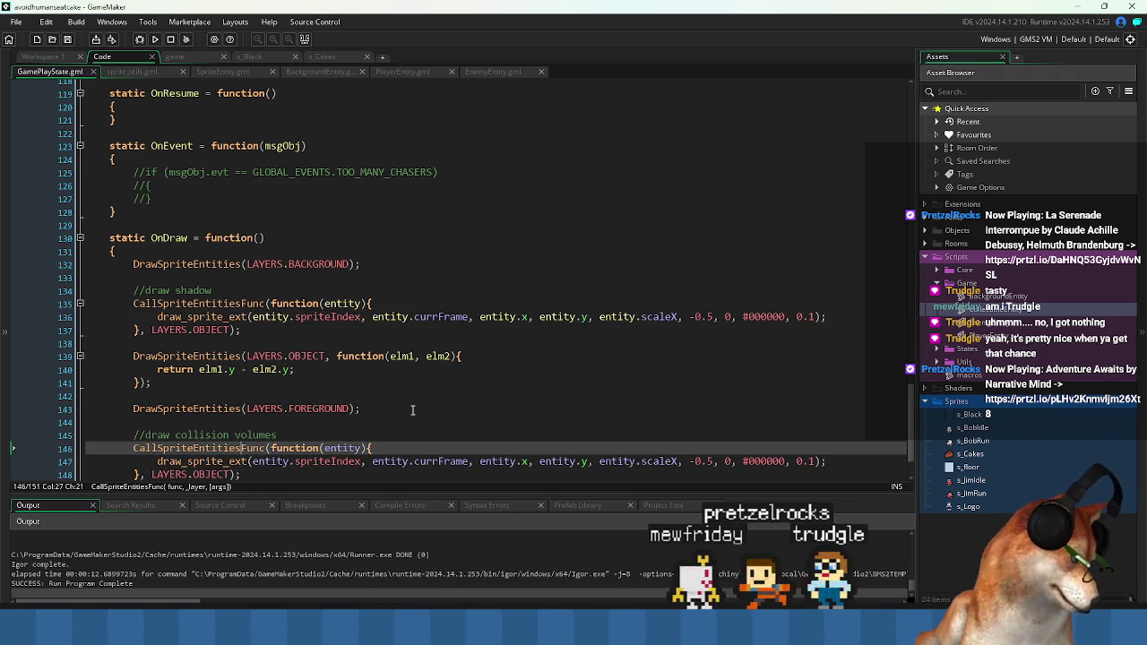
pyautogui.scroll(-1, 412, 409)
pyautogui.press('End')
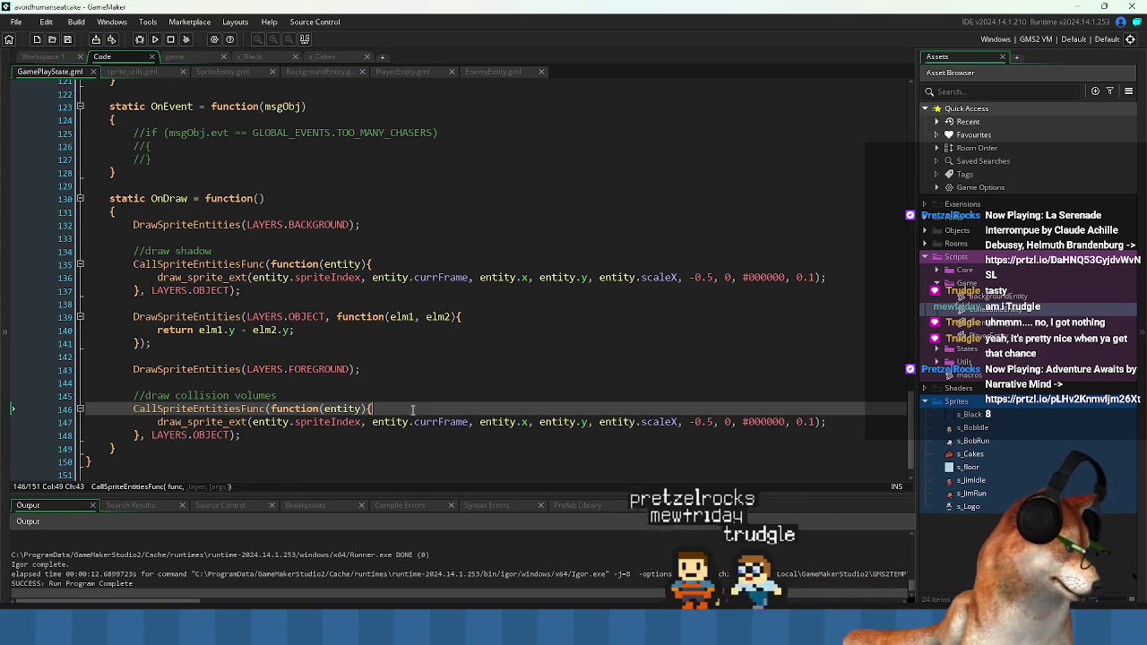
pyautogui.press('Down')
pyautogui.press('Down')
pyautogui.press('Down')
pyautogui.press('Up')
pyautogui.press('Up')
pyautogui.hotkey('ctrl', 'Left')
pyautogui.hotkey('ctrl', 'Left')
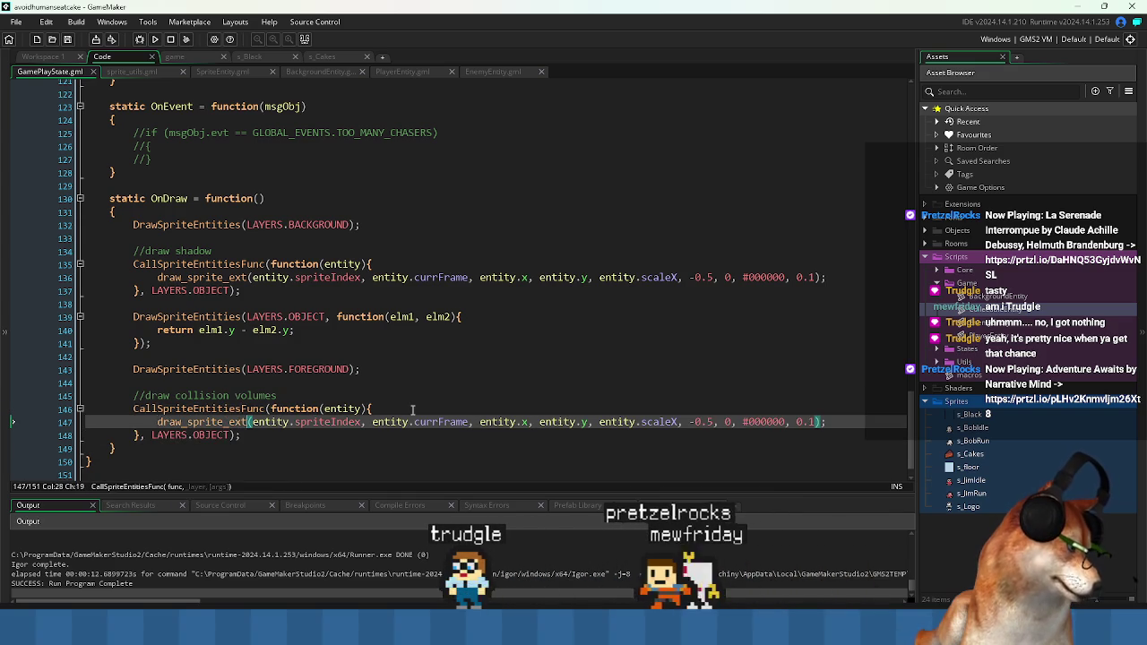
pyautogui.hotkey('ctrl', 'Right')
pyautogui.hotkey('ctrl', 'Right')
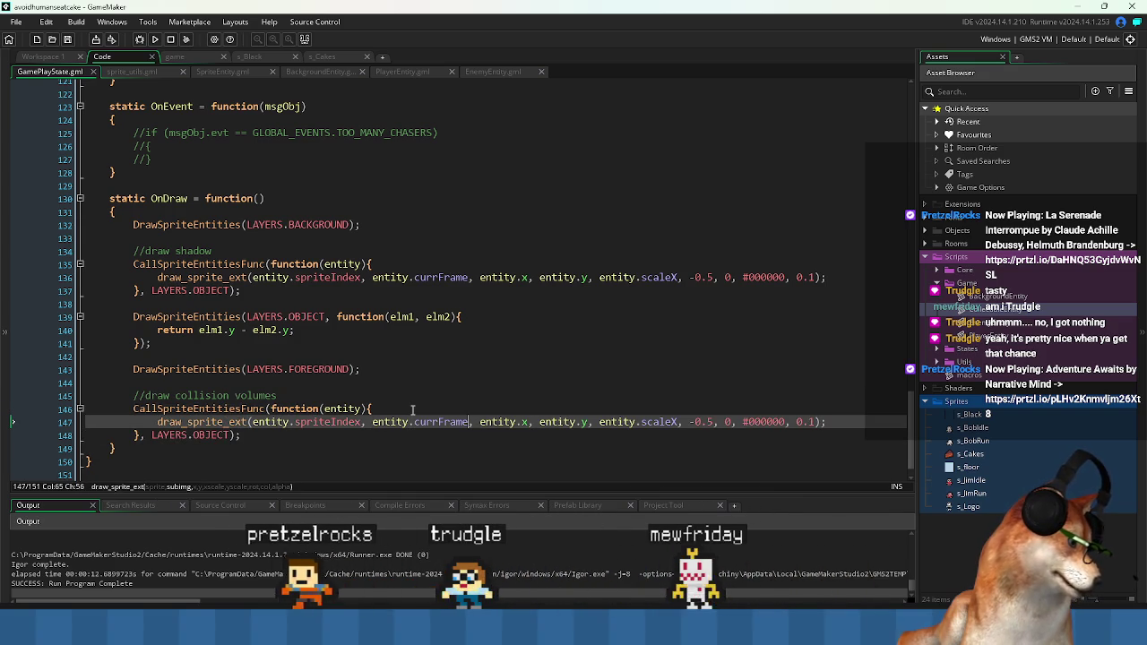
pyautogui.hotkey('ctrl', 'Left')
pyautogui.press('Up')
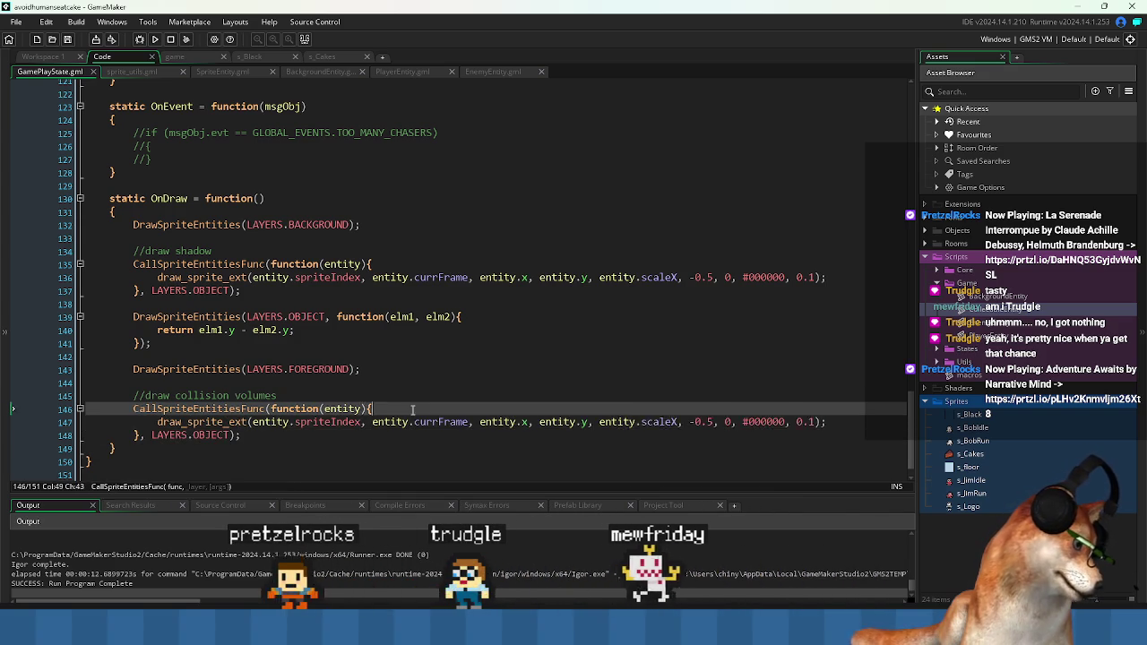
pyautogui.press('Down')
pyautogui.press('Home')
pyautogui.press('Return')
pyautogui.press('Up')
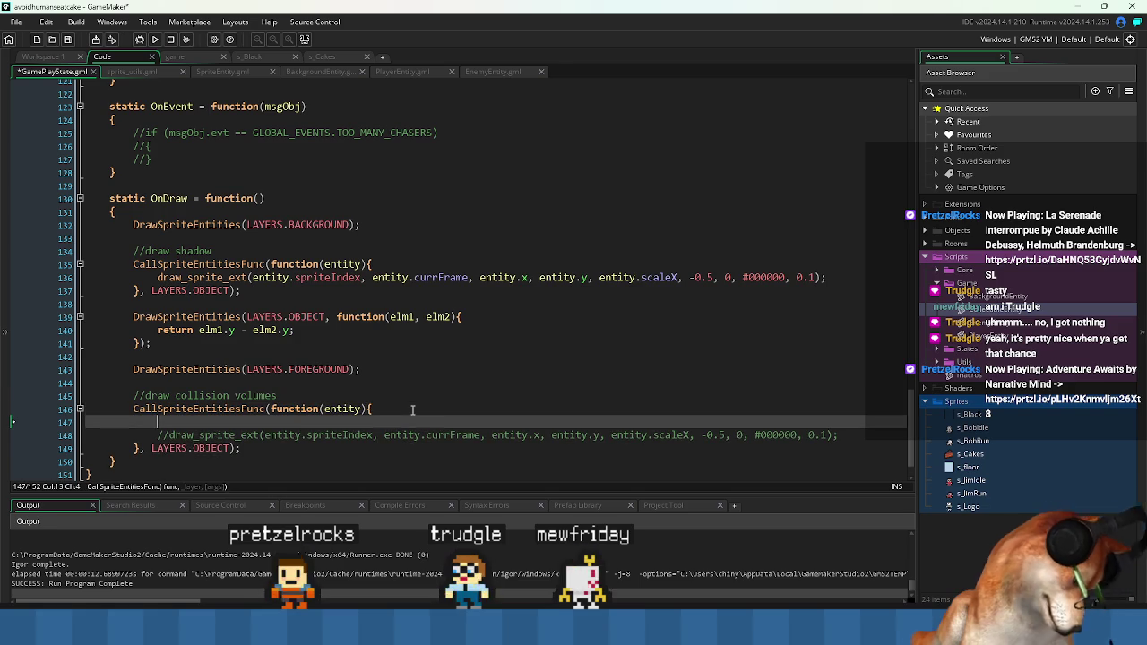
# - Write draw_circle(entity.x, entity.y, entity.mCollisionRadius, true) and run the game to view collision circles
pyautogui.write('draw')
pyautogui.press('Escape')
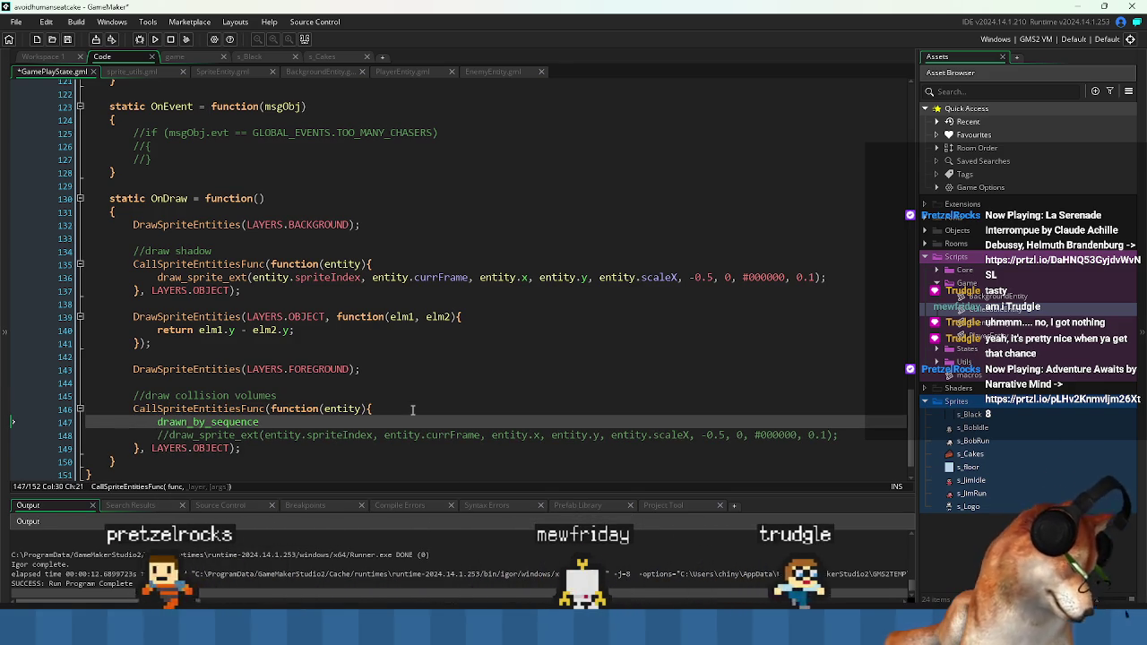
pyautogui.press('BackSpace')
pyautogui.write('w_circ')
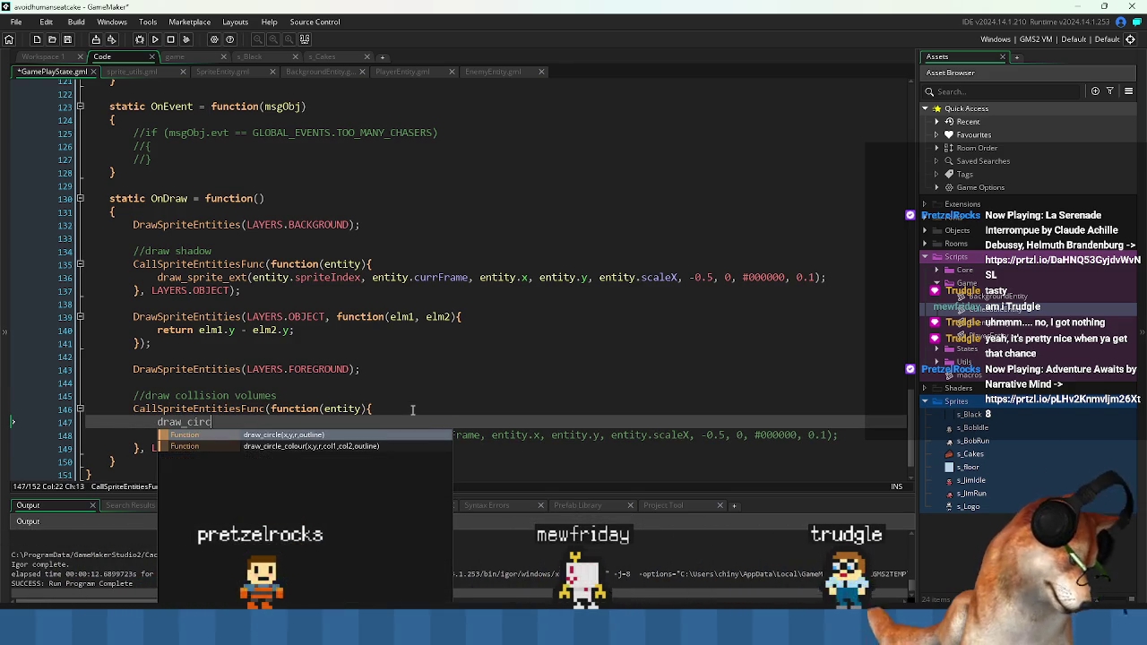
pyautogui.press('Return')
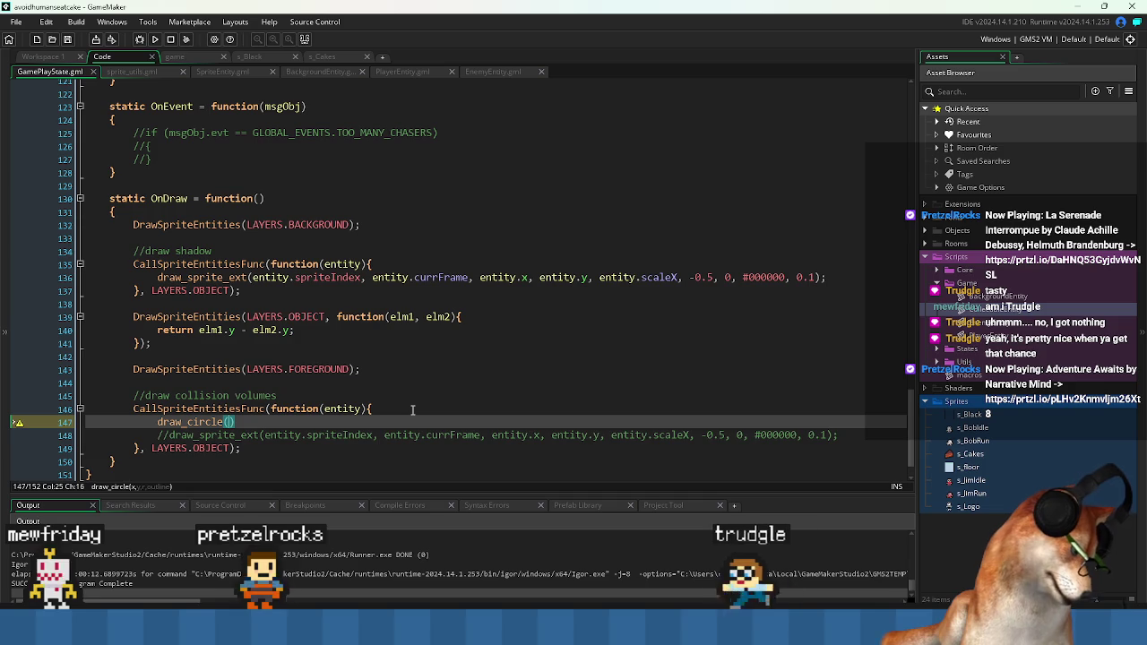
pyautogui.press('Down')
pyautogui.hotkey('ctrl', 'Right')
pyautogui.hotkey('ctrl', 'Right')
pyautogui.hotkey('ctrl', 'Right')
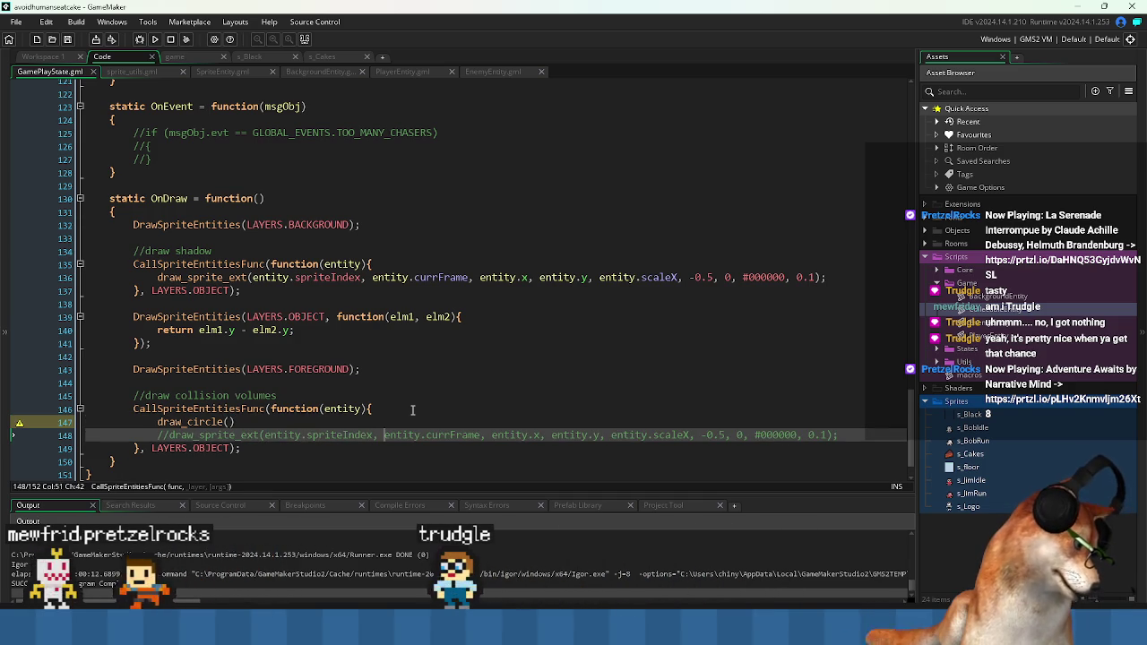
pyautogui.hotkey('ctrl', 'Right')
pyautogui.hotkey('ctrl', 'shift', 'Right')
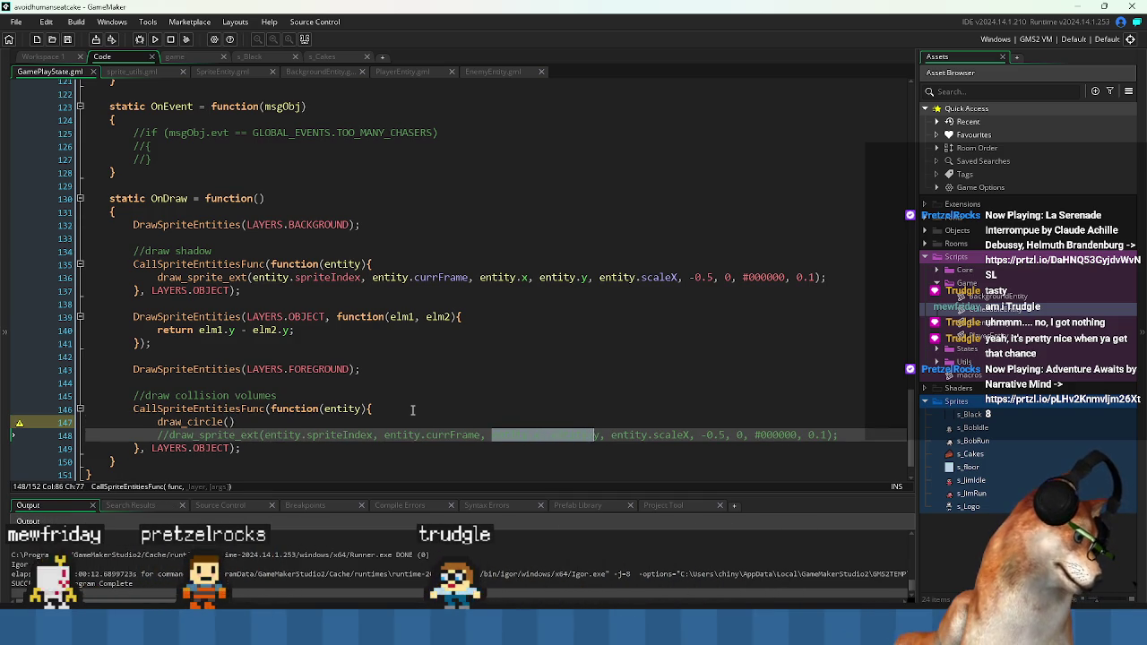
pyautogui.press('Up')
pyautogui.press('Left')
pyautogui.write(';')
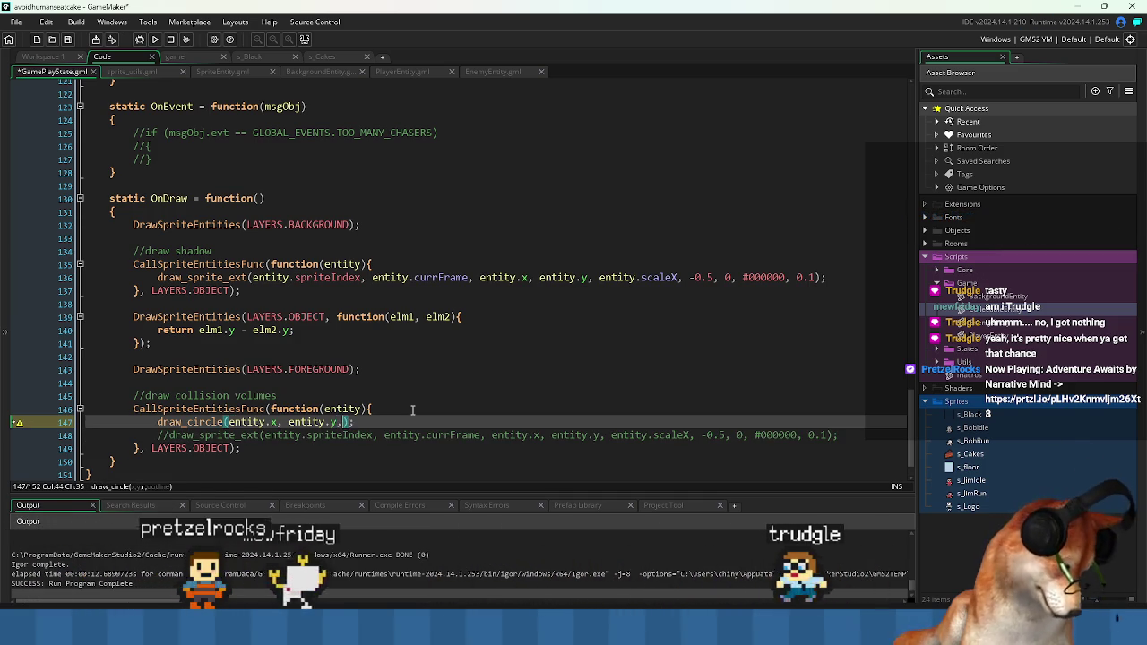
pyautogui.write(', ')
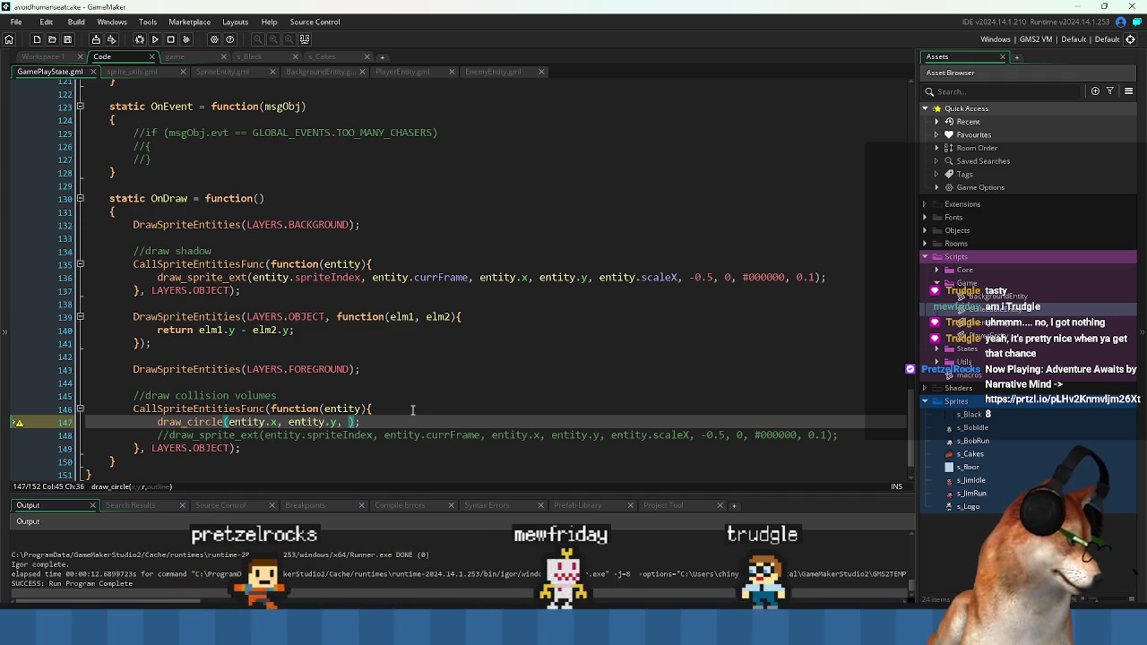
pyautogui.write('entity.m')
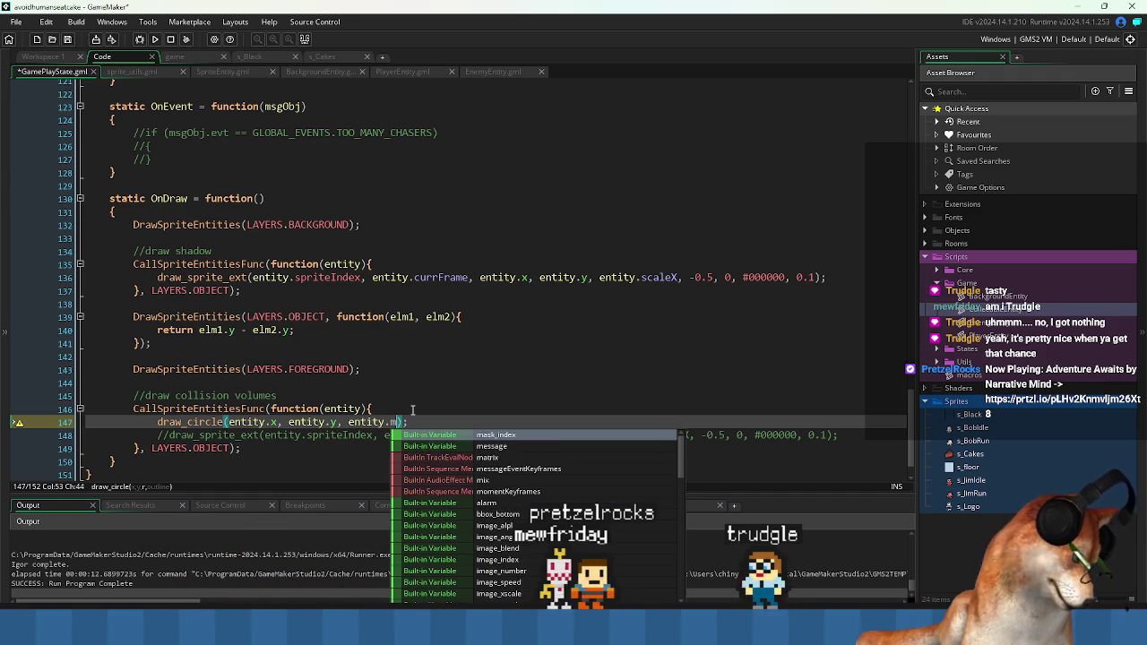
pyautogui.write('CollisionRadius,')
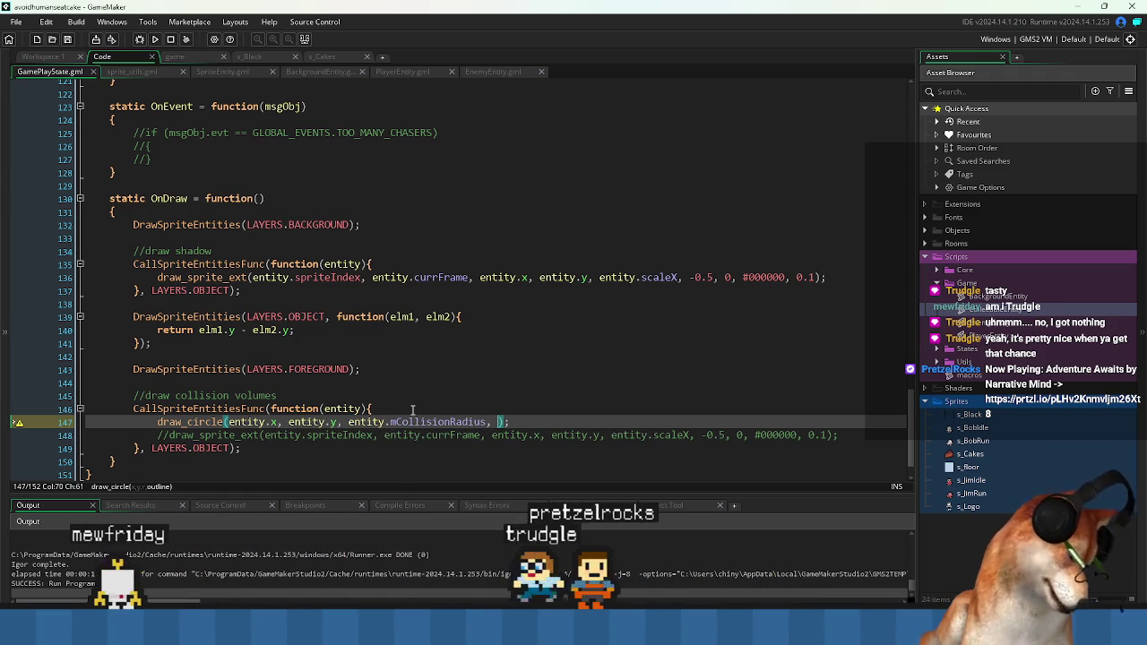
pyautogui.write(' true')
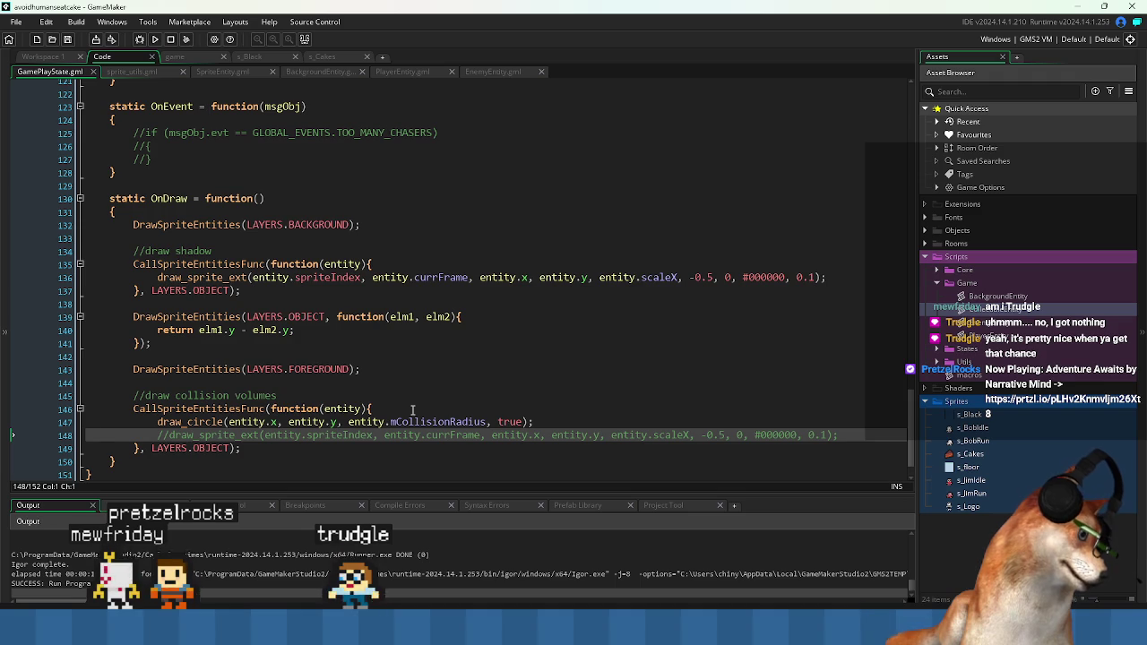
pyautogui.click(156, 39)
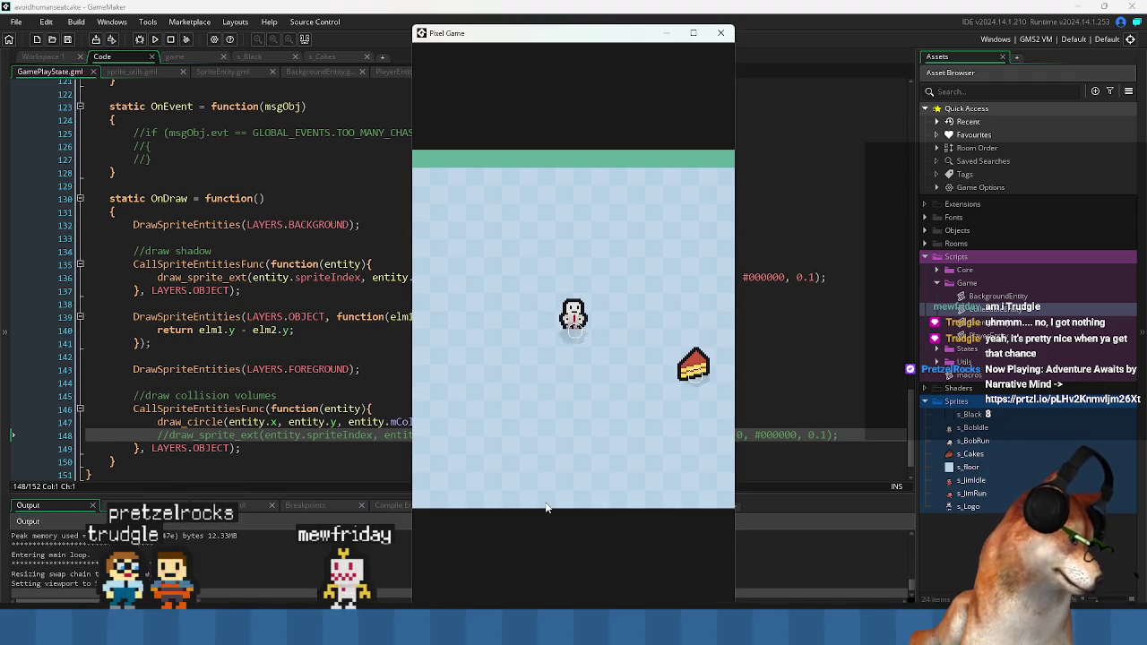
pyautogui.press('Right')
pyautogui.press('Down')
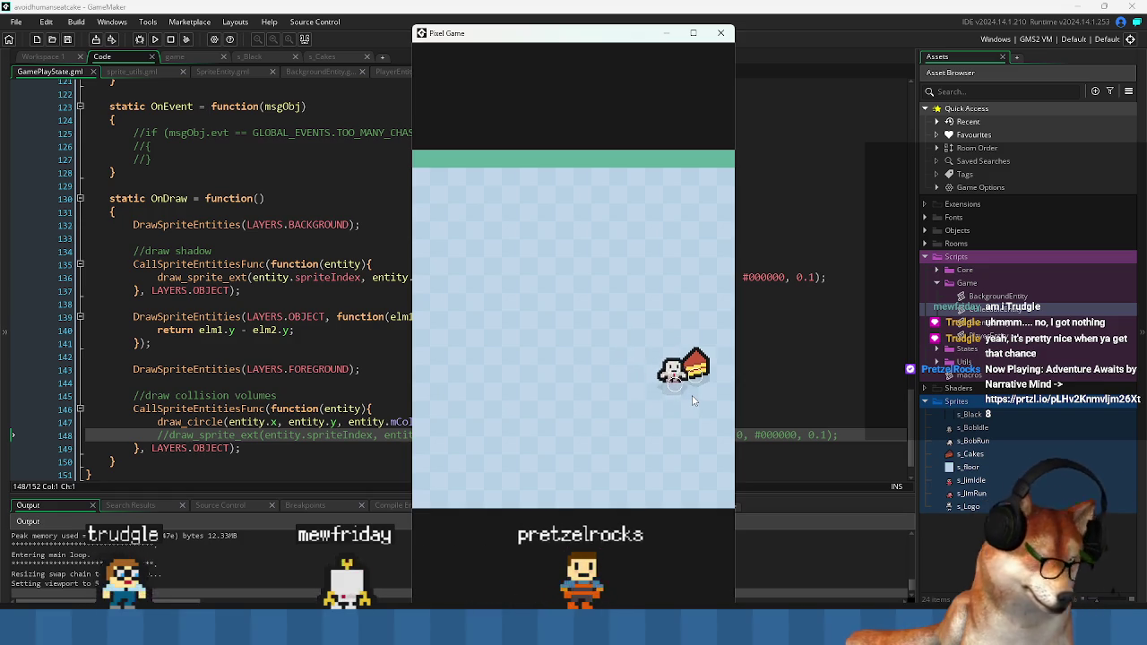
pyautogui.press('Right')
pyautogui.press('Left')
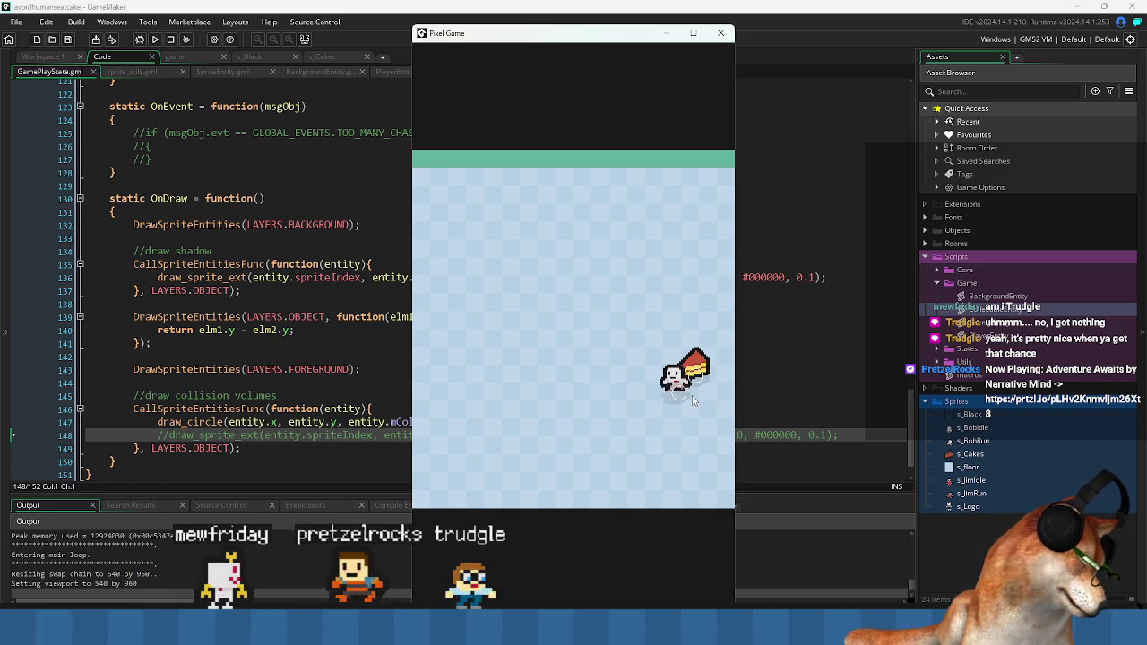
pyautogui.press('Left')
pyautogui.press('Up')
pyautogui.press('Up')
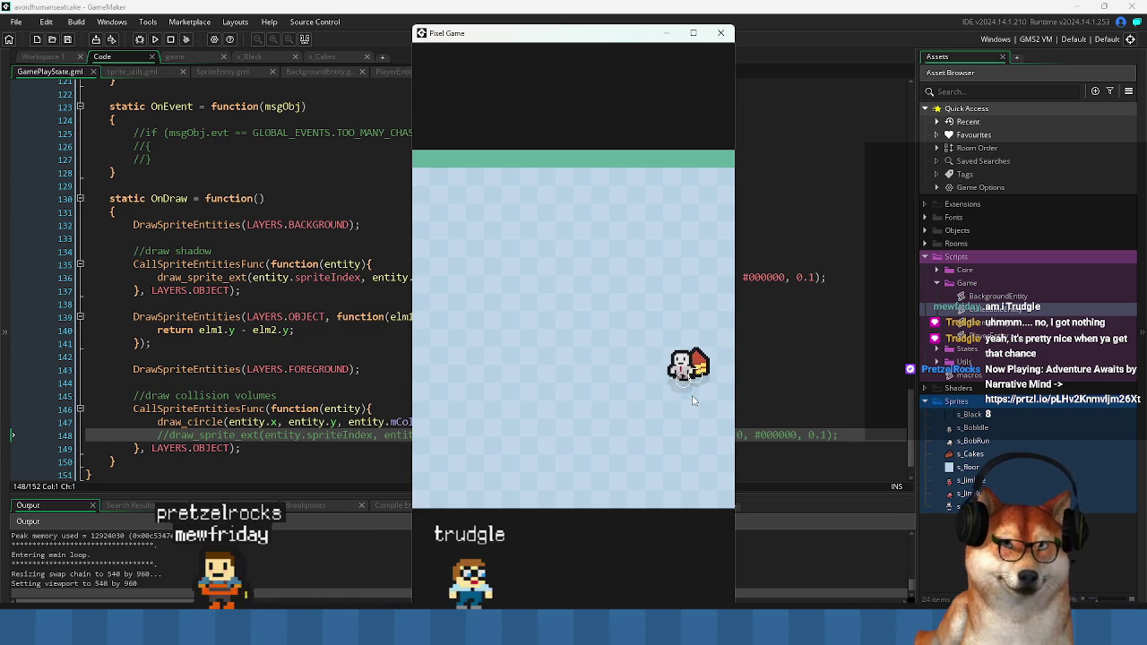
pyautogui.press('Right')
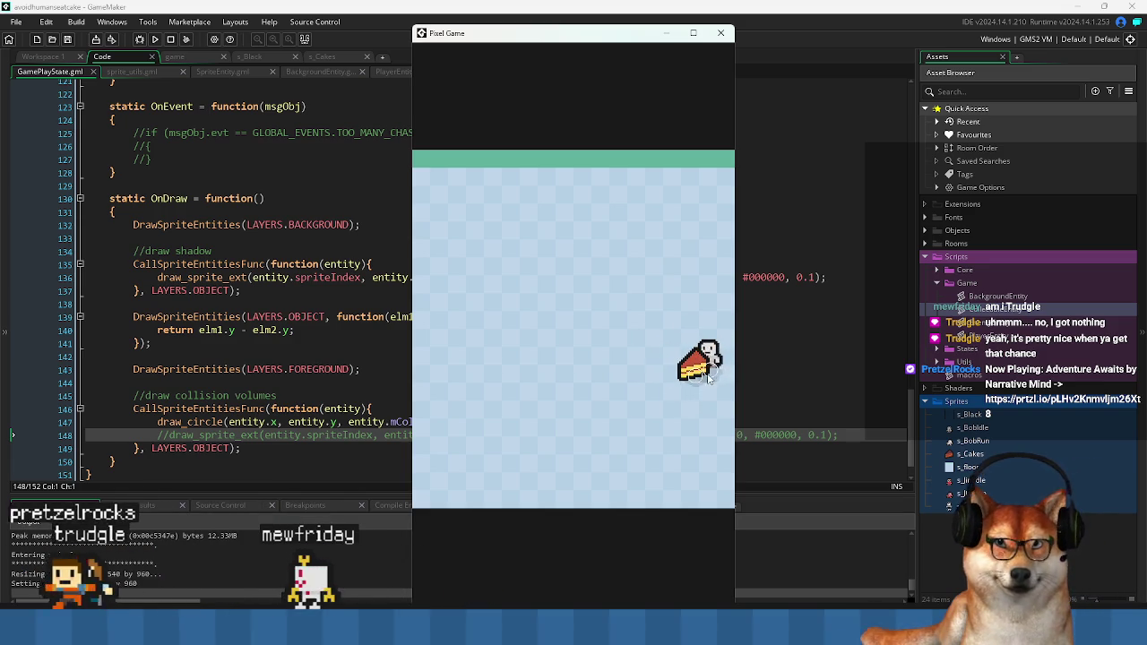
pyautogui.press('Up')
pyautogui.press('Left')
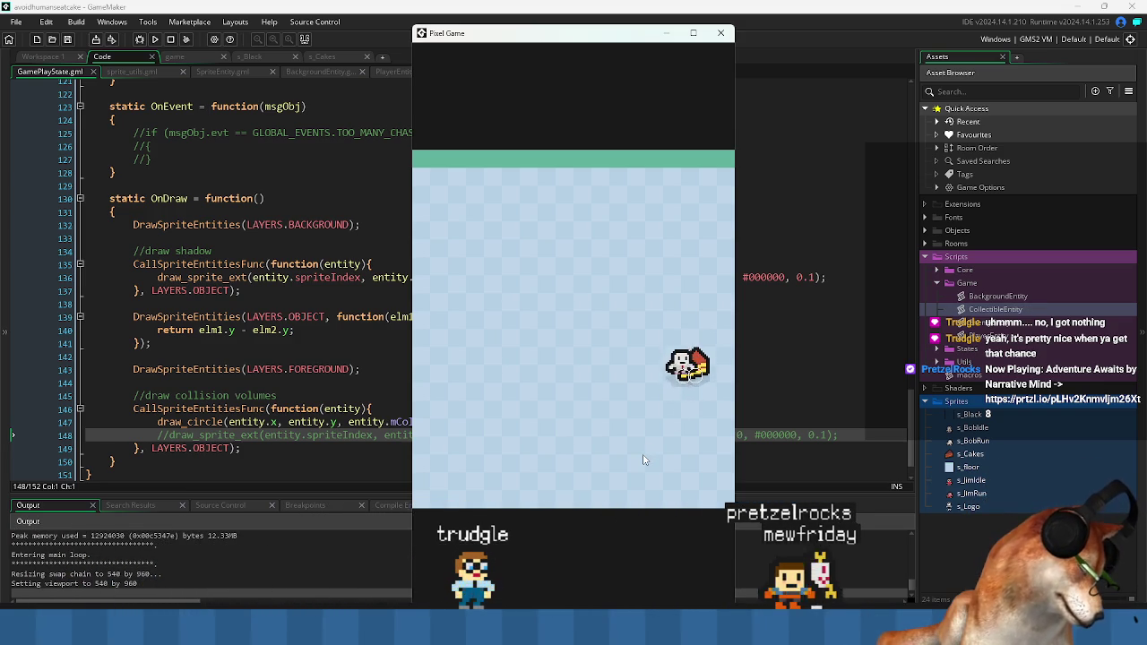
pyautogui.press('Right')
pyautogui.press('Left')
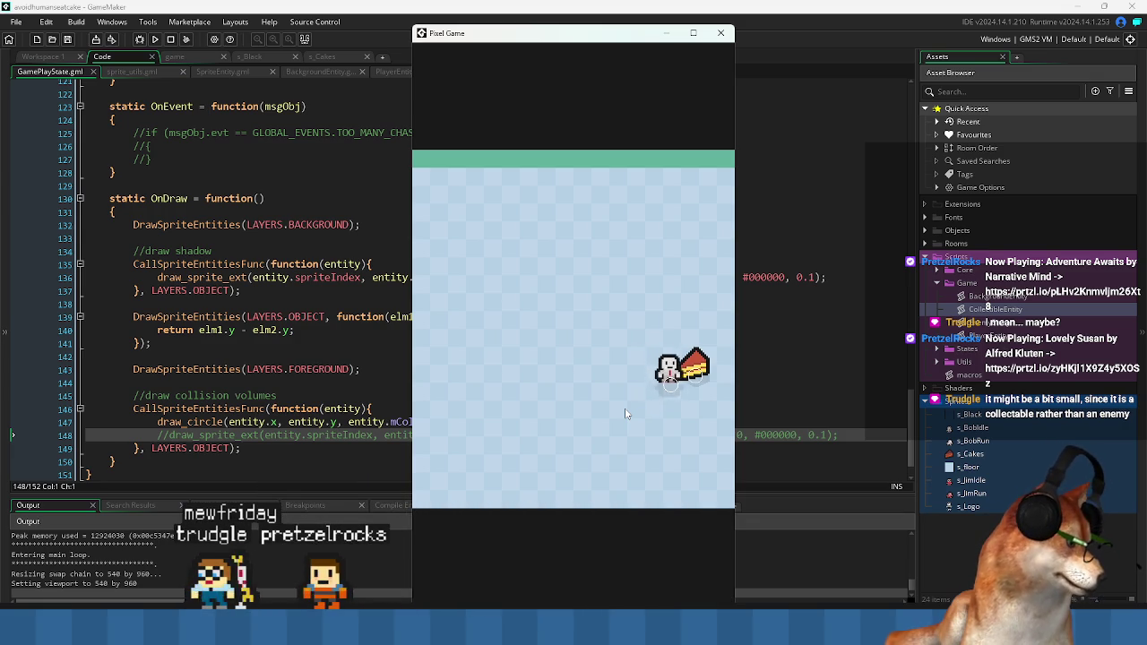
pyautogui.click(729, 36)
pyautogui.click(320, 225)
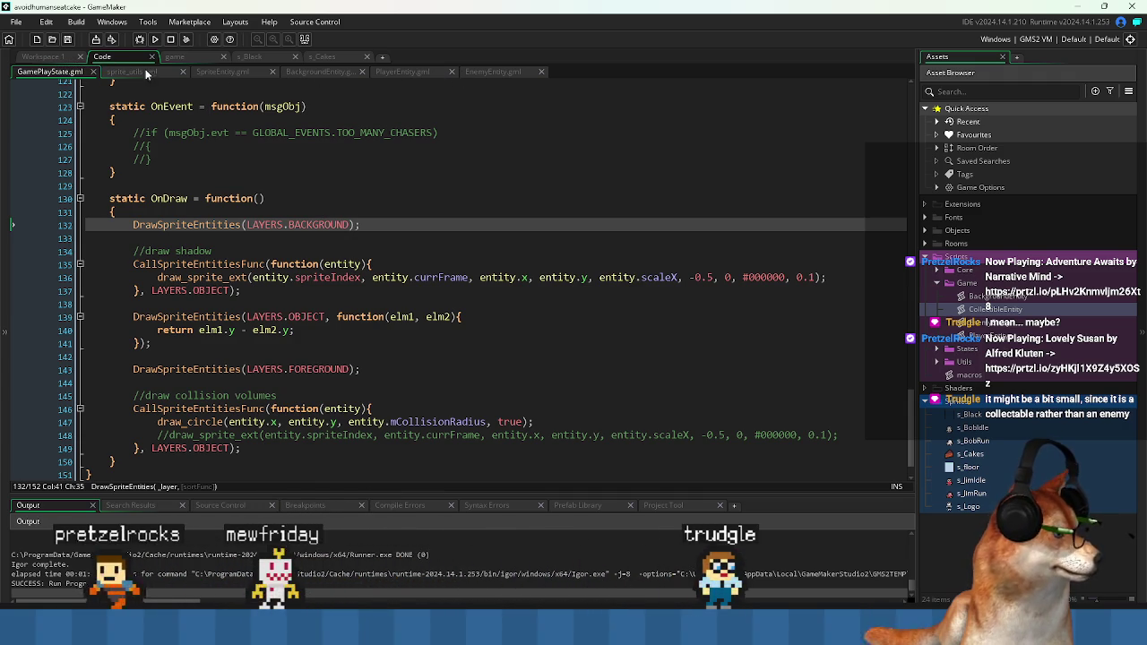
# - Open CollectibleEntity.gml, change mCollisionRadius from 4 to 6, and save and run with F5
pyautogui.click(46, 57)
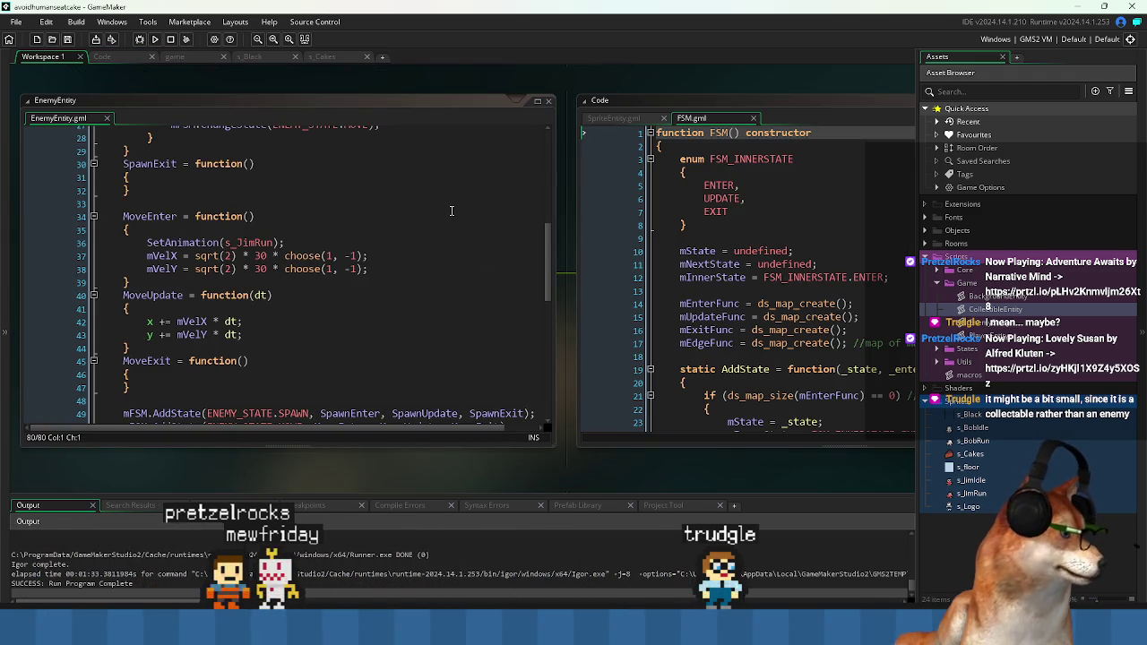
pyautogui.hotkey('ctrl', 'Tab')
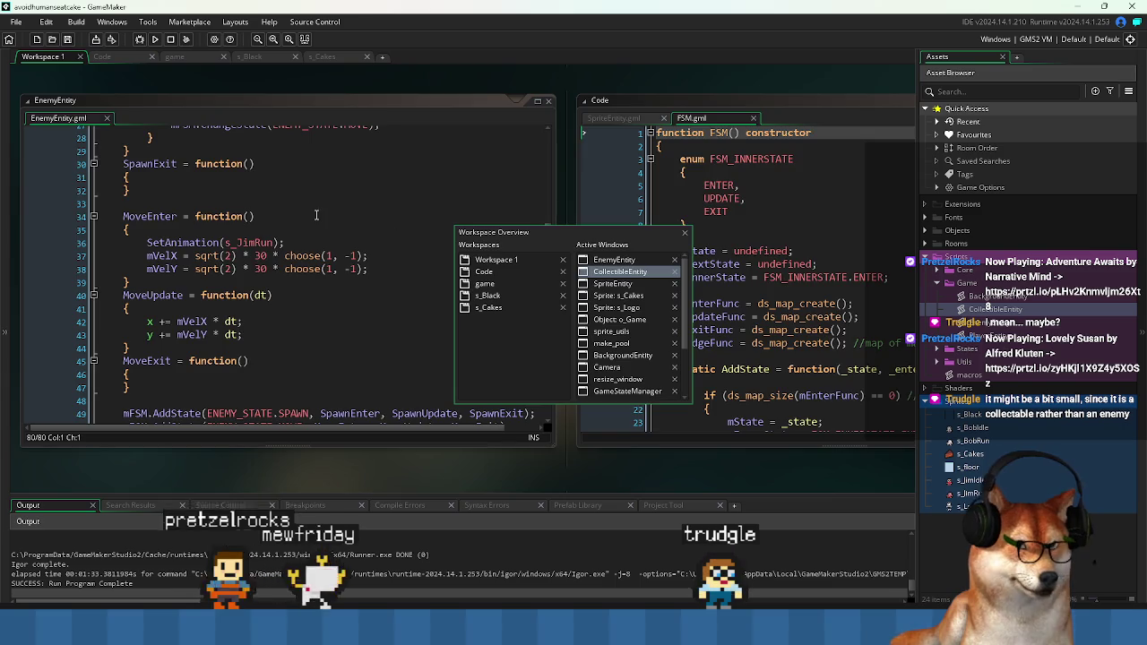
pyautogui.click(123, 55)
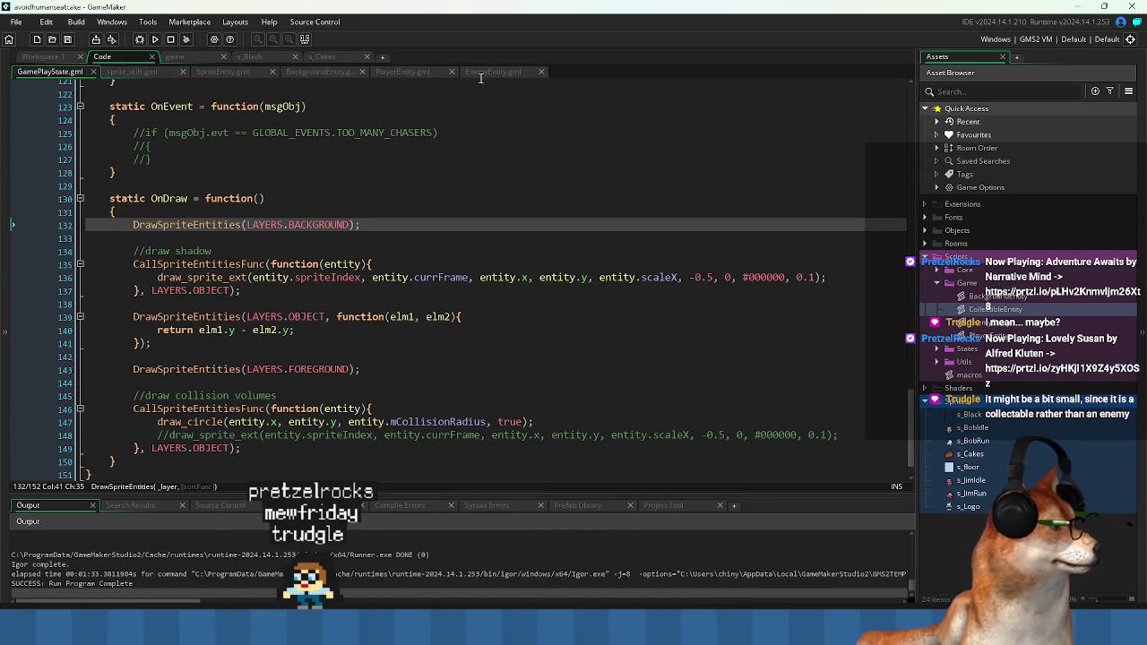
pyautogui.hotkey('ctrl', 'Tab')
pyautogui.hotkey('ctrl', 'Tab')
pyautogui.hotkey('ctrl', 'Tab')
pyautogui.hotkey('ctrl', 'Tab')
pyautogui.hotkey('ctrl', 'Tab')
pyautogui.hotkey('ctrl', 'Tab')
pyautogui.hotkey('ctrl', 'Tab')
pyautogui.hotkey('ctrl', 'Tab')
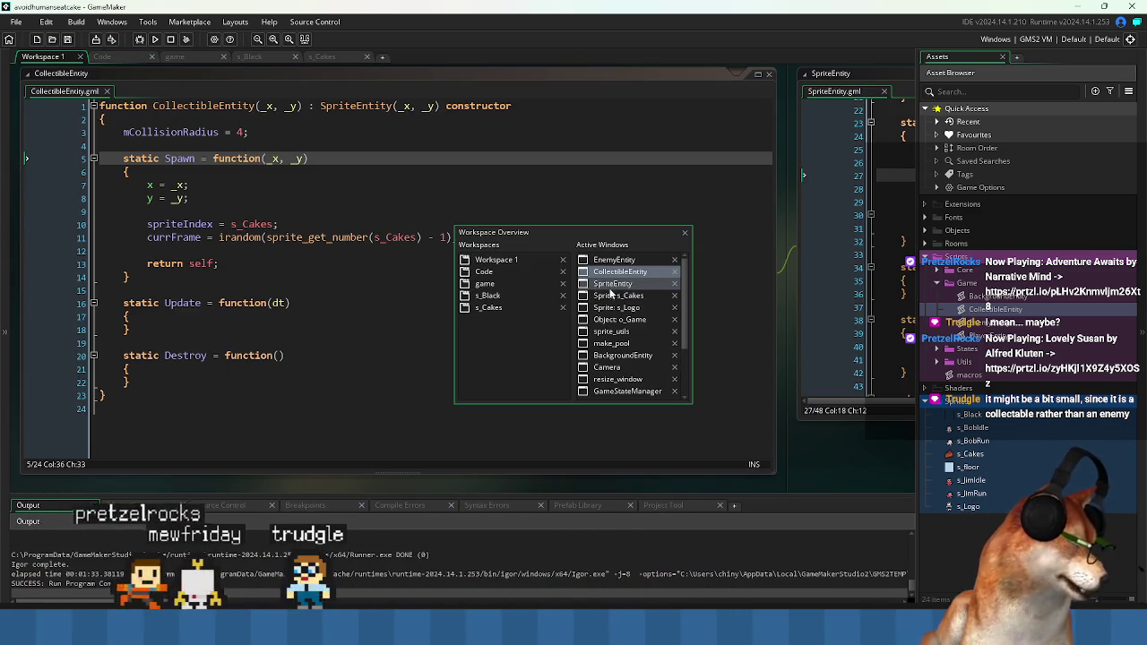
pyautogui.click(626, 273)
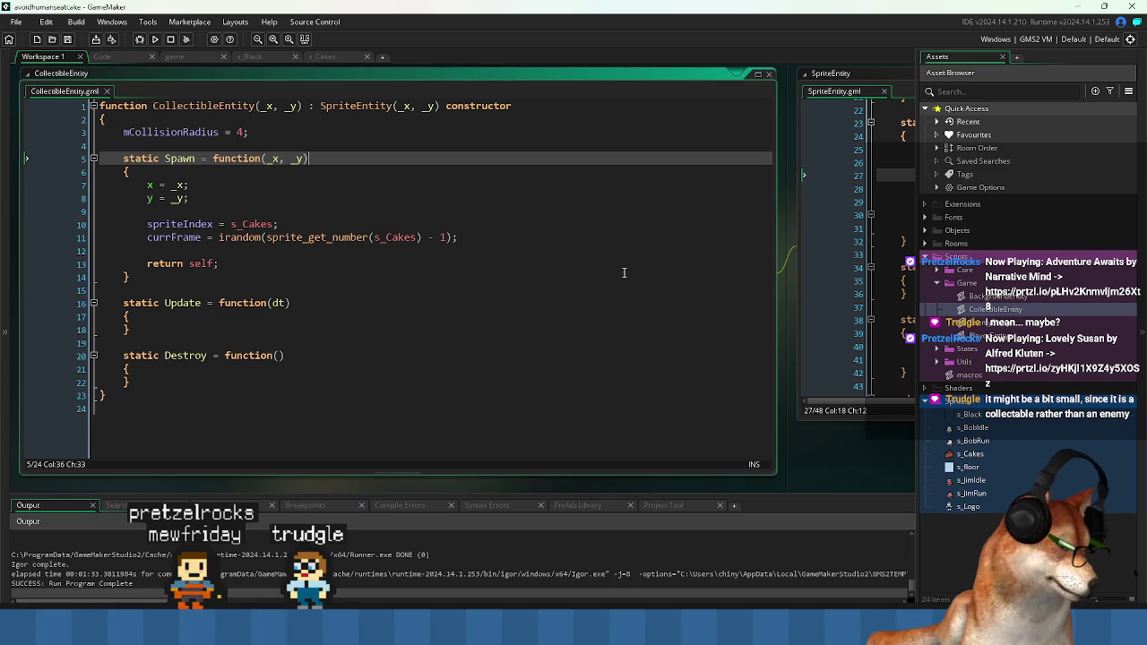
pyautogui.click(238, 132)
pyautogui.write('6')
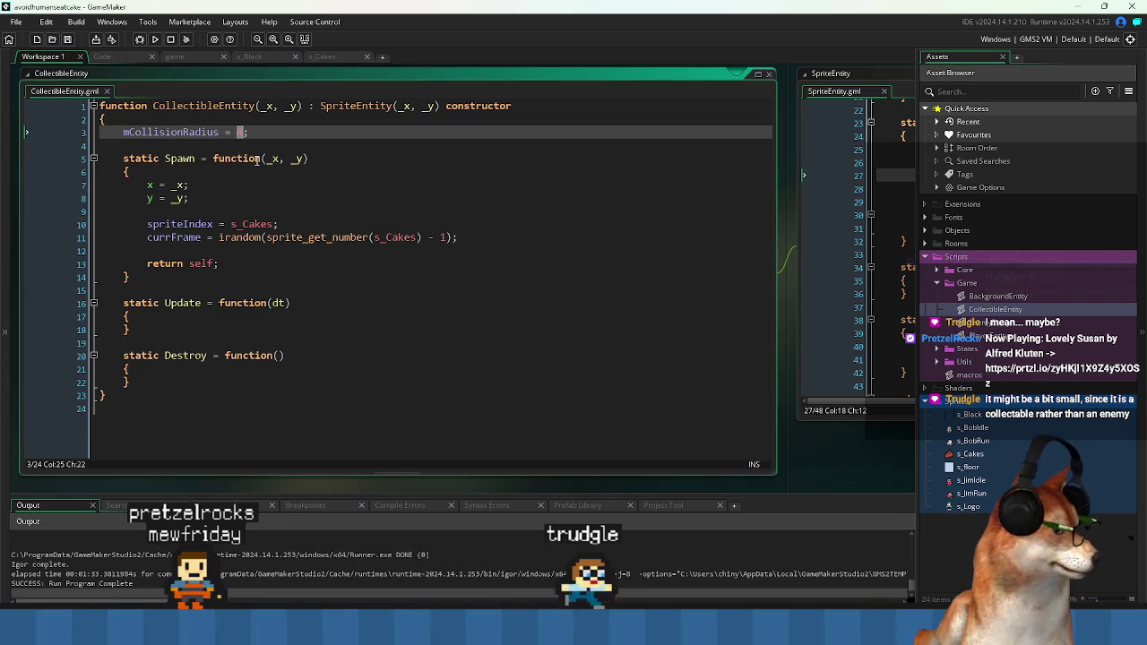
pyautogui.press('F5')
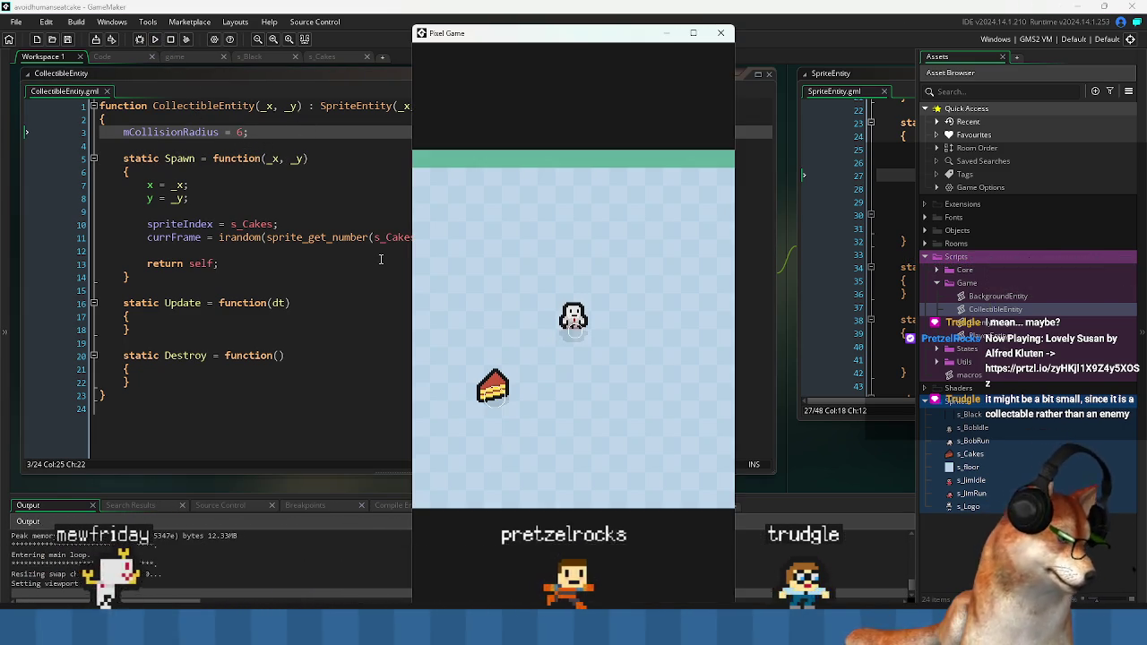
pyautogui.press('Left')
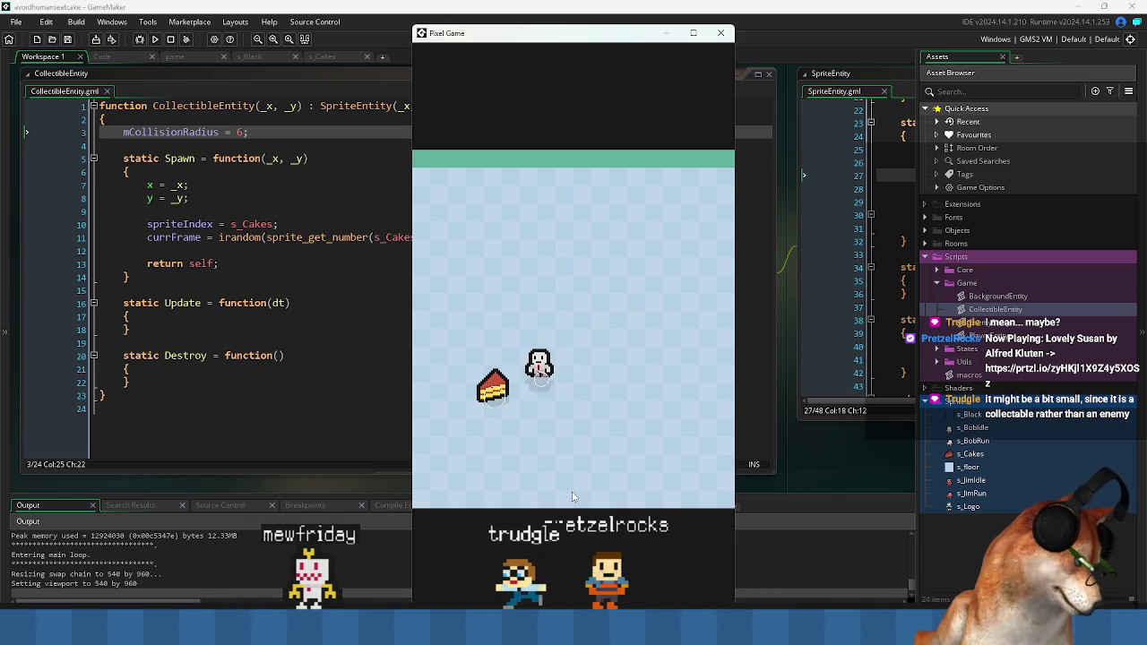
pyautogui.press('Left')
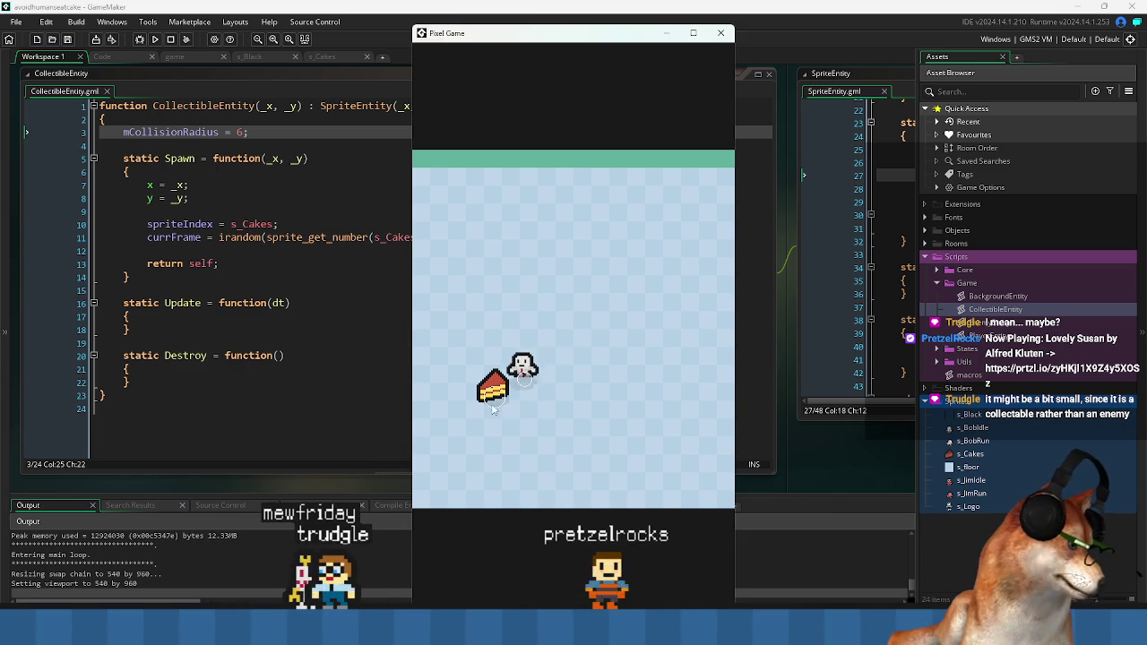
pyautogui.press('Left')
pyautogui.press('Down')
pyautogui.press('Right')
pyautogui.press('Left')
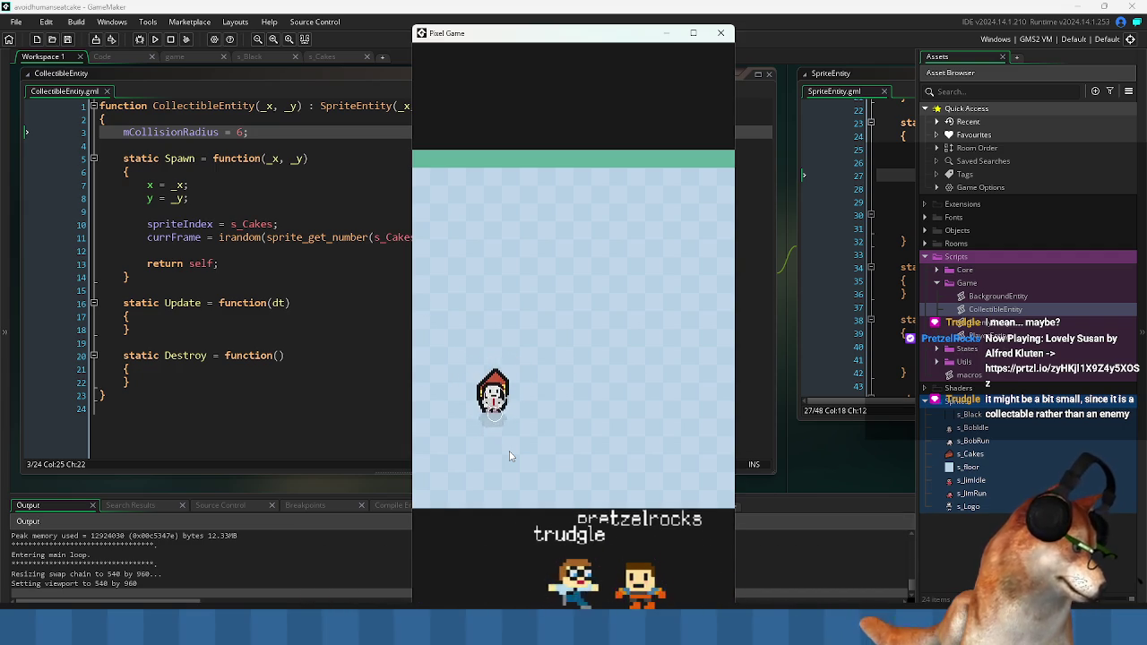
pyautogui.press('Right')
pyautogui.press('Left')
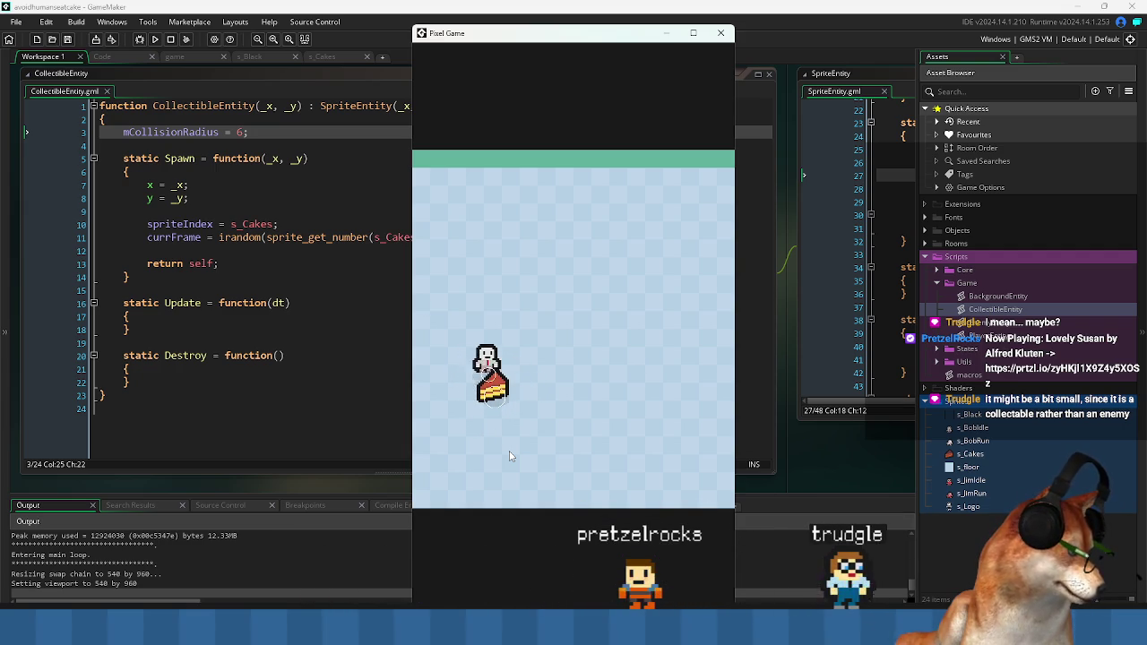
pyautogui.press('Right')
pyautogui.press('Down')
pyautogui.press('Right')
pyautogui.press('Left')
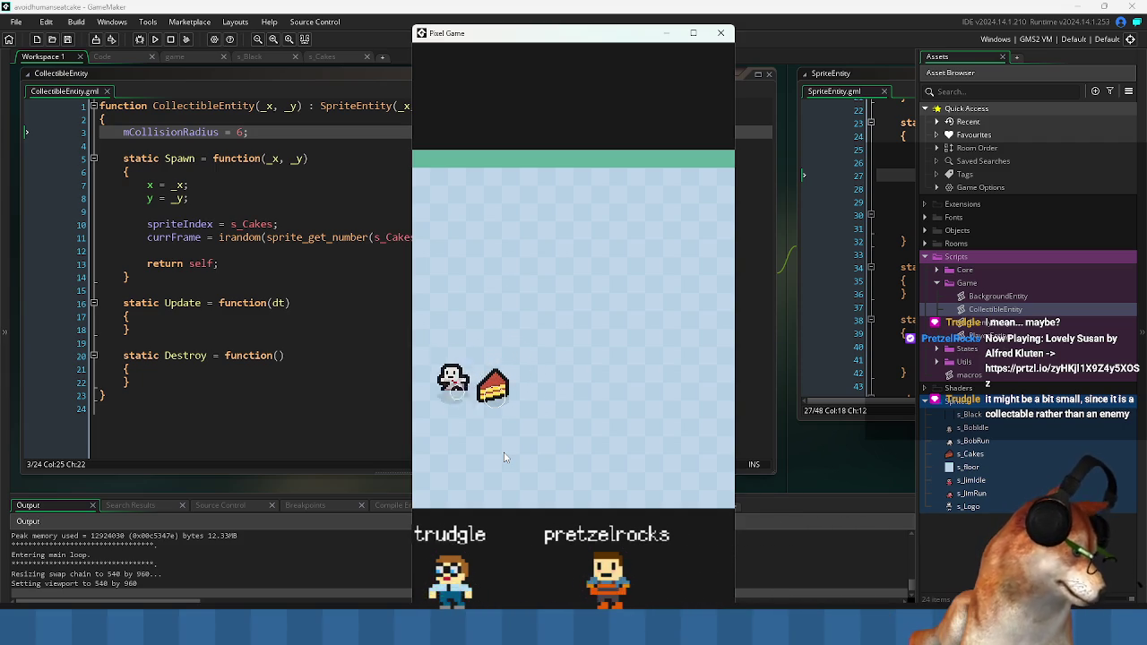
pyautogui.press('Left')
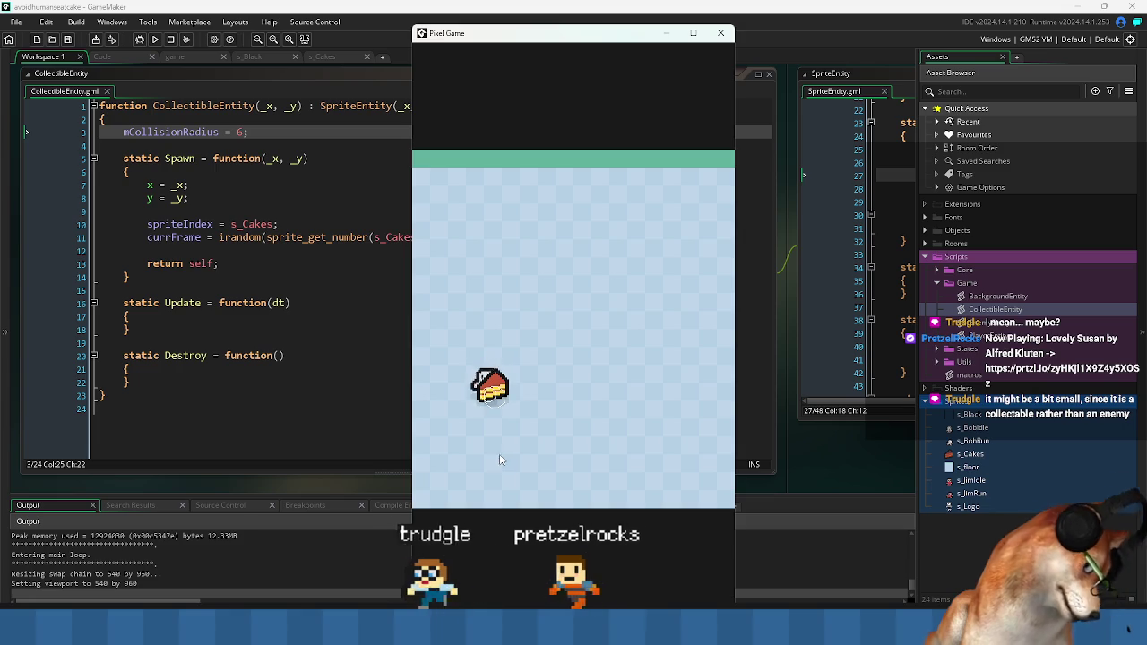
pyautogui.press('Up')
pyautogui.press('Right')
pyautogui.press('Down')
pyautogui.click(720, 33)
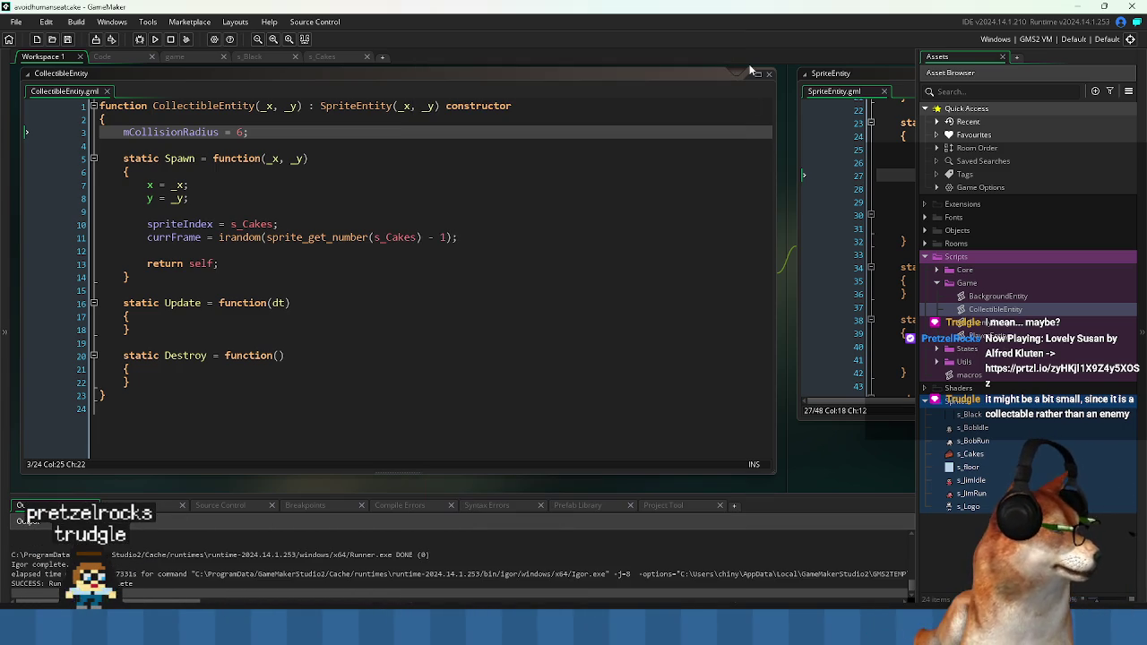
# - Browse CollectibleEntity.gml's Update and Destroy functions, then switch to the Code workspace showing EnemyEntity.gml
pyautogui.click(330, 302)
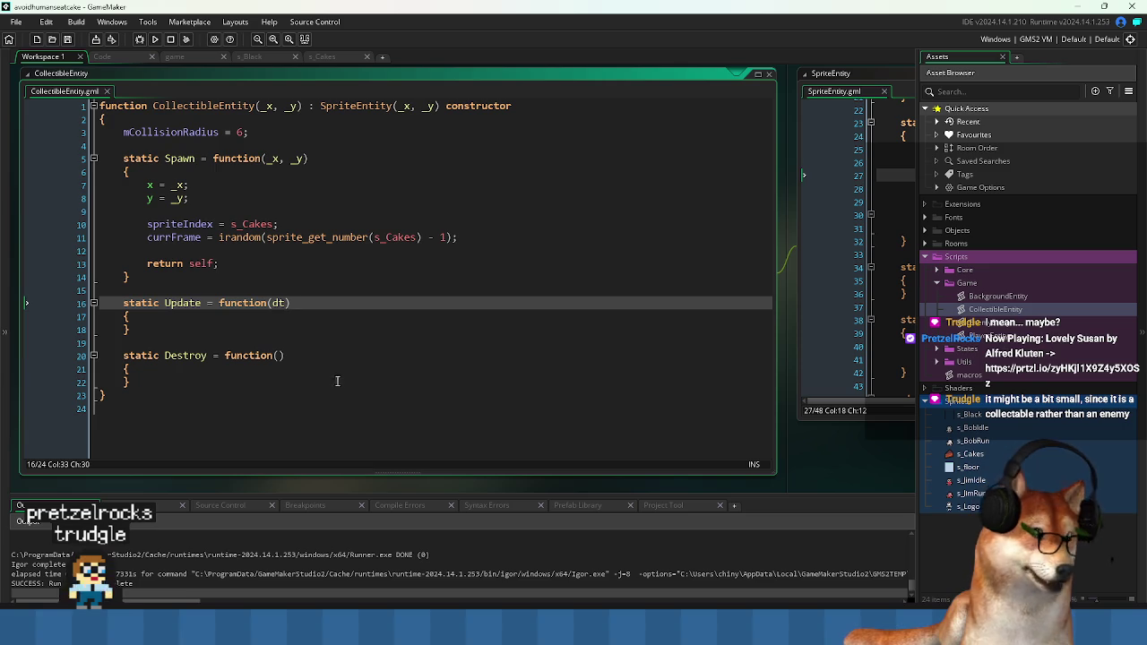
pyautogui.press('Down')
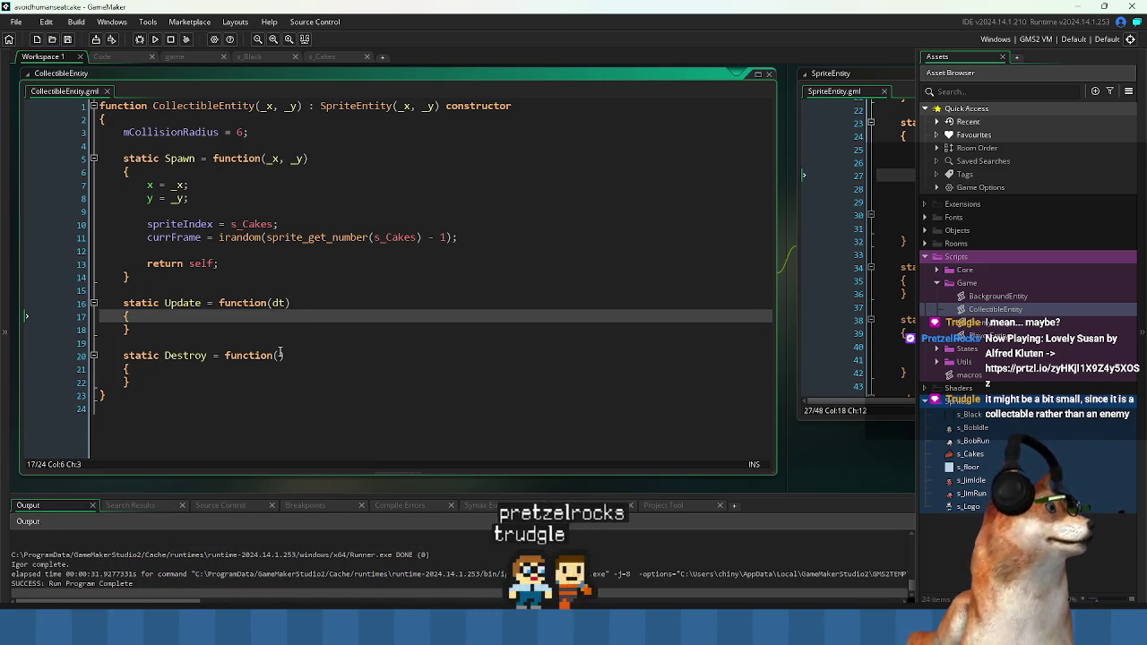
pyautogui.click(335, 385)
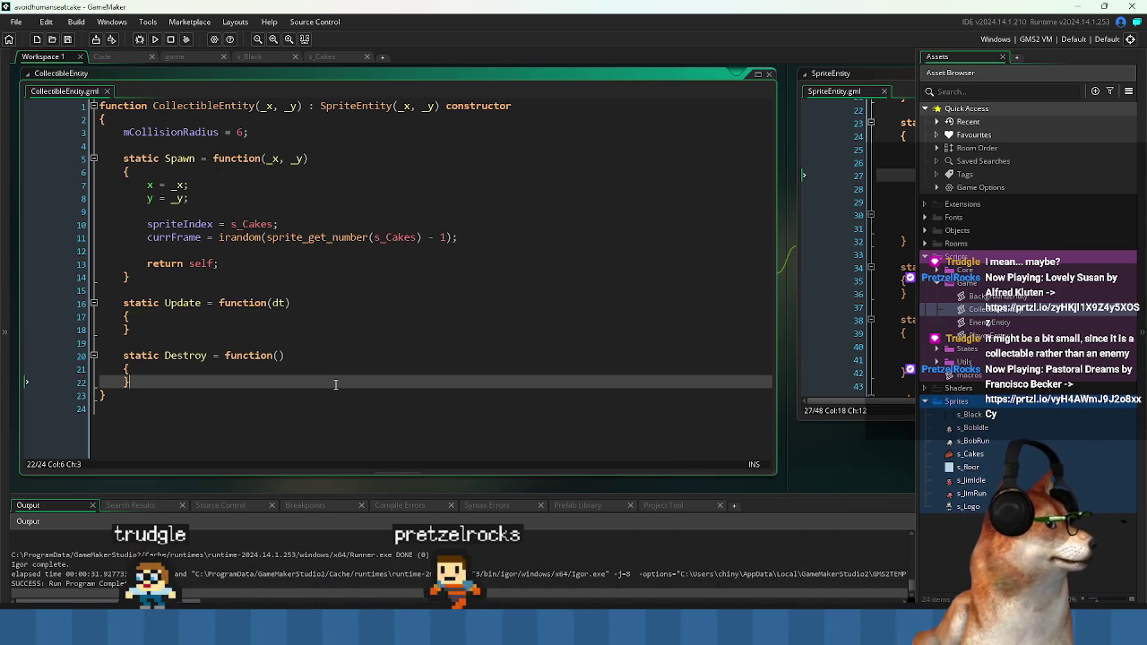
pyautogui.click(254, 451)
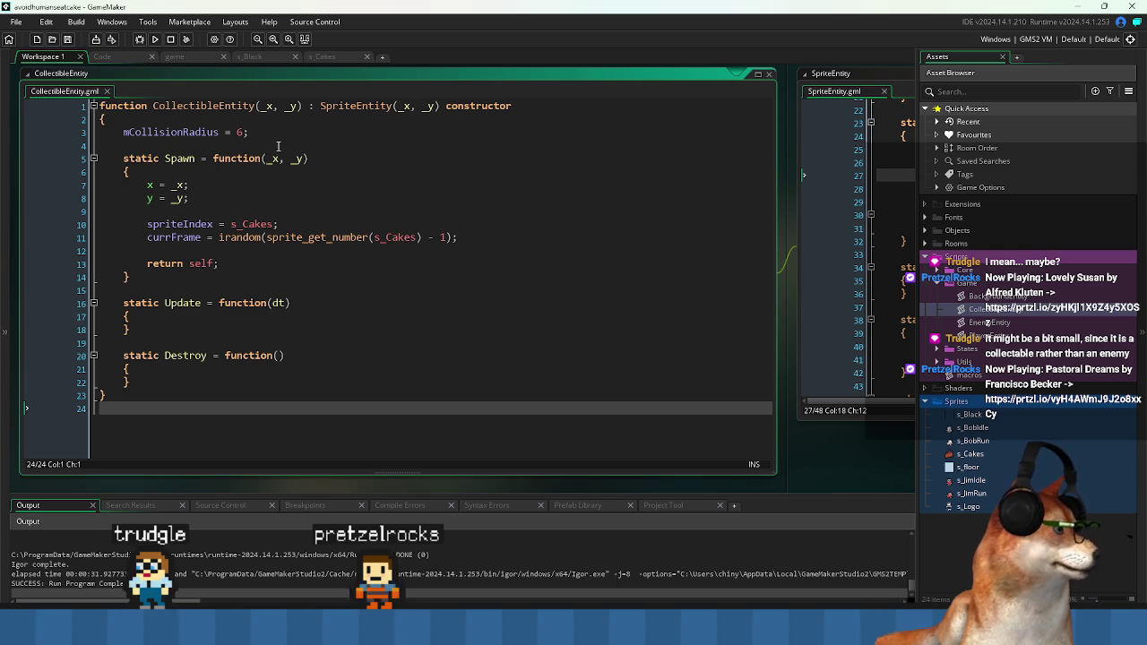
pyautogui.click(285, 144)
pyautogui.click(290, 313)
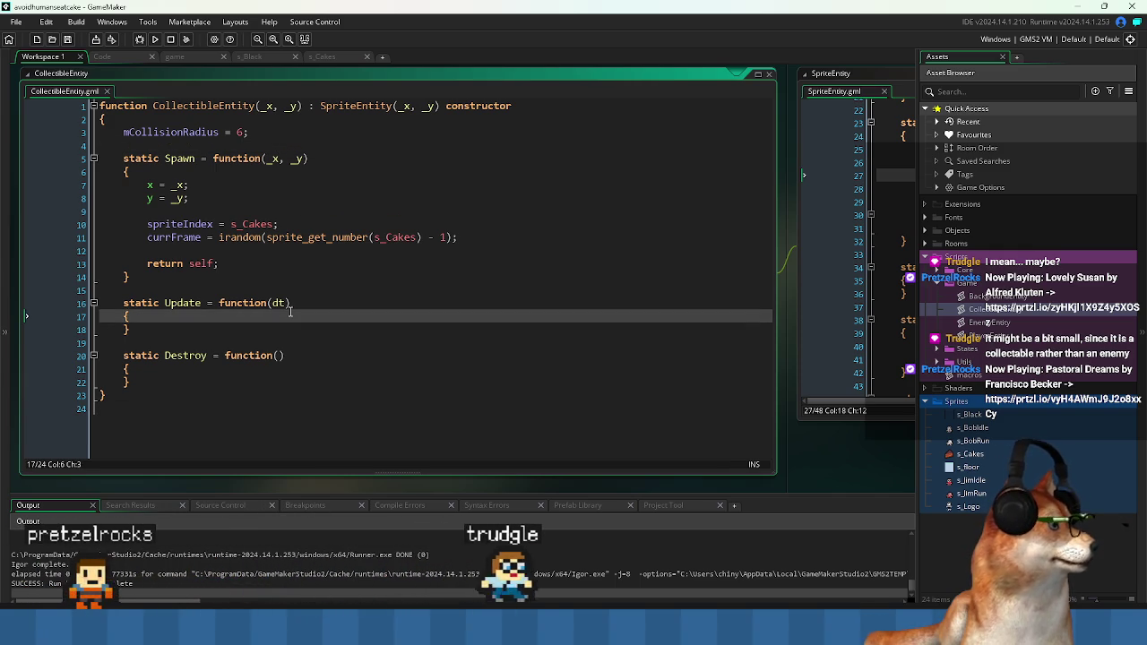
pyautogui.moveTo(100, 64); pyautogui.dragTo(183, 105)
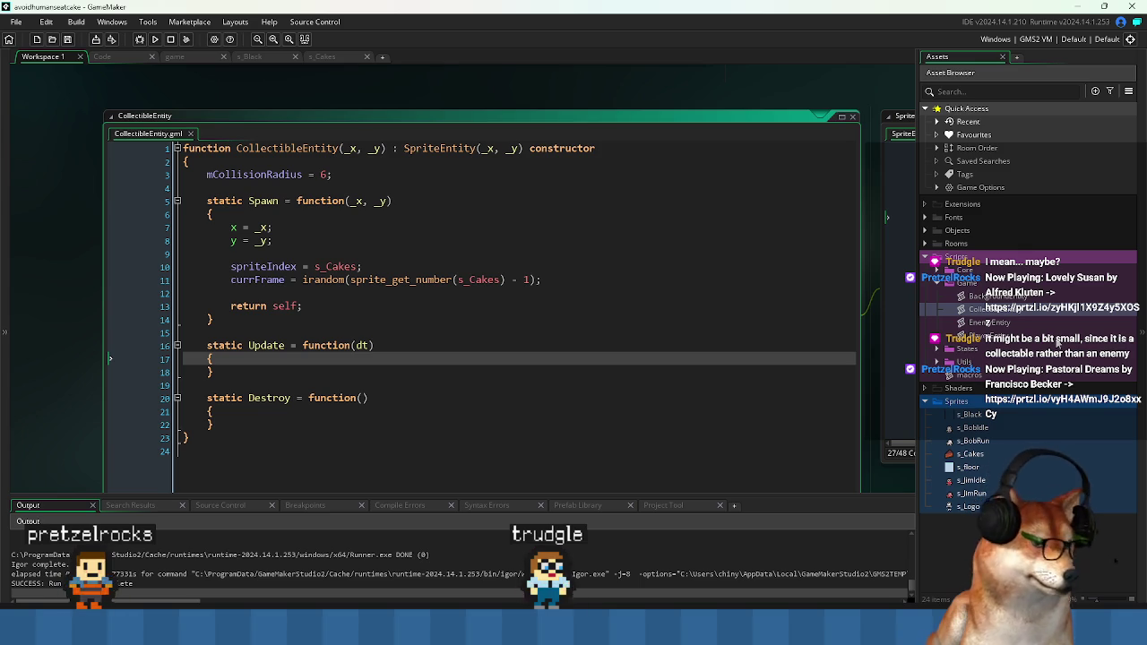
pyautogui.click(103, 57)
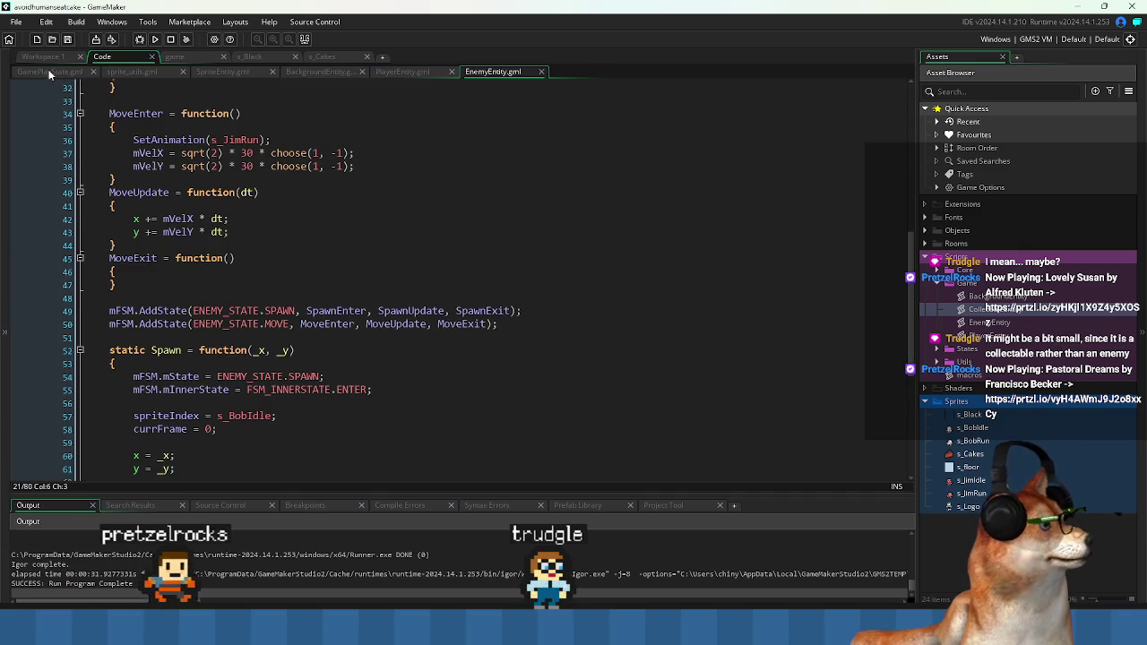
# - Inspect the PlayerEntity creation in GamePlayState.gml's OnEnter, then open sprite_utils.gml at MakeSpriteEntity
pyautogui.click(57, 71)
pyautogui.scroll(3, 416, 204)
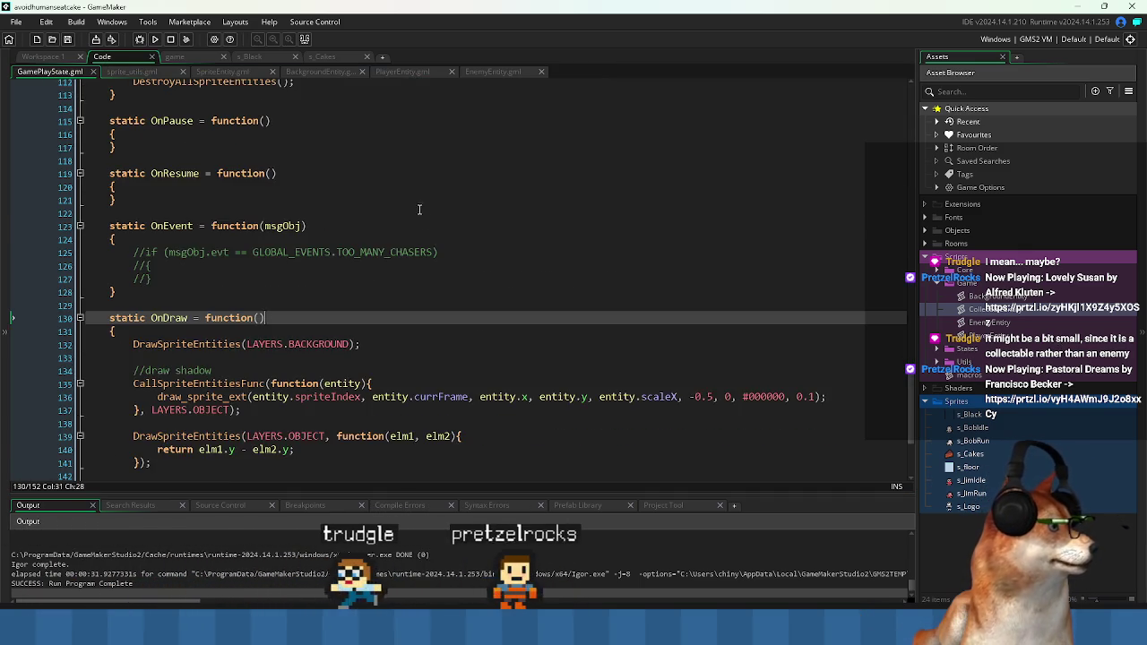
pyautogui.scroll(10, 415, 204)
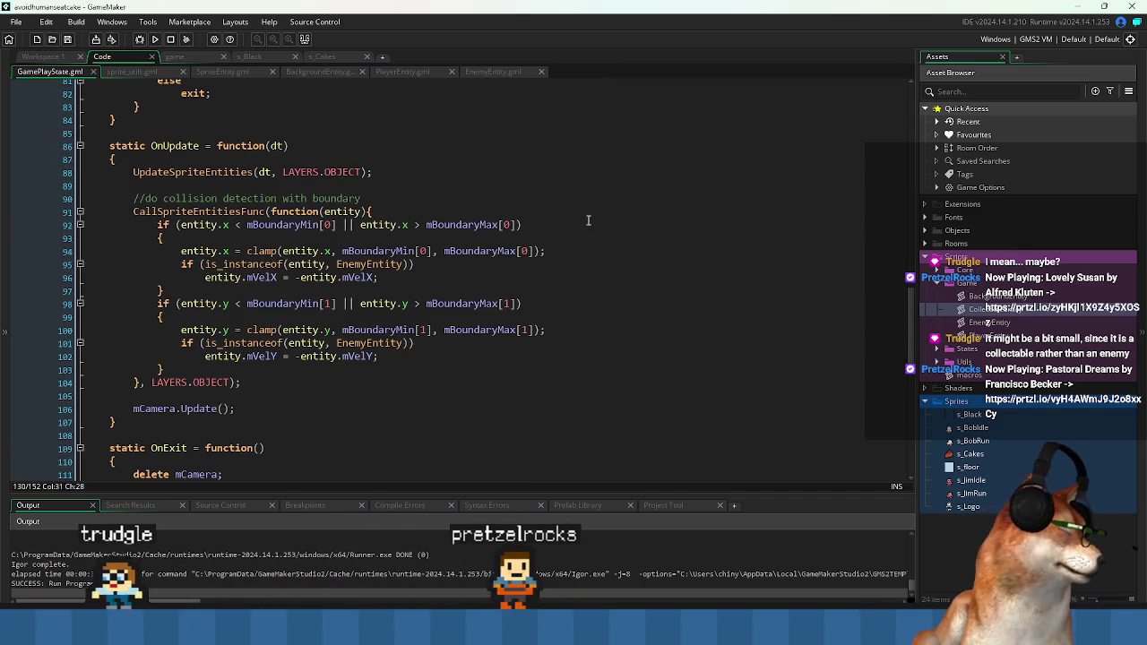
pyautogui.scroll(20, 572, 223)
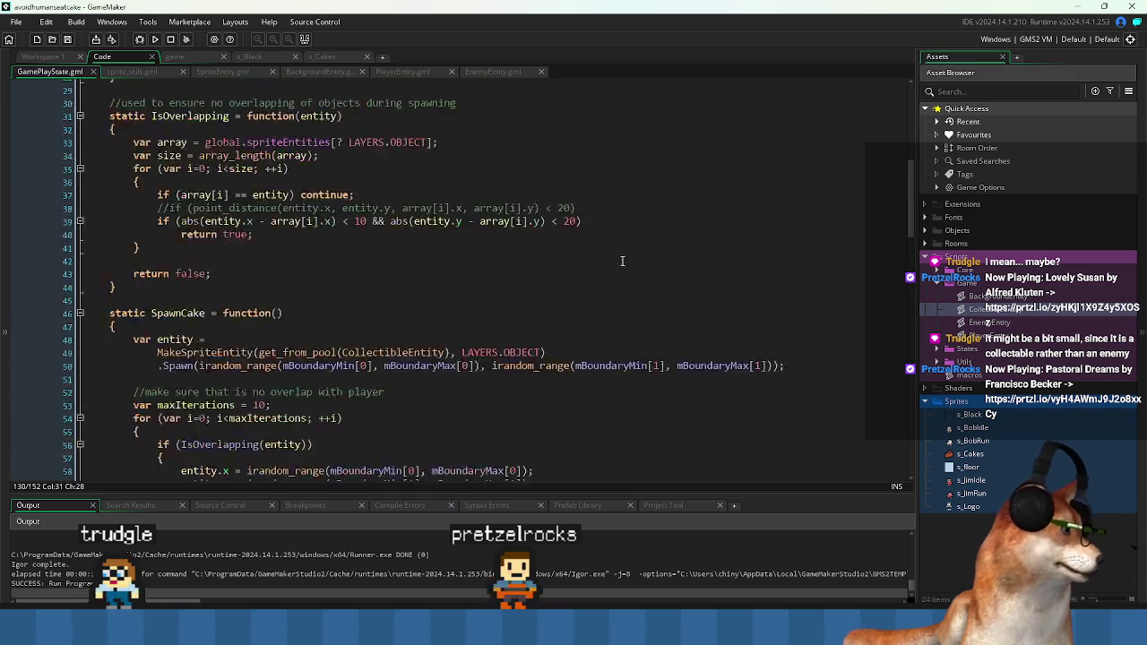
pyautogui.scroll(4, 634, 258)
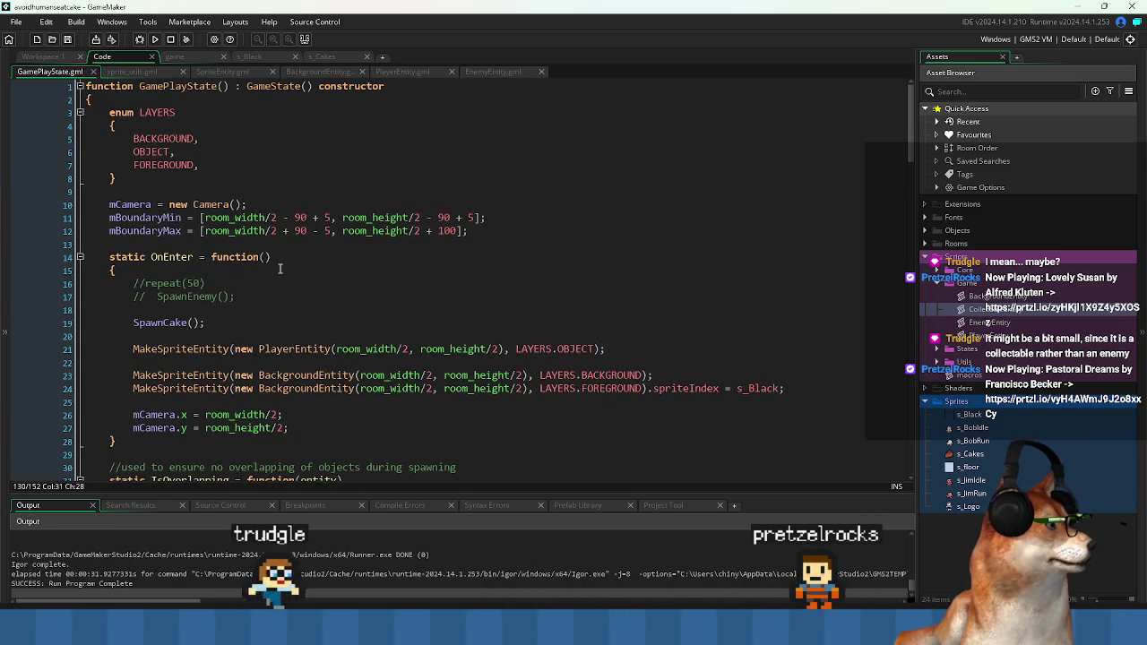
pyautogui.click(336, 268)
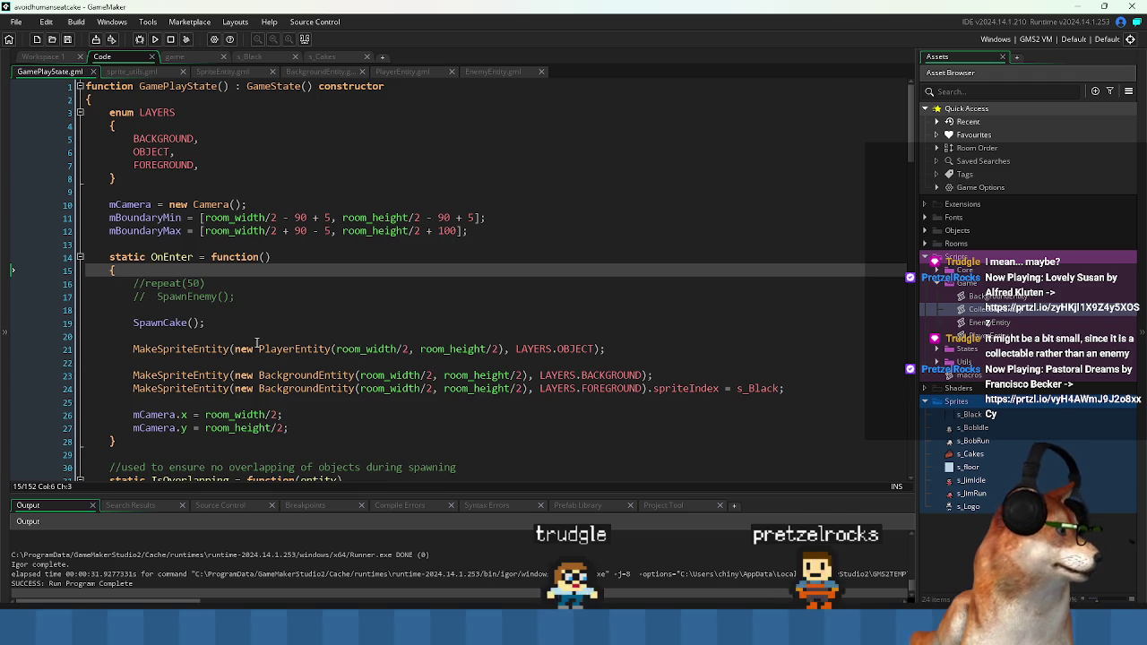
pyautogui.click(194, 351)
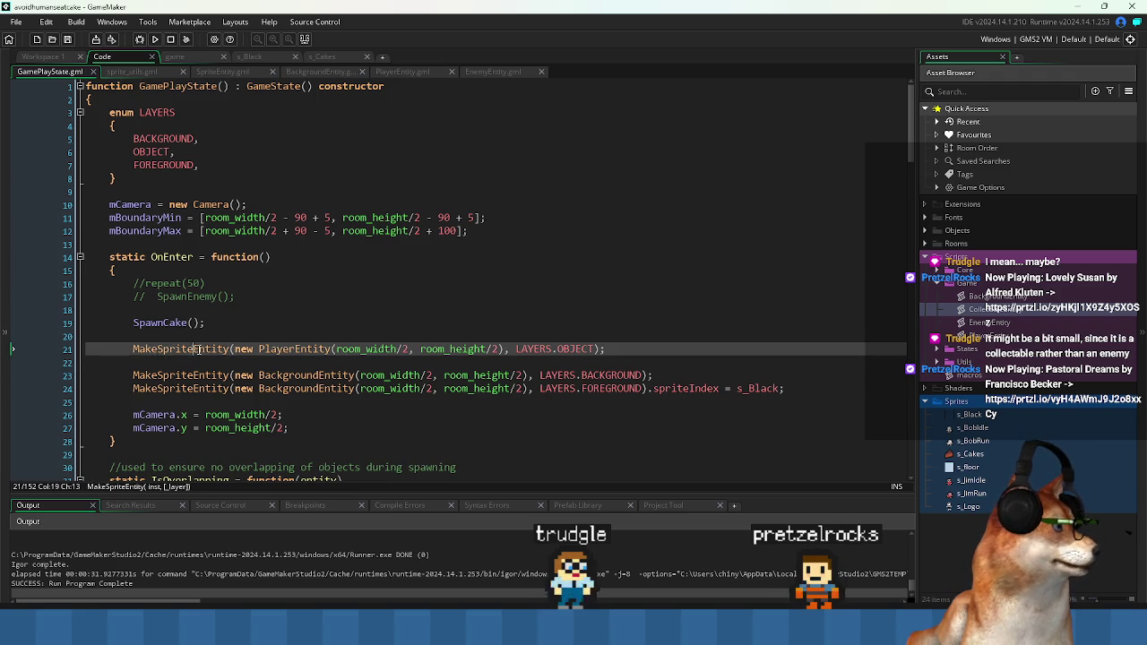
pyautogui.doubleClick(283, 347)
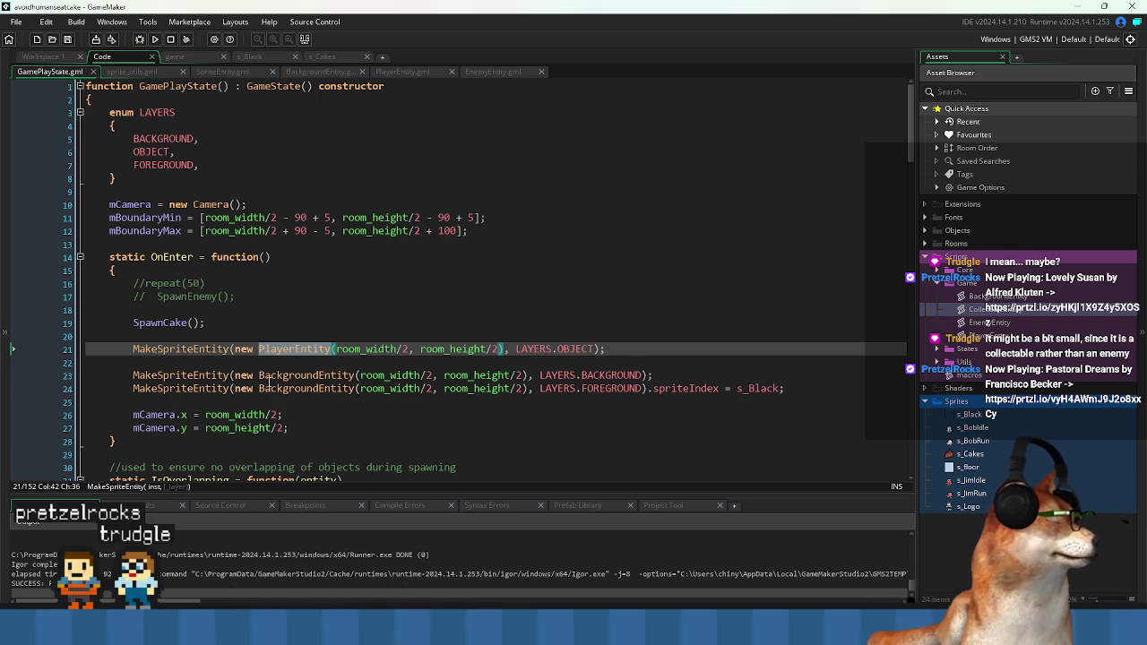
pyautogui.click(297, 322)
pyautogui.click(130, 71)
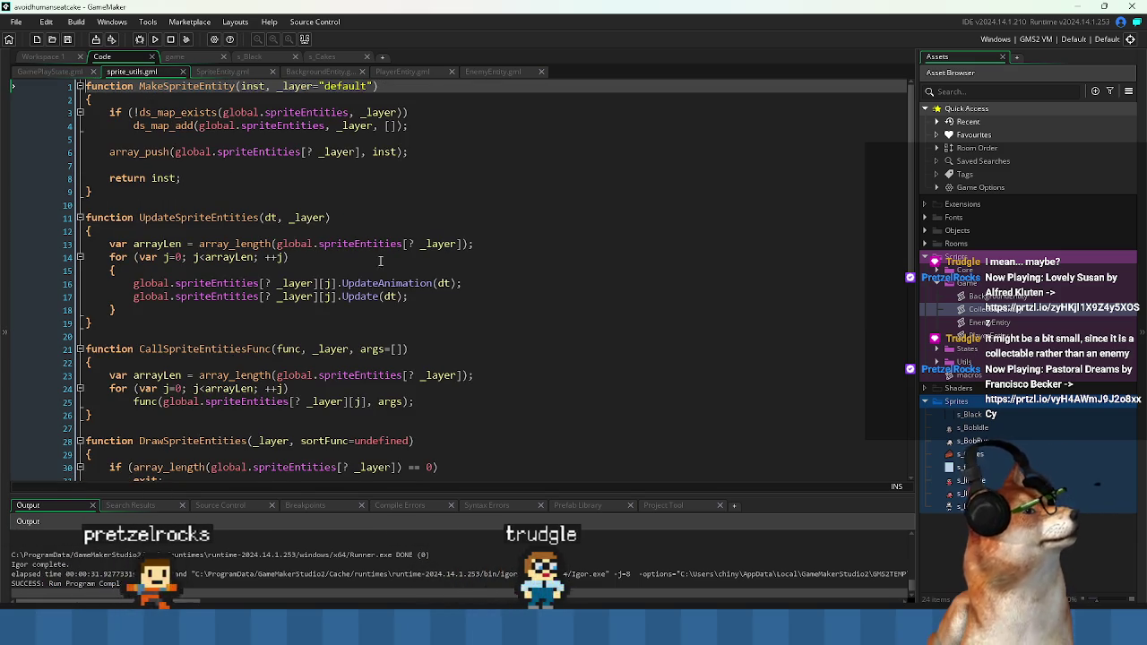
pyautogui.scroll(-10, 274, 288)
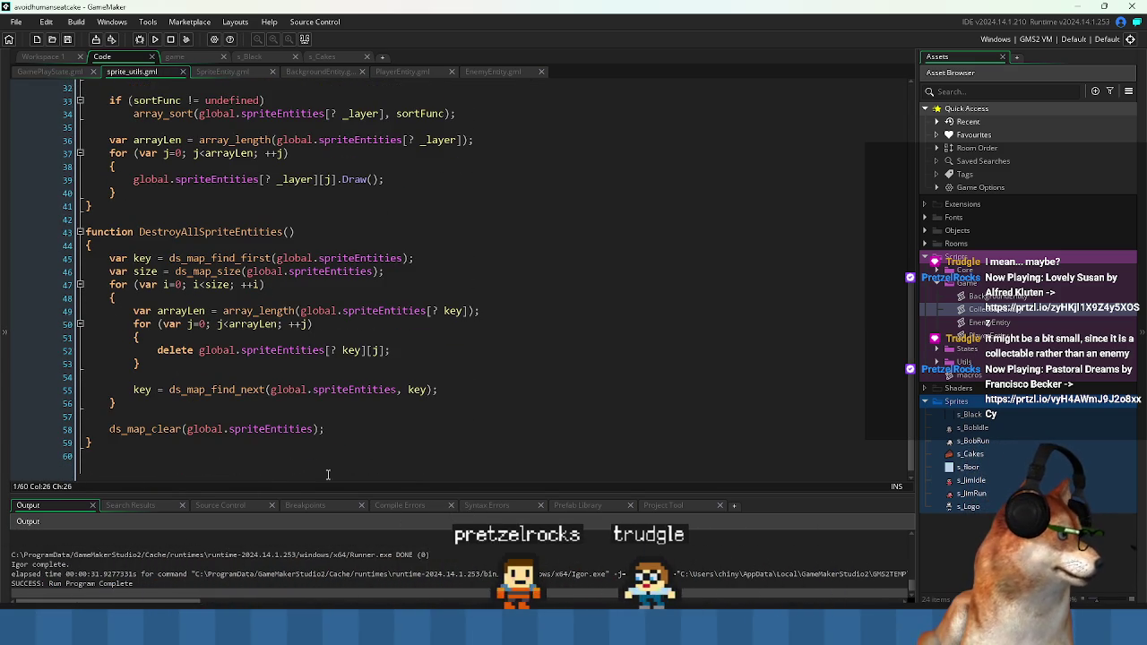
pyautogui.scroll(9, 210, 459)
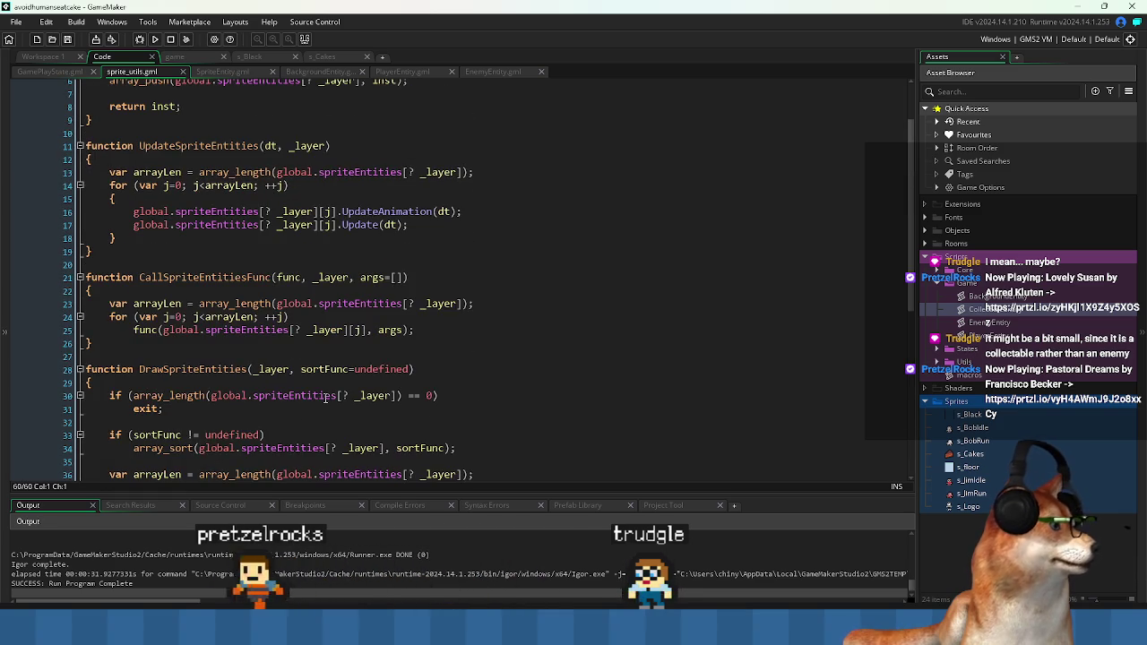
pyautogui.scroll(2, 326, 397)
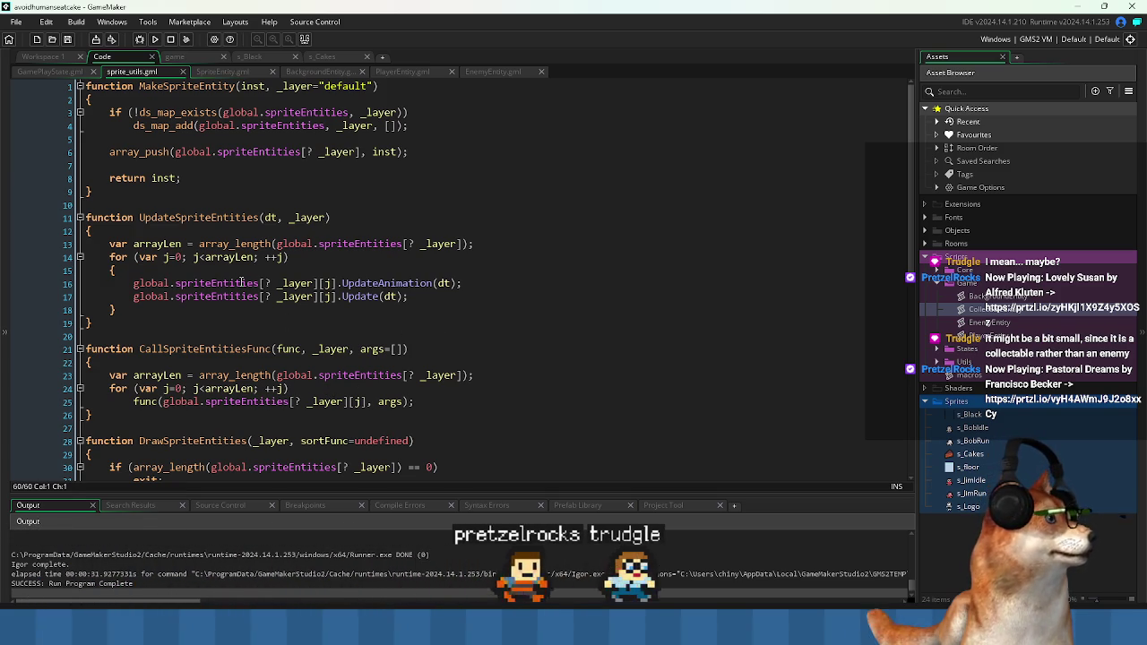
pyautogui.click(260, 283)
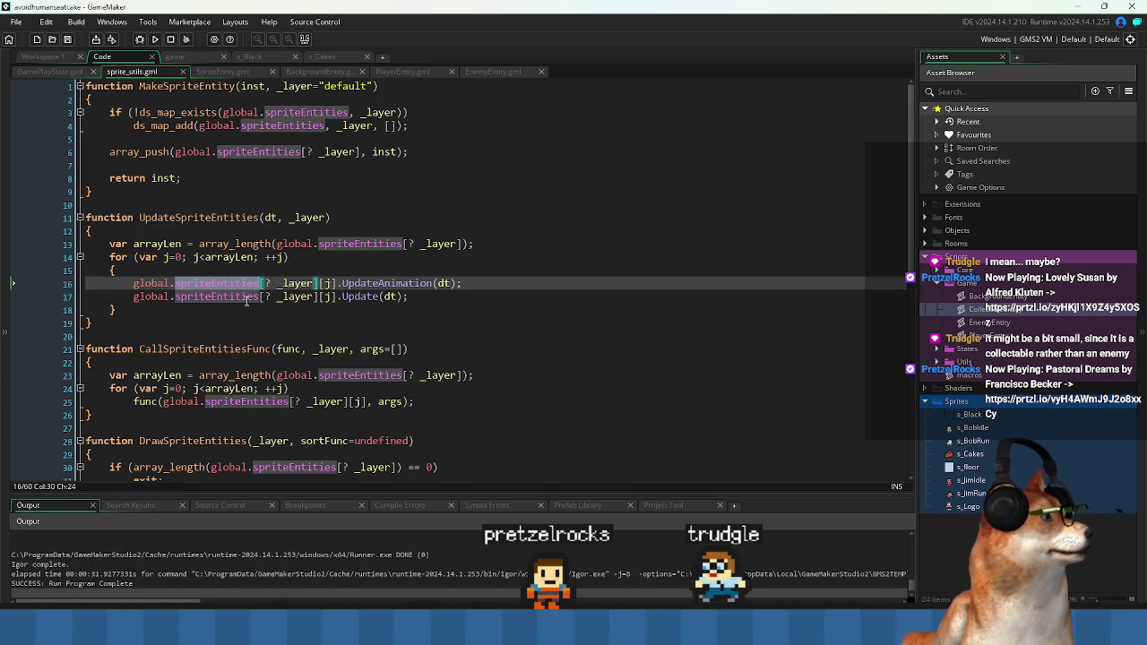
pyautogui.doubleClick(135, 283)
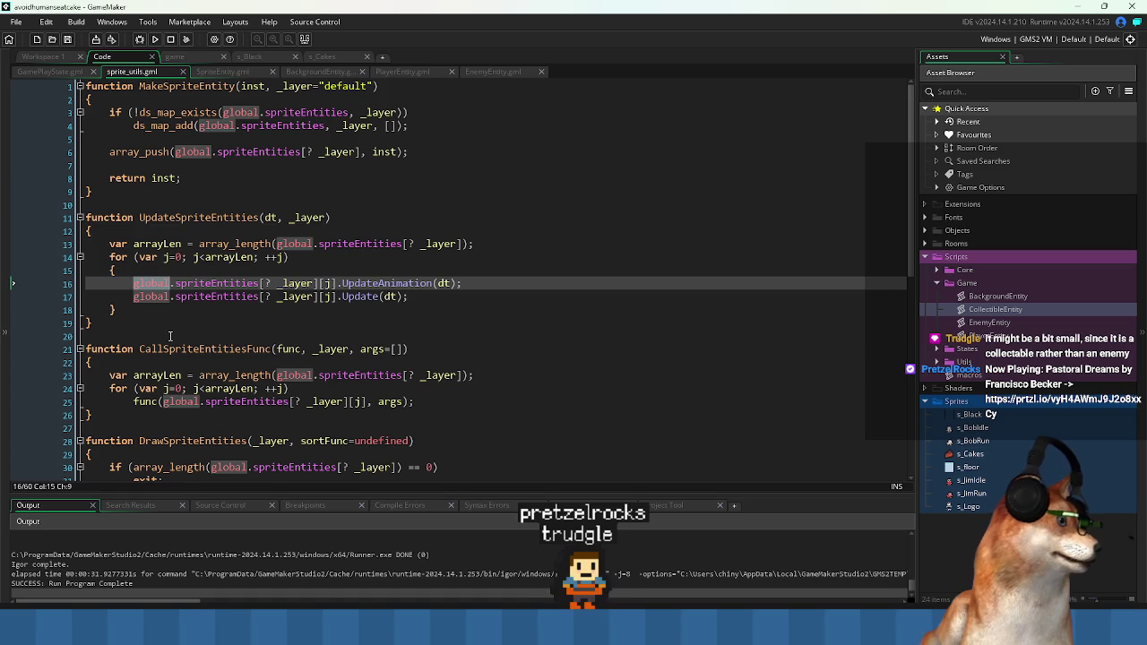
pyautogui.click(48, 58)
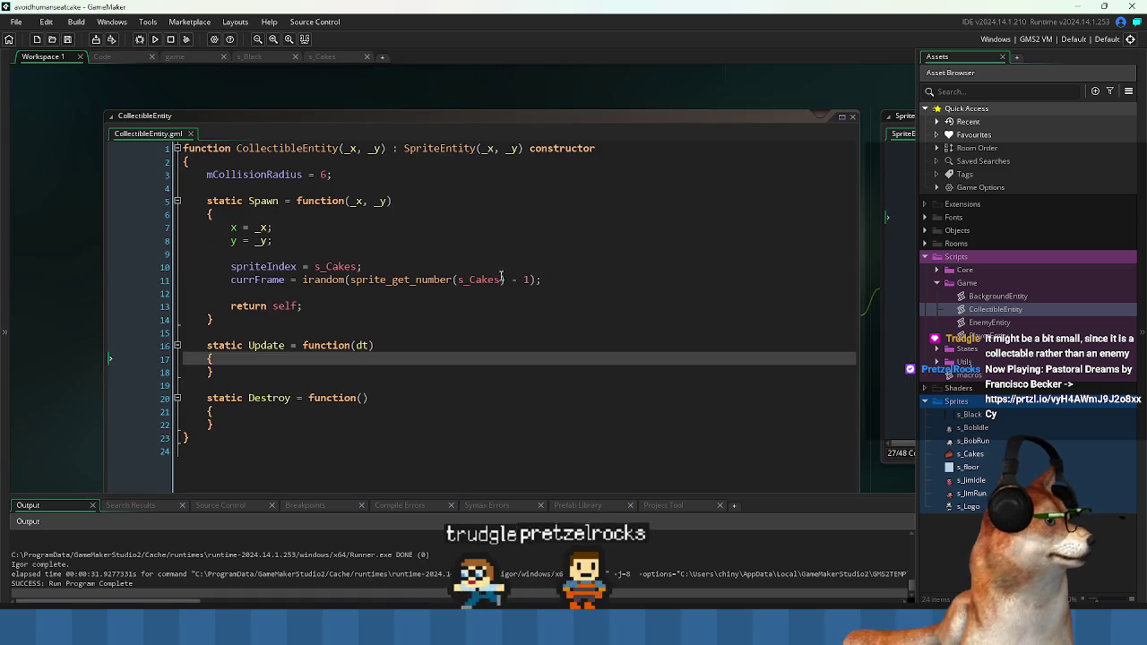
# - In o_Game's Create event, duplicate the global.spriteEntities map line and select the copy's name for renaming to global.spriteEntitiesByName
pyautogui.hotkey('ctrl', 'Tab')
pyautogui.hotkey('ctrl', 'Tab')
pyautogui.hotkey('ctrl', 'Tab')
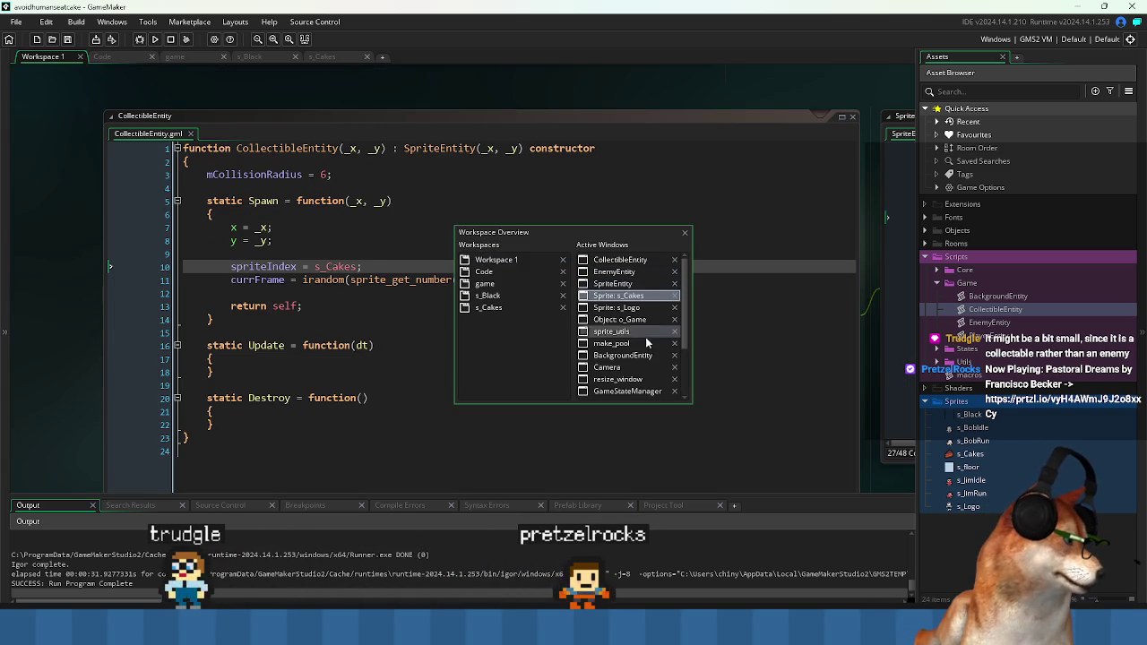
pyautogui.click(635, 323)
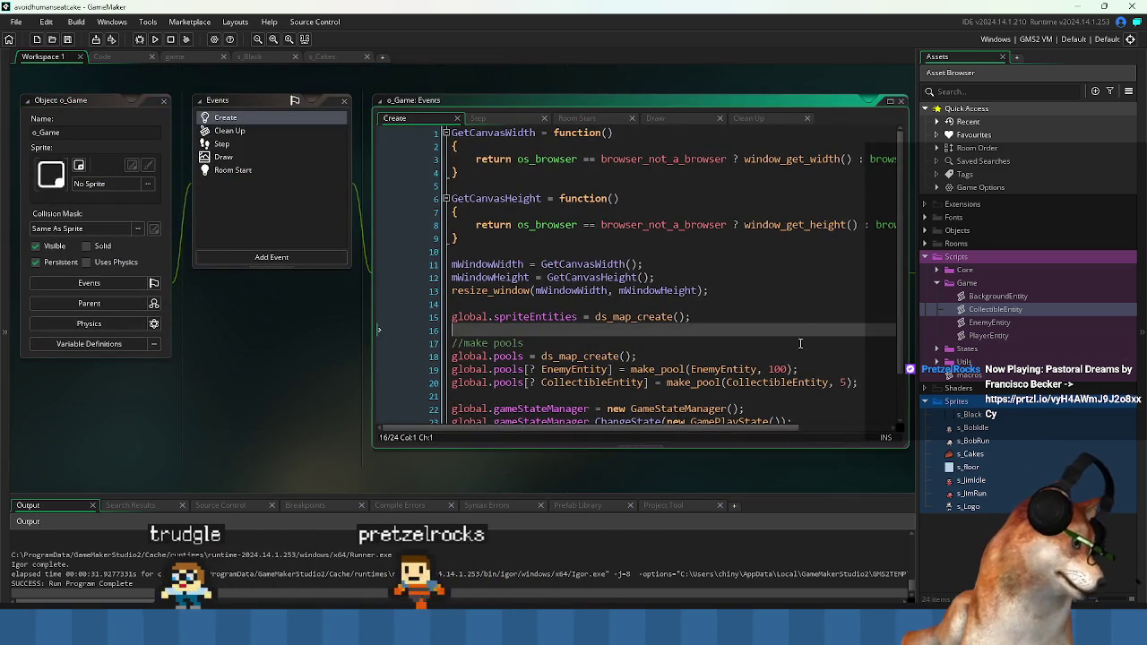
pyautogui.hotkey('shift', 'Home')
pyautogui.hotkey('ctrl', 'd')
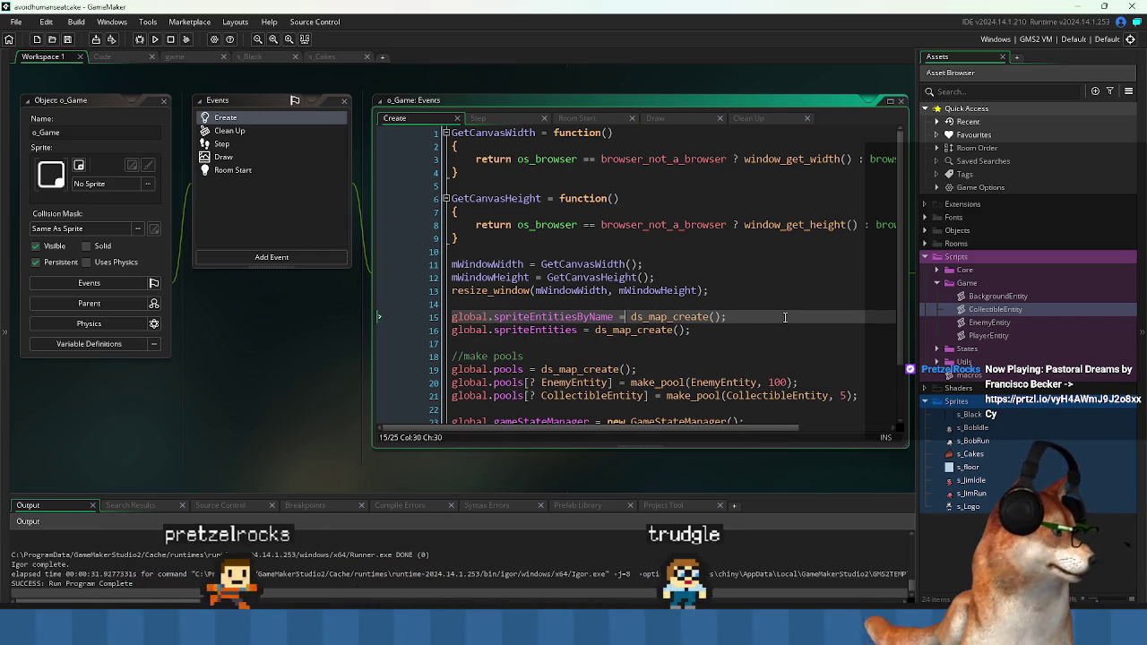
pyautogui.press('Home')
pyautogui.hotkey('ctrl', 'shift', 'Right')
pyautogui.hotkey('ctrl', 'shift', 'Right')
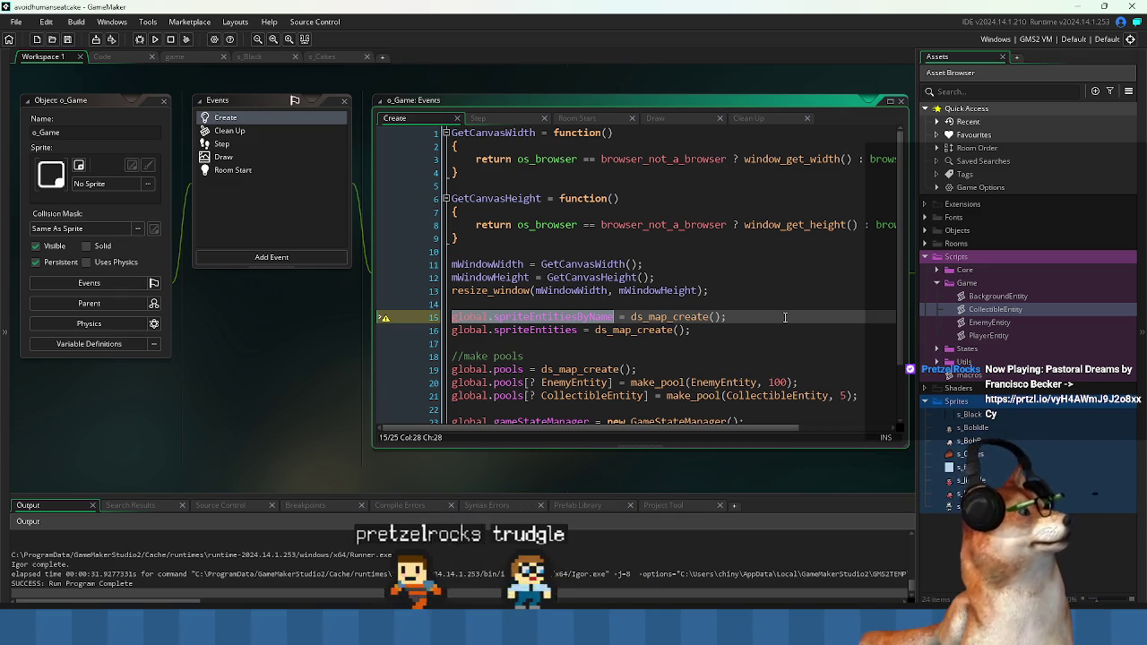
# - Review the DestroyAllSpriteEntities function in sprite_utils.gml
pyautogui.click(115, 55)
pyautogui.click(442, 270)
pyautogui.scroll(-10, 483, 272)
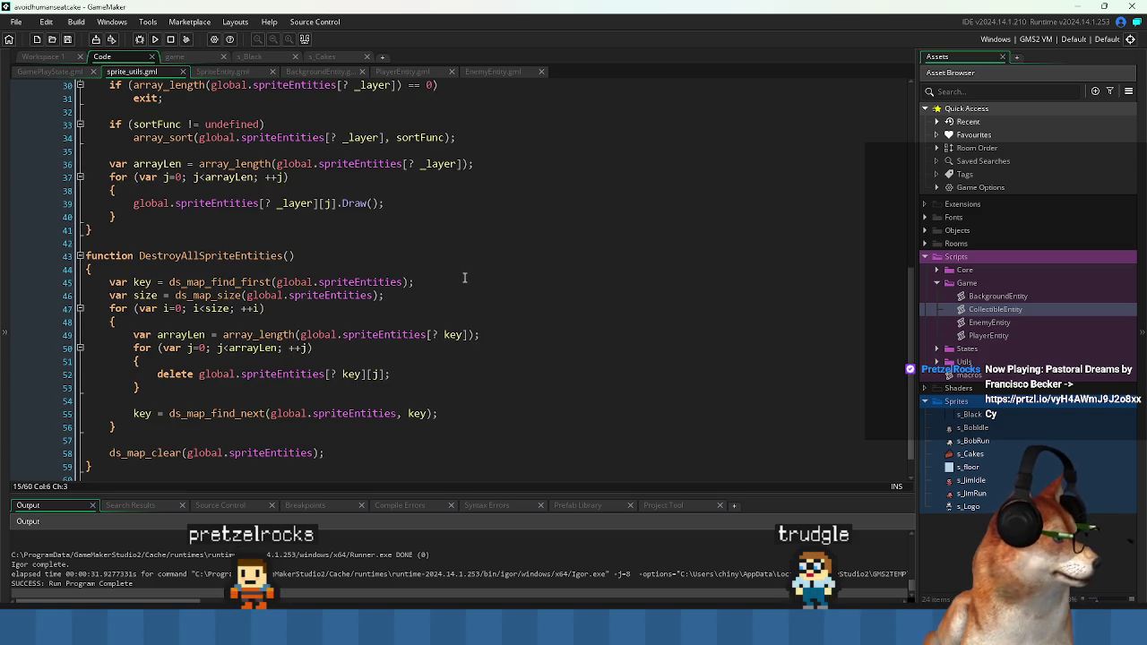
pyautogui.click(309, 268)
pyautogui.moveTo(139, 255); pyautogui.dragTo(331, 255)
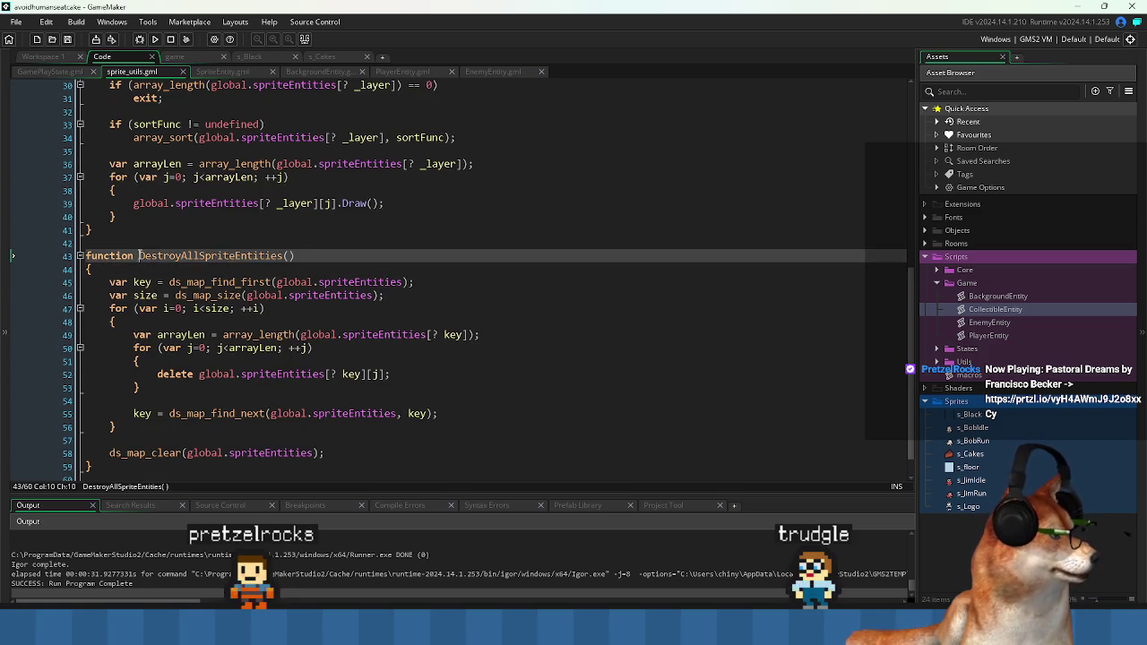
pyautogui.scroll(-1, 325, 274)
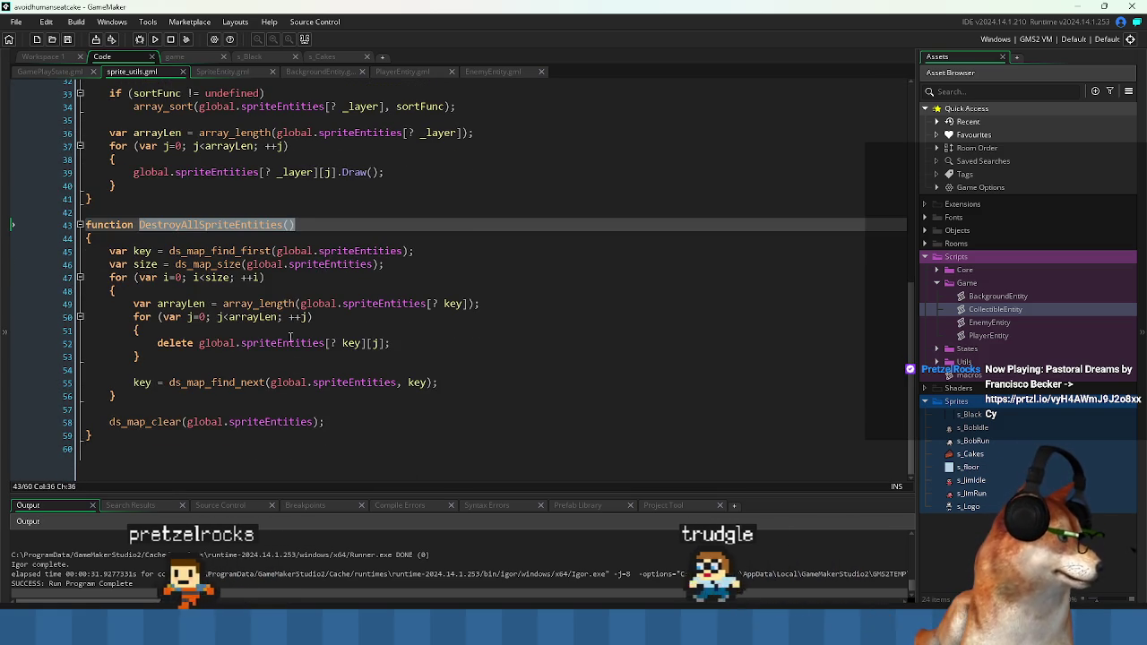
pyautogui.click(363, 442)
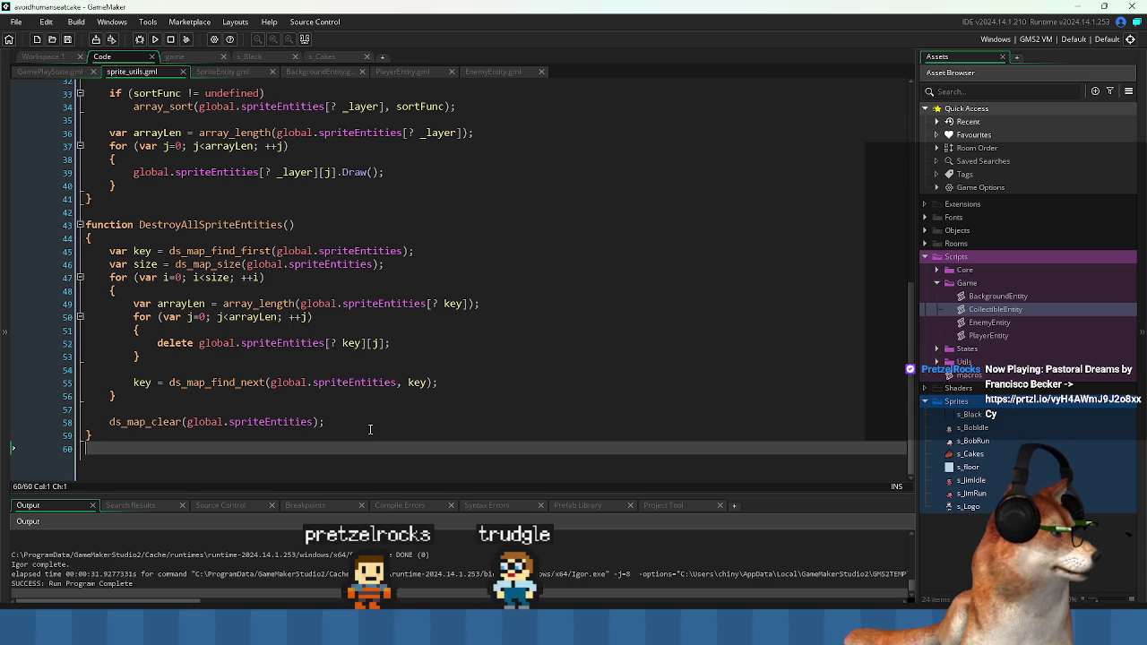
pyautogui.scroll(5, 370, 429)
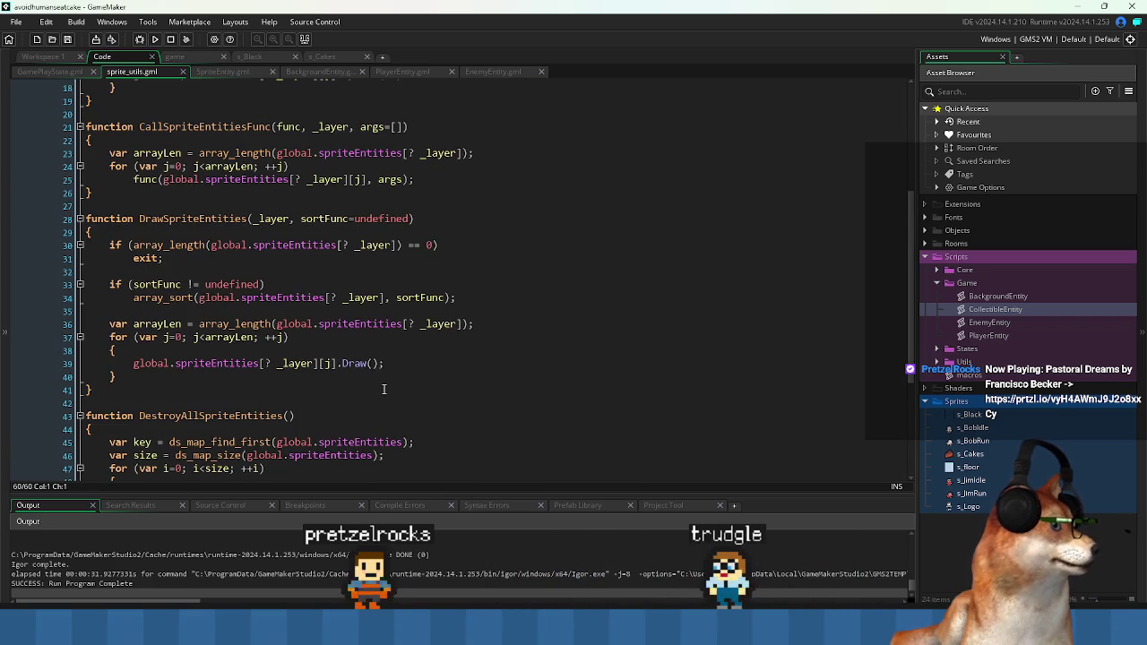
pyautogui.scroll(1, 384, 389)
pyautogui.scroll(4, 380, 348)
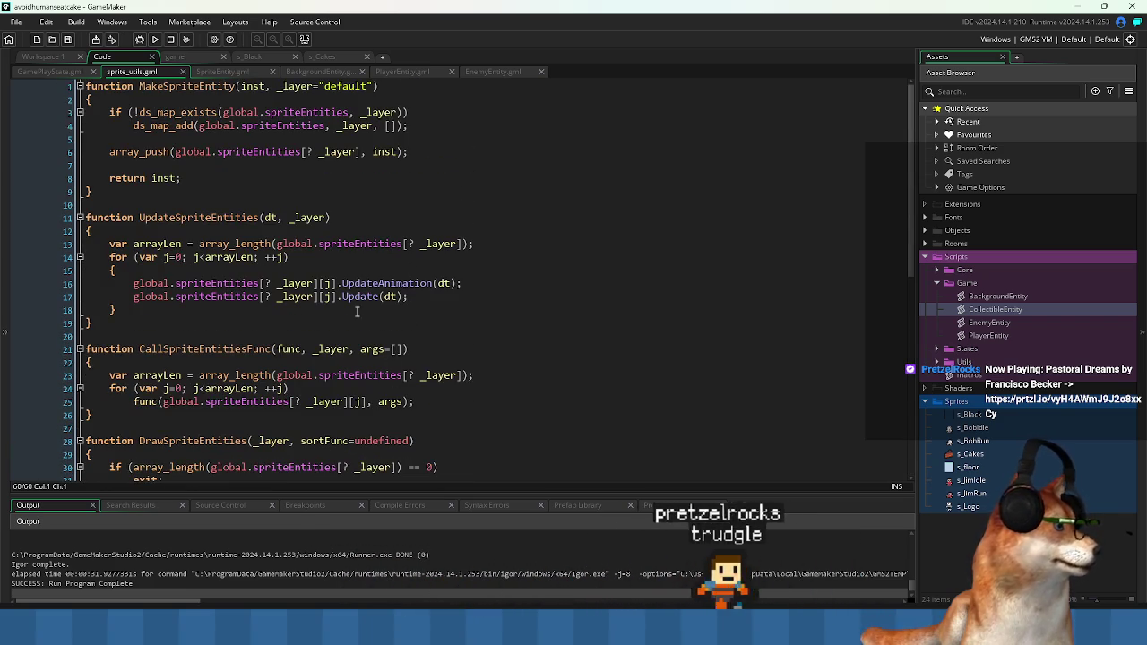
# - Check the PlayerEntity and BackgroundEntity calls in GamePlayState.gml's OnEnter
pyautogui.click(62, 70)
pyautogui.click(493, 274)
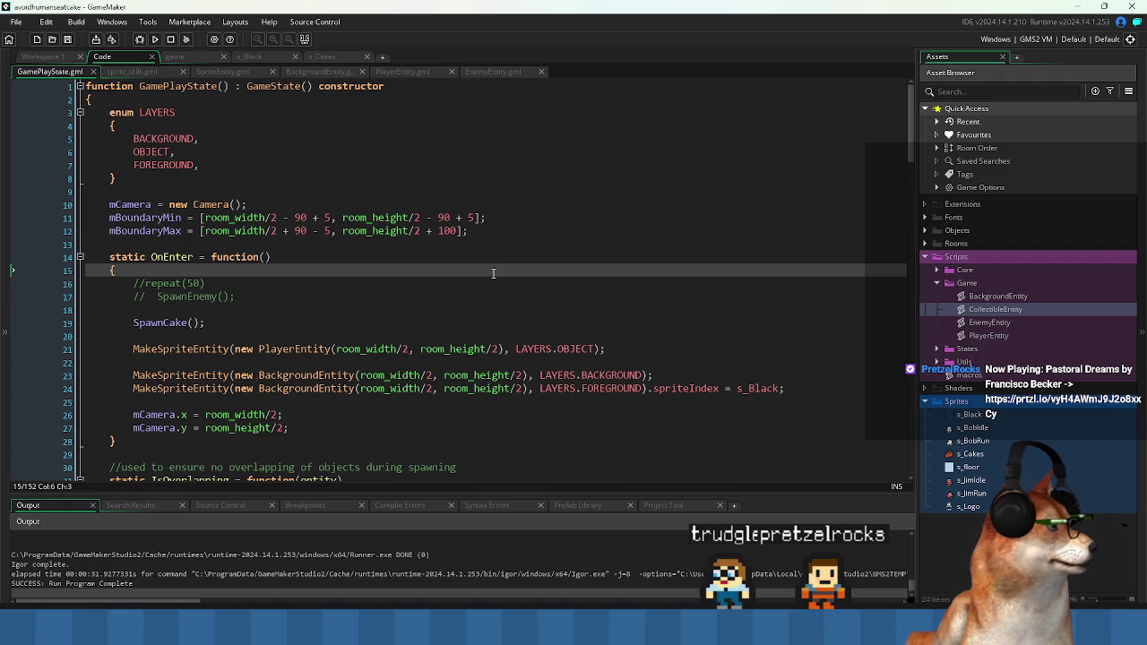
pyautogui.click(301, 348)
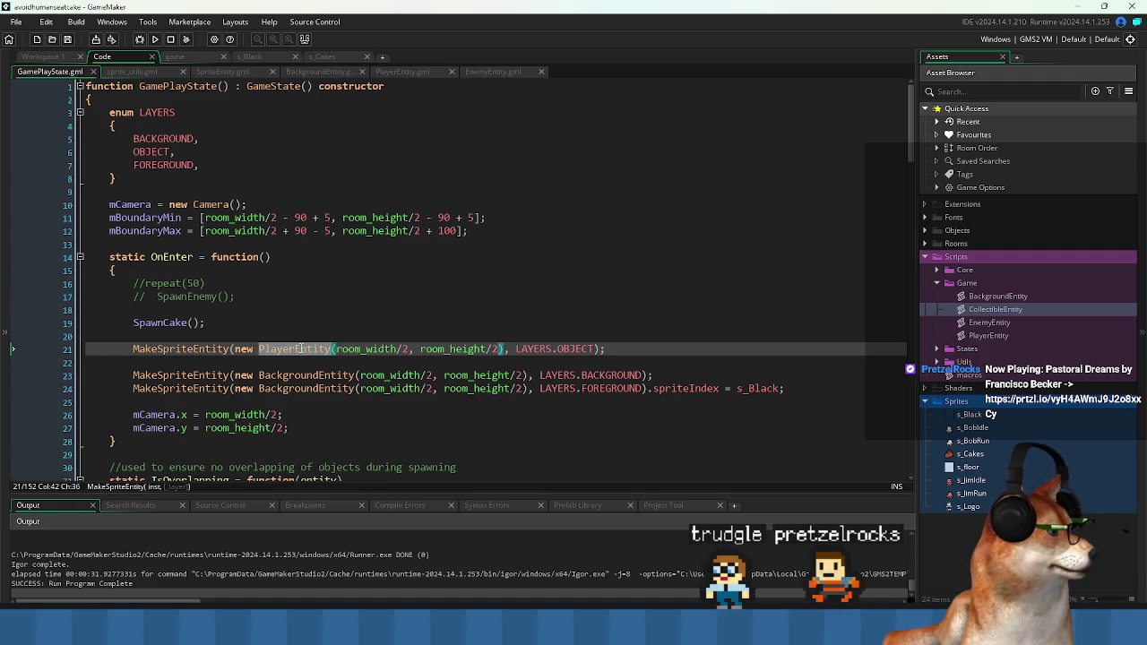
pyautogui.scroll(-3, 301, 348)
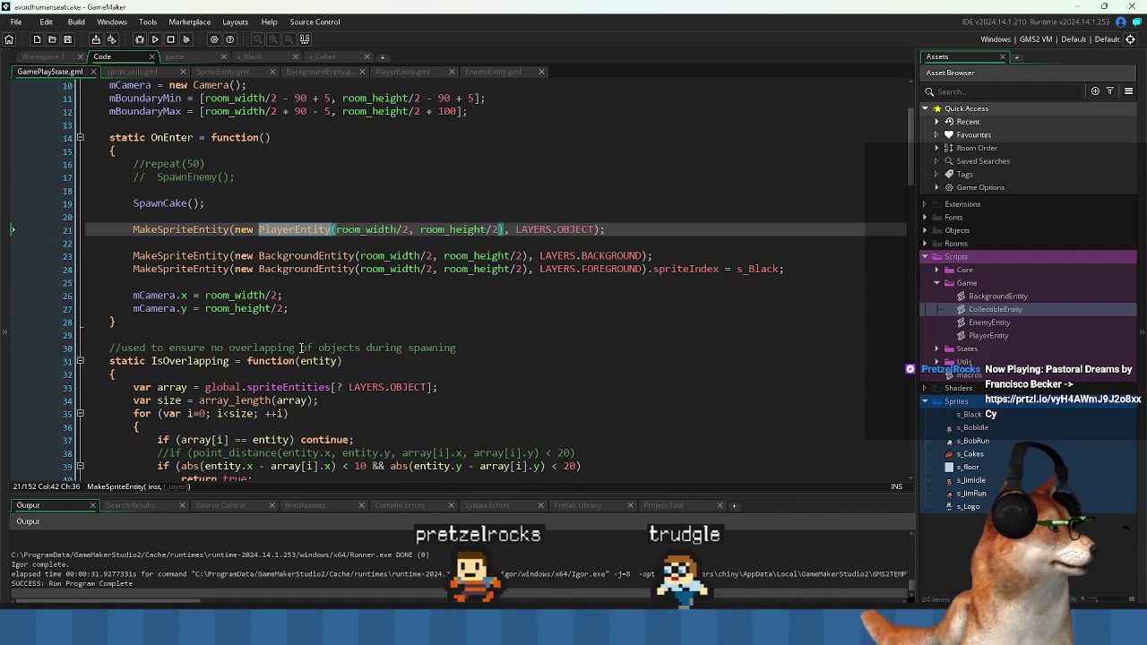
pyautogui.press('Down')
pyautogui.press('Down')
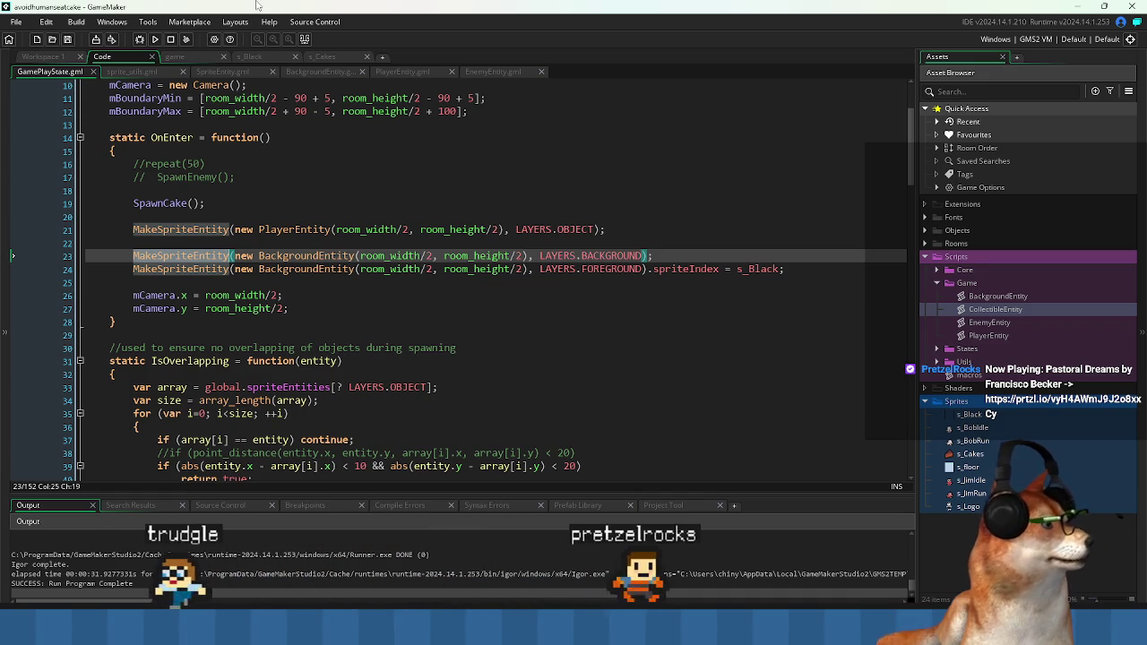
# - Back in sprite_utils.gml, insert a new line after DrawSpriteEntities for another function
pyautogui.click(134, 72)
pyautogui.scroll(-5, 237, 395)
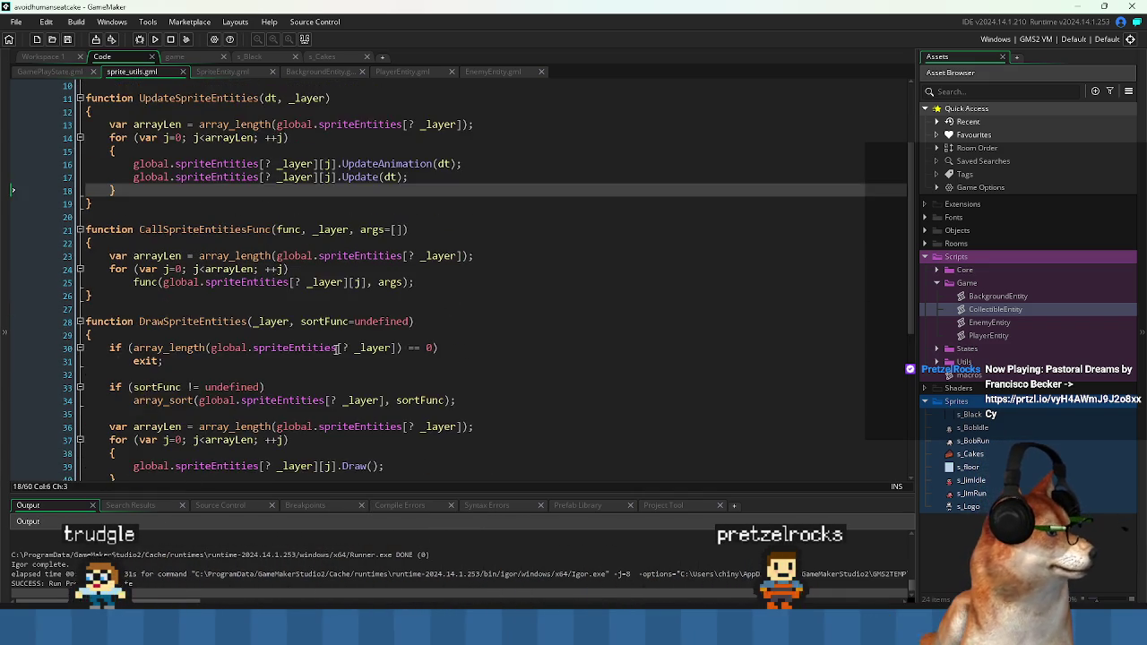
pyautogui.scroll(-3, 237, 394)
pyautogui.scroll(-1, 213, 319)
pyautogui.scroll(7, 233, 327)
pyautogui.scroll(-3, 249, 330)
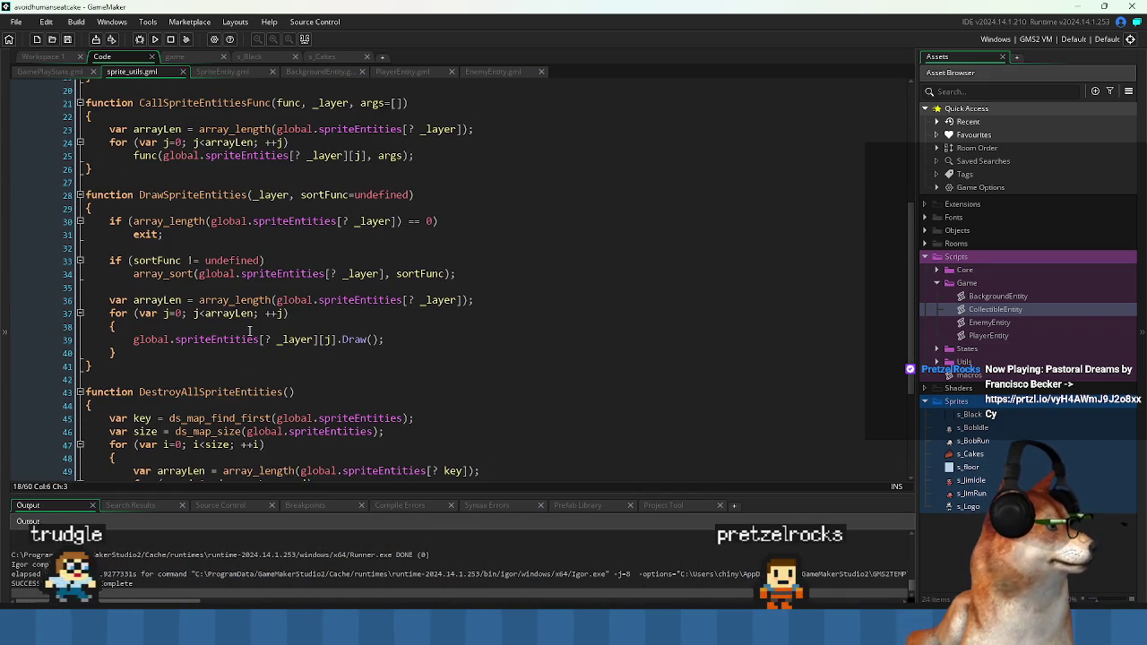
pyautogui.click(155, 365)
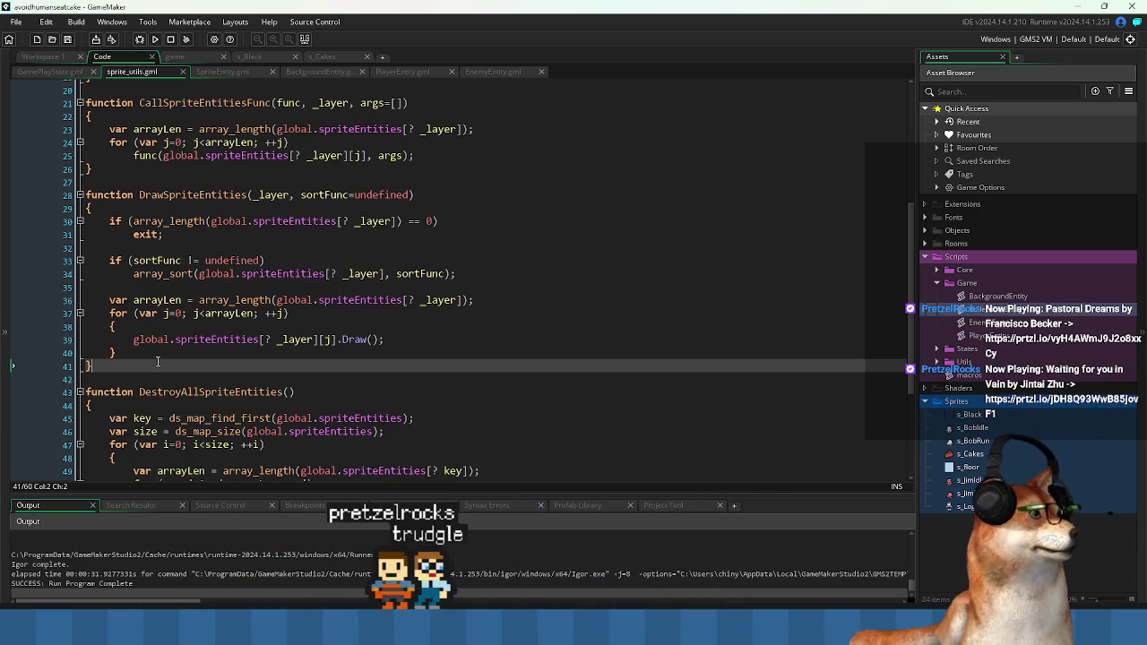
pyautogui.press('Return')
pyautogui.press('Return')
# - Write the function DestroySpriteEntity() header with opening and closing braces, and save
pyautogui.write('function')
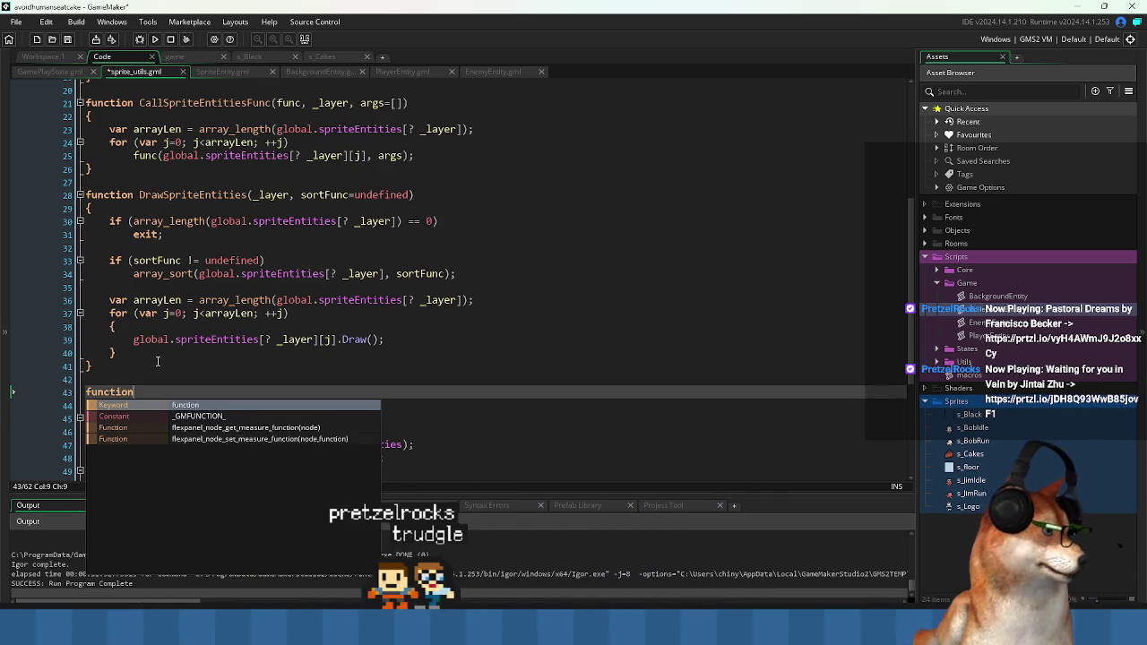
pyautogui.rightClick(156, 361)
pyautogui.press('Escape')
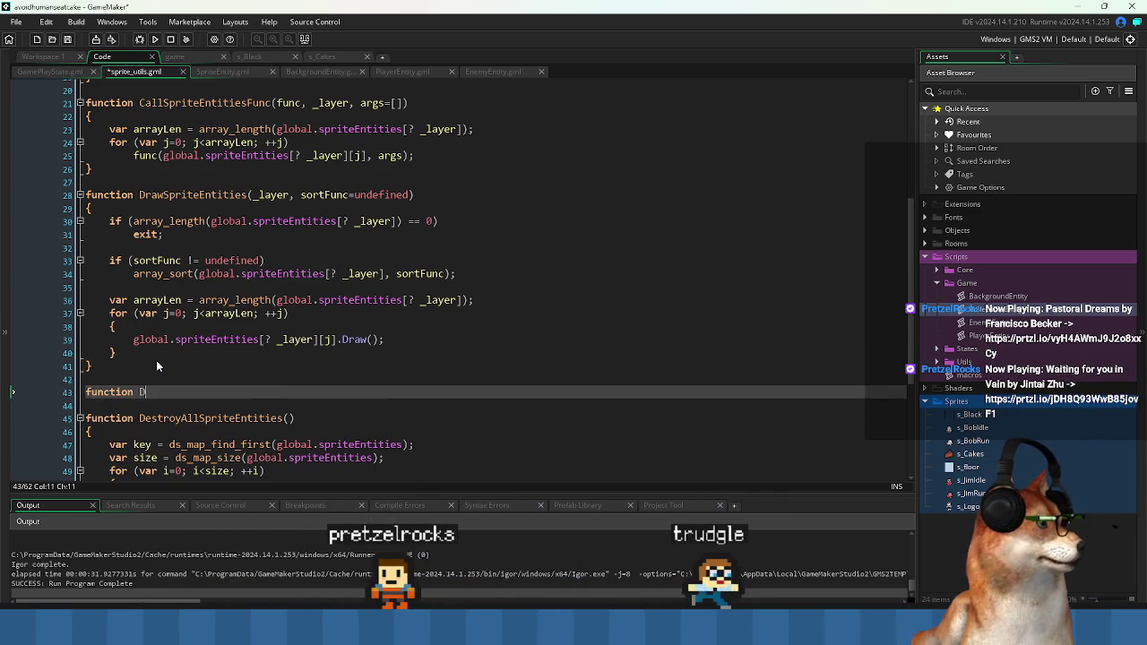
pyautogui.write('Destroy')
pyautogui.hotkey('ctrl', 's')
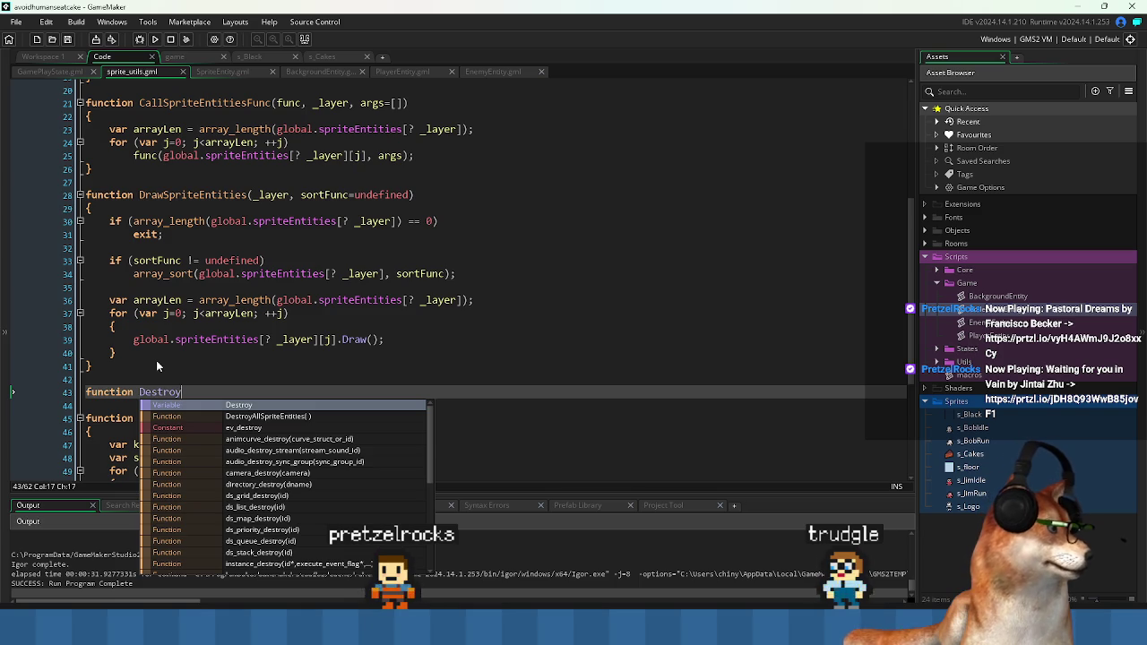
pyautogui.write('SpriteEntity')
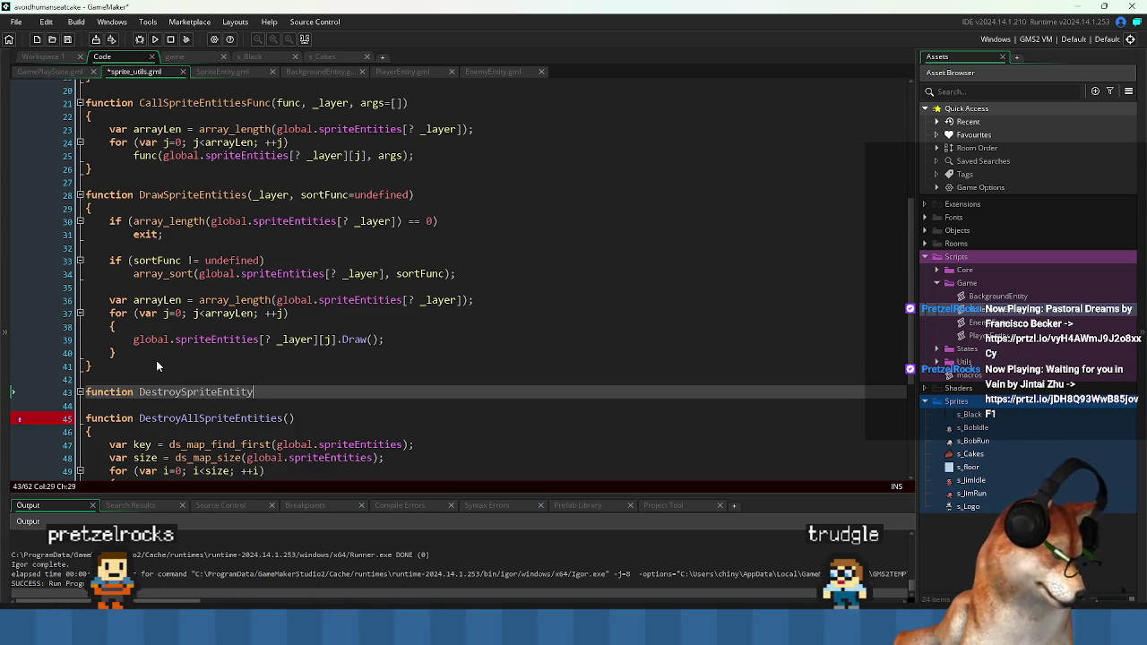
pyautogui.write('()')
pyautogui.press('Return')
pyautogui.write('{')
pyautogui.press('Return')
pyautogui.hotkey('ctrl', 's')
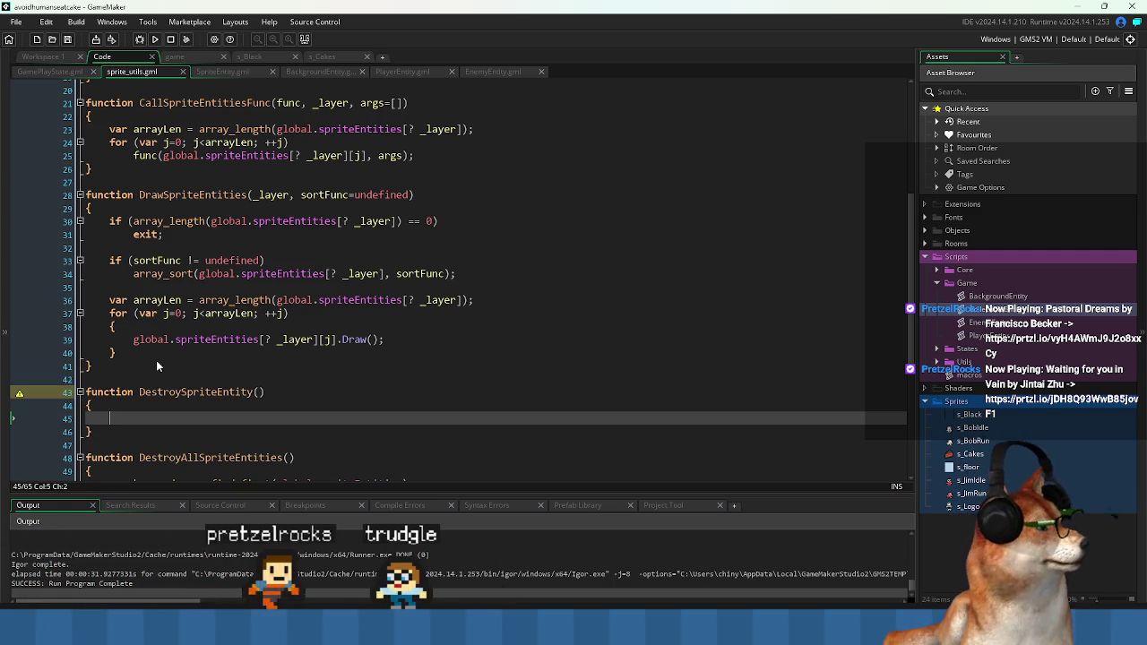
# - Add the entity parameter and an indented //TODO comment inside DestroySpriteEntity
pyautogui.press('Up')
pyautogui.press('Up')
pyautogui.press('End')
pyautogui.press('Left')
pyautogui.write('entity')
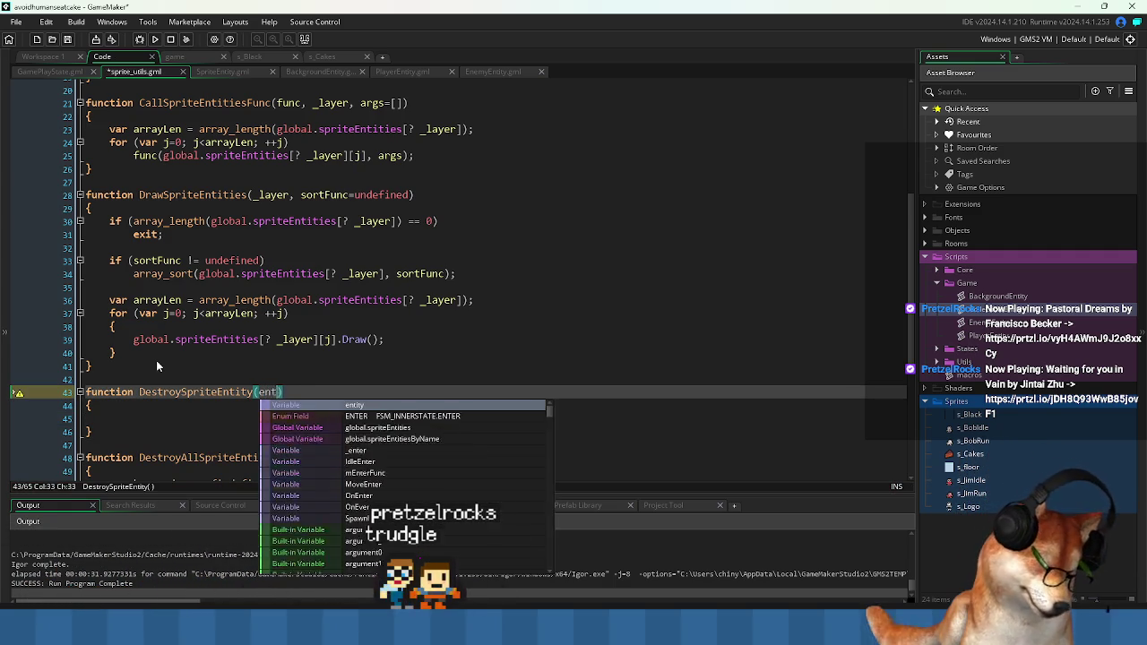
pyautogui.press('Down')
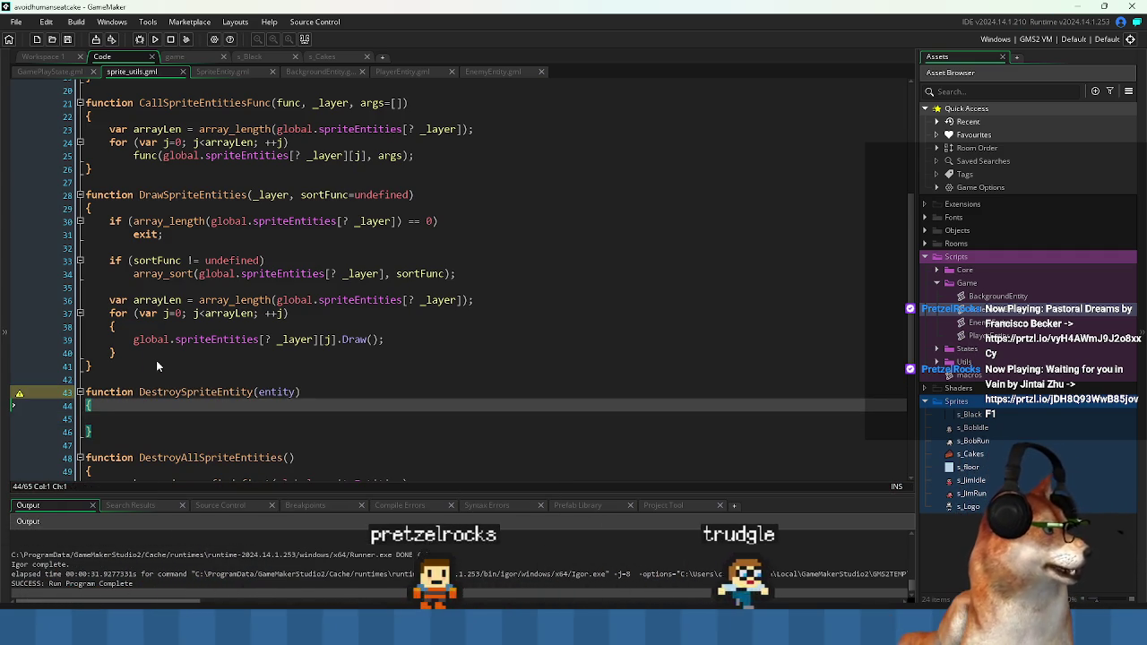
pyautogui.press('Down')
pyautogui.press('Tab')
pyautogui.write('//TODO')
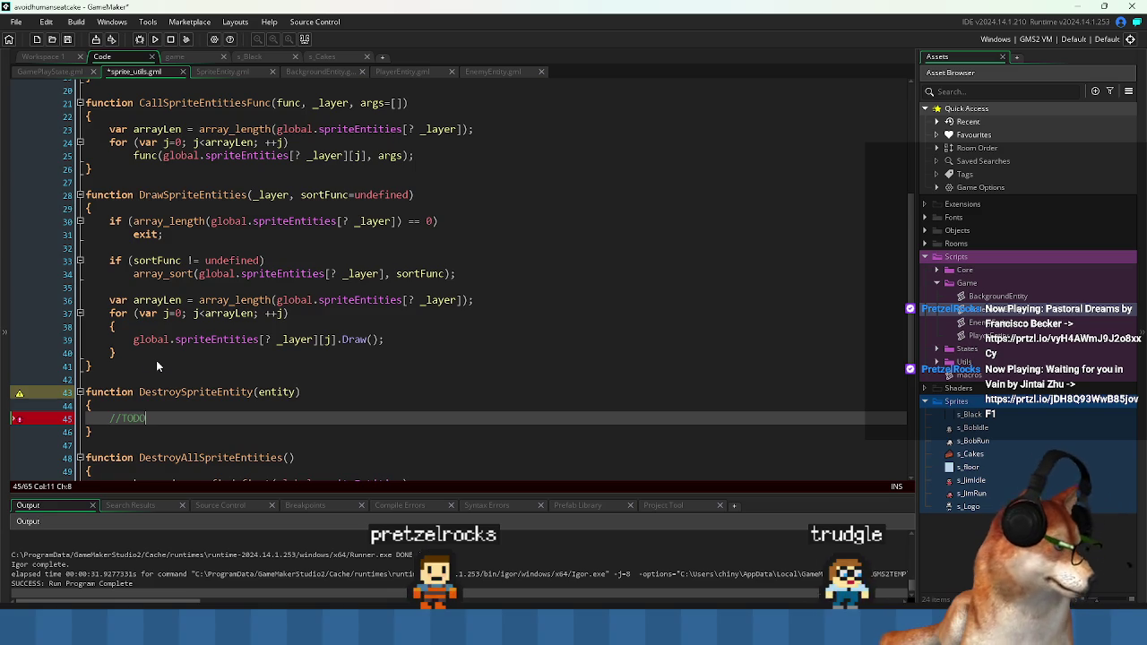
pyautogui.click(318, 391)
pyautogui.scroll(-4, 346, 398)
pyautogui.scroll(3, 345, 398)
pyautogui.press('Down')
pyautogui.press('Down')
pyautogui.press('Down')
pyautogui.scroll(1, 175, 199)
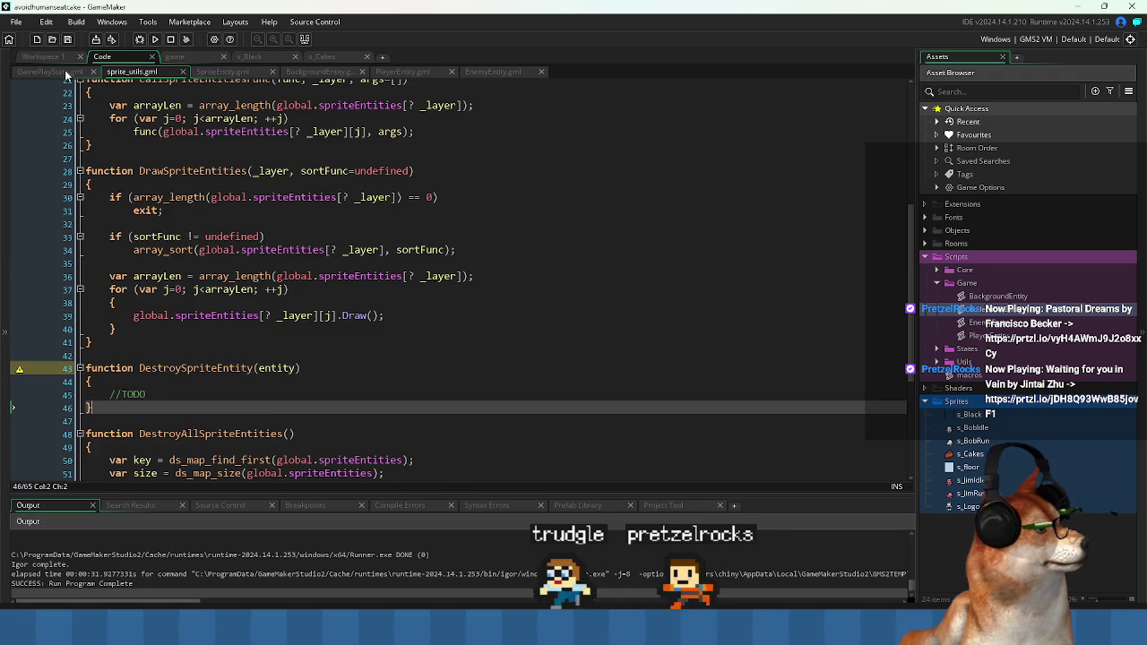
# - Switch to GamePlayState.gml and highlight the player spawn call on line 21
pyautogui.hotkey('ctrl', 'Tab')
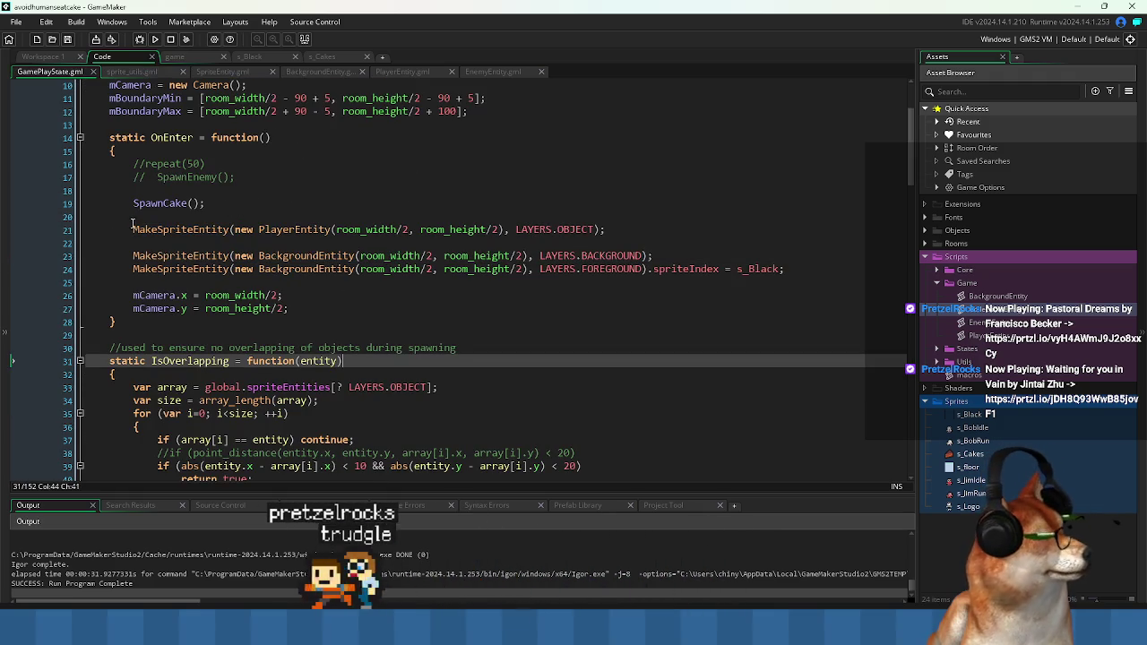
pyautogui.moveTo(132, 230); pyautogui.dragTo(394, 230)
pyautogui.click(667, 230)
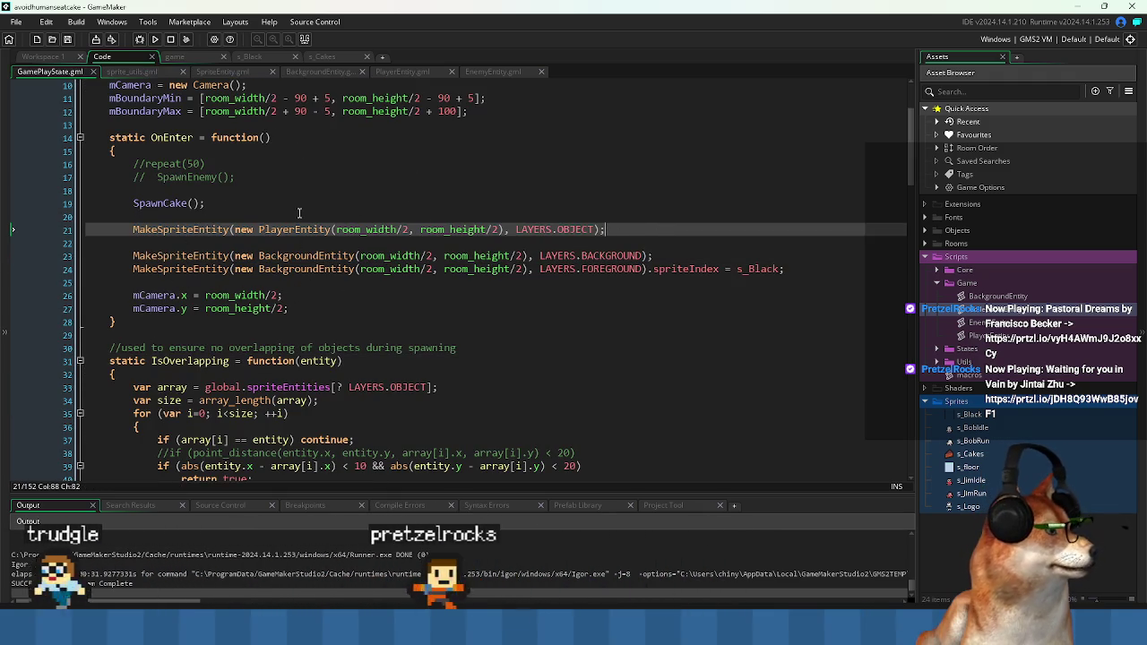
# - Back in o_Game's Create event, enlarge the code window and open make_pool's definition
pyautogui.hotkey('ctrl', 'Tab')
pyautogui.click(586, 316)
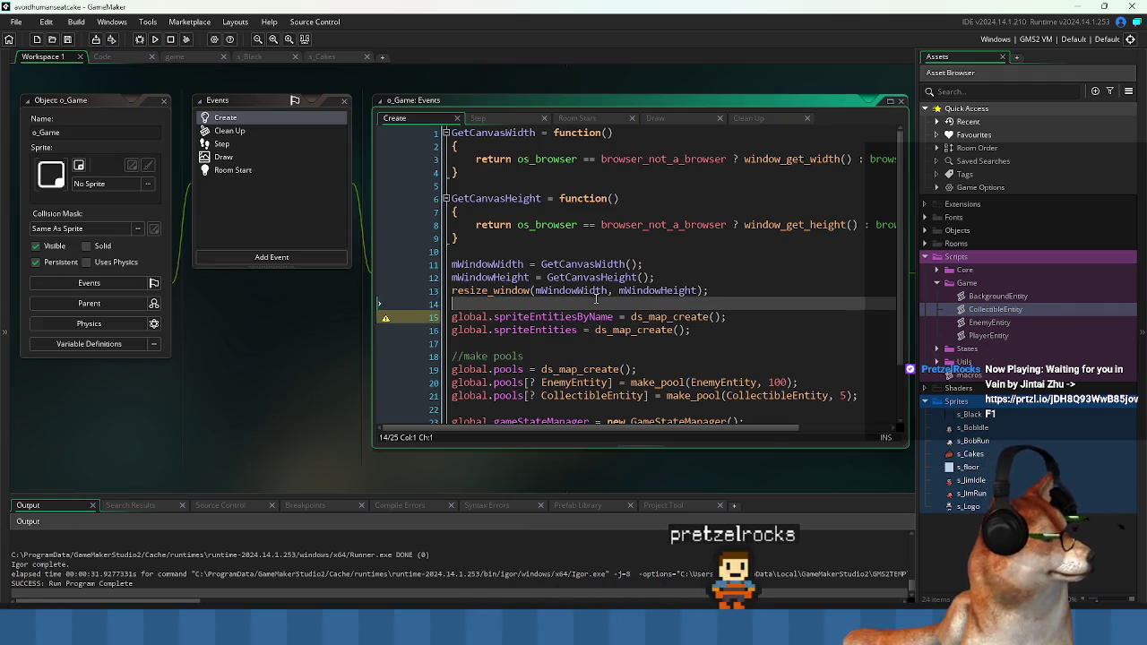
pyautogui.scroll(-1, 664, 356)
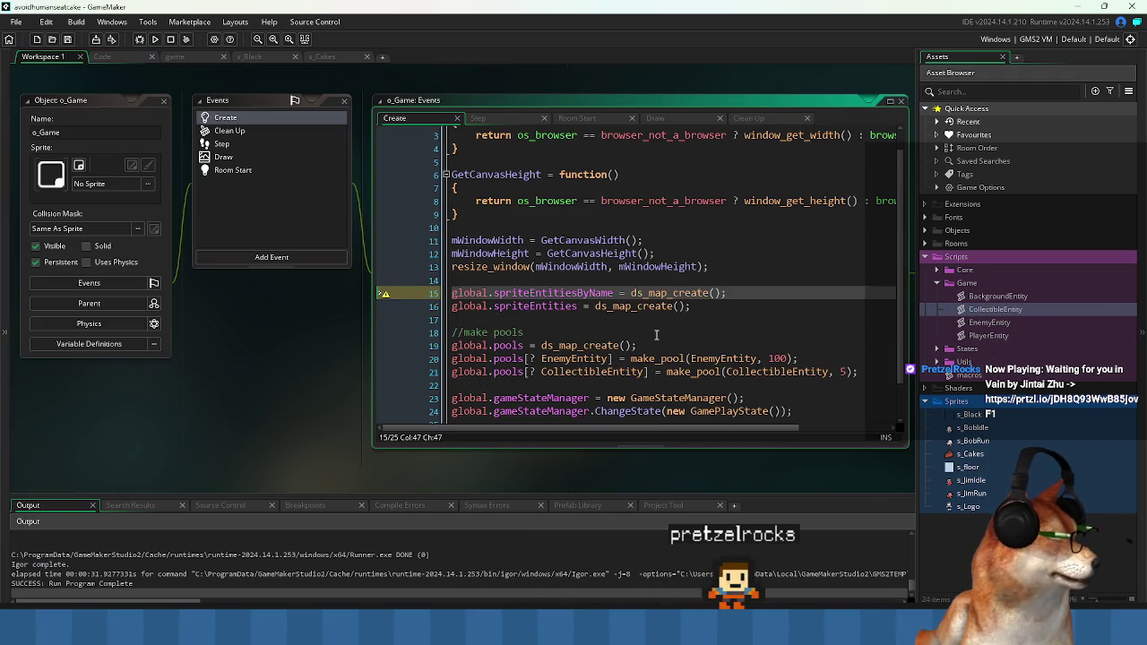
pyautogui.click(661, 333)
pyautogui.hscroll(3, 754, 418)
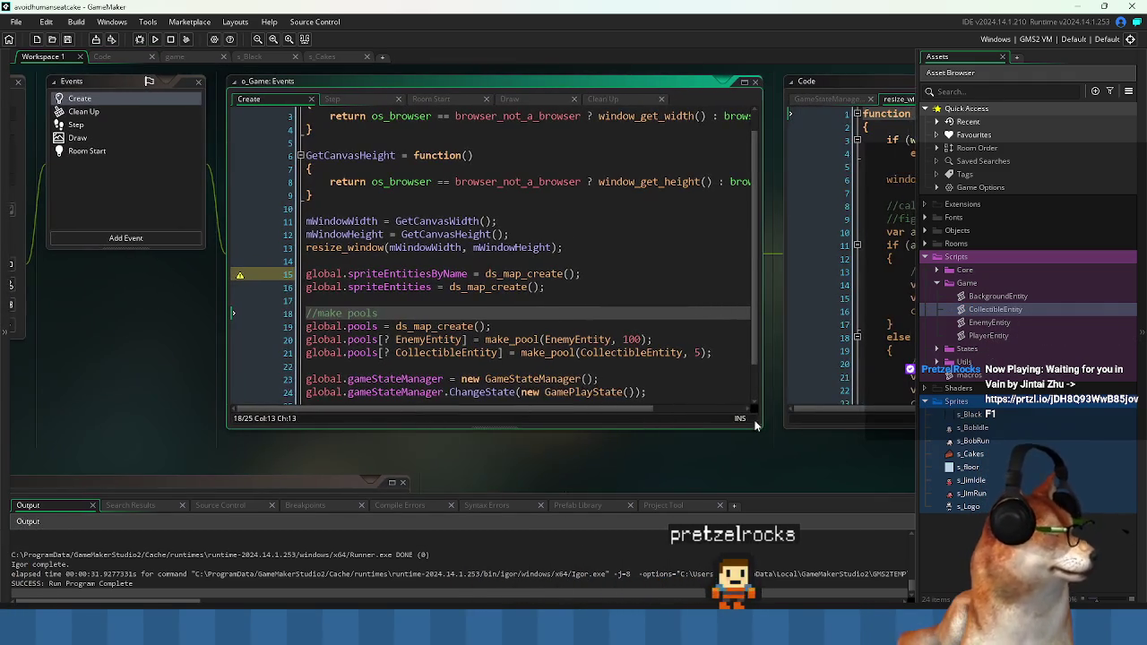
pyautogui.moveTo(760, 431)
pyautogui.mouseDown()
pyautogui.moveTo(887, 453)
pyautogui.moveTo(860, 477)
pyautogui.mouseUp()
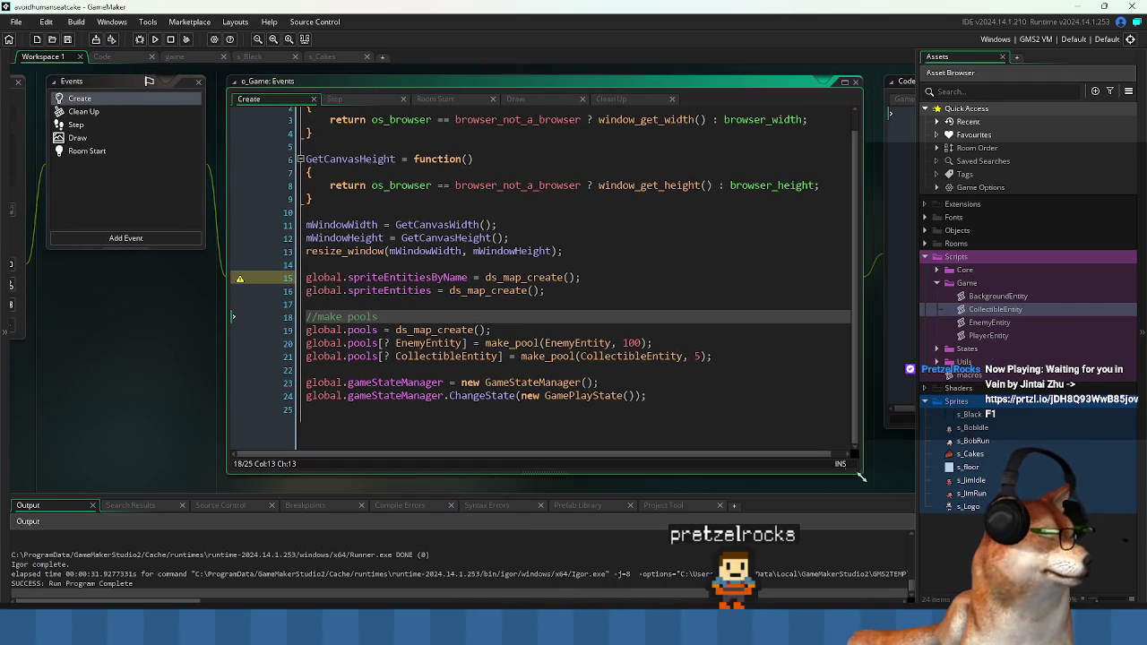
pyautogui.click(536, 344)
pyautogui.click(367, 159)
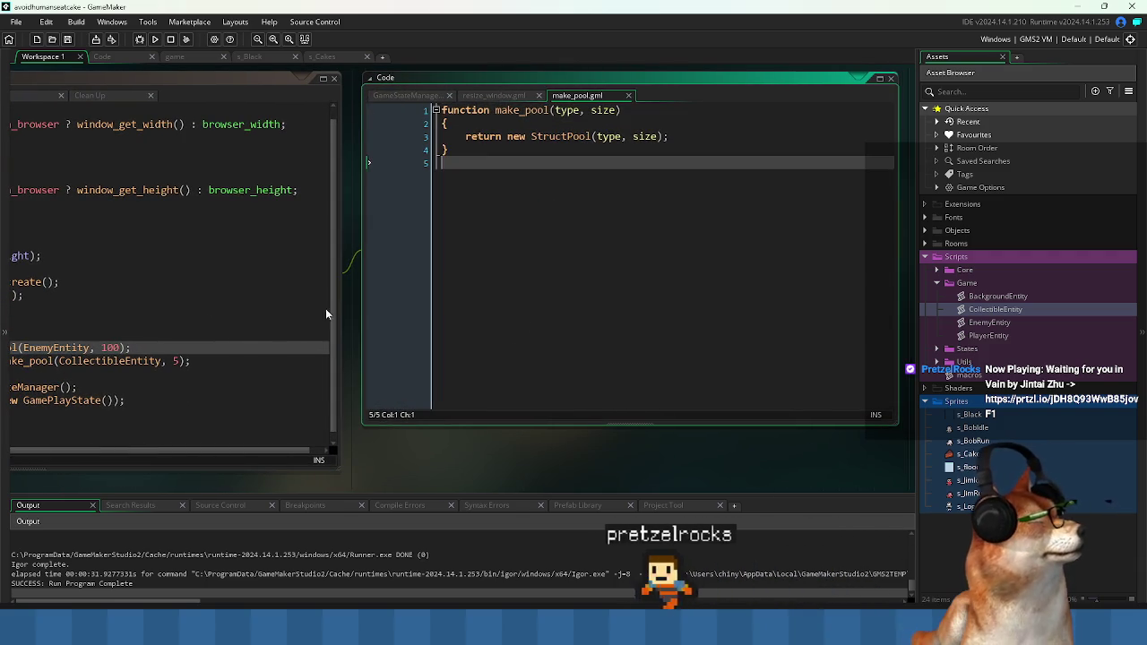
# - Return to o_Game's Create event and highlight the two sprite entity map lines
pyautogui.click(198, 306)
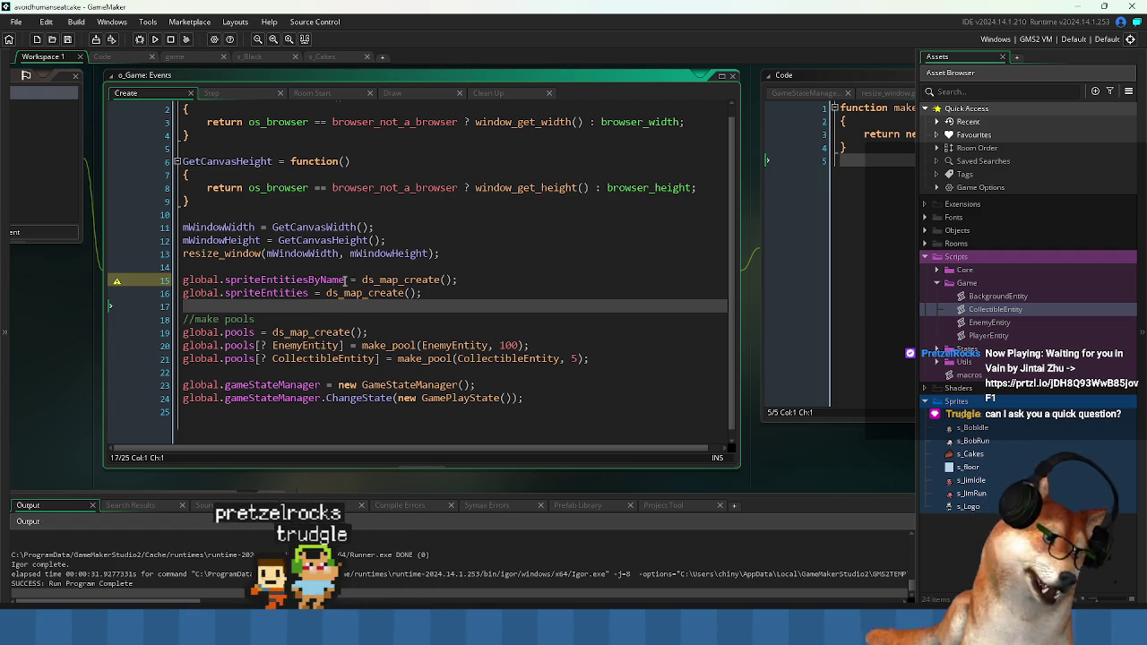
pyautogui.click(334, 314)
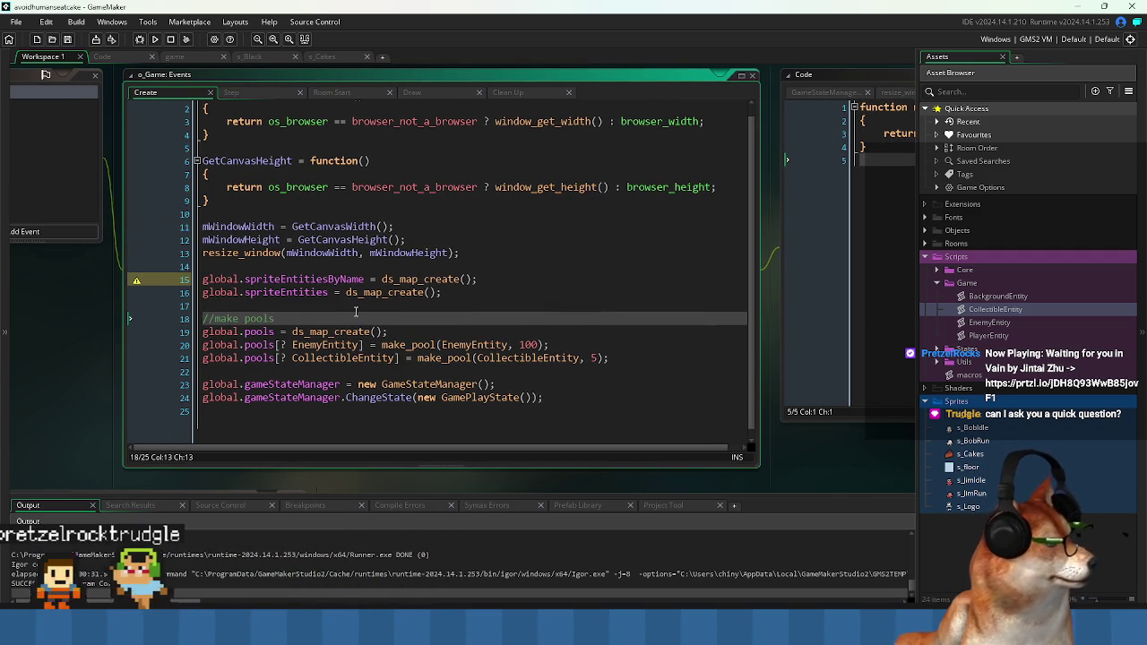
pyautogui.click(314, 307)
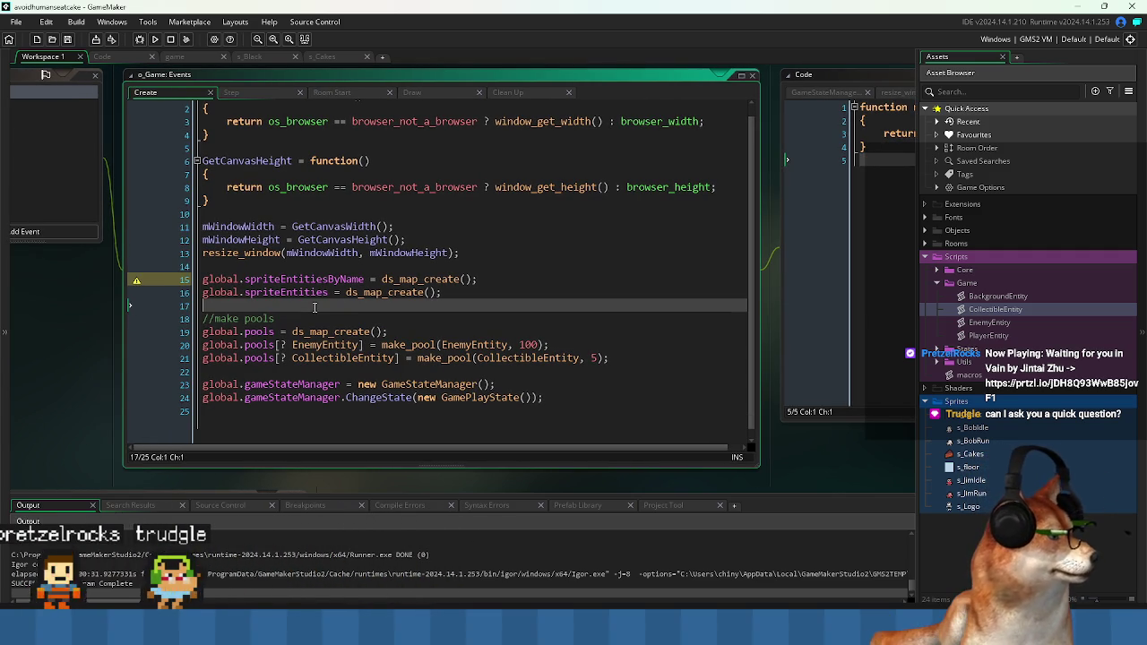
pyautogui.moveTo(297, 266); pyautogui.dragTo(202, 316)
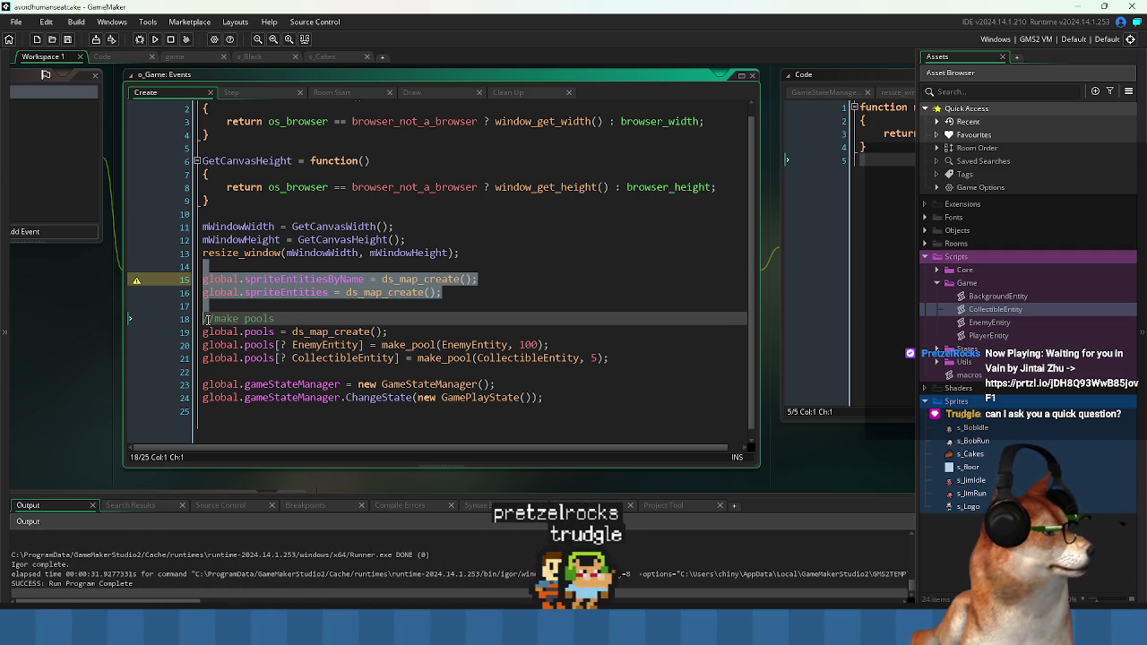
pyautogui.click(206, 321)
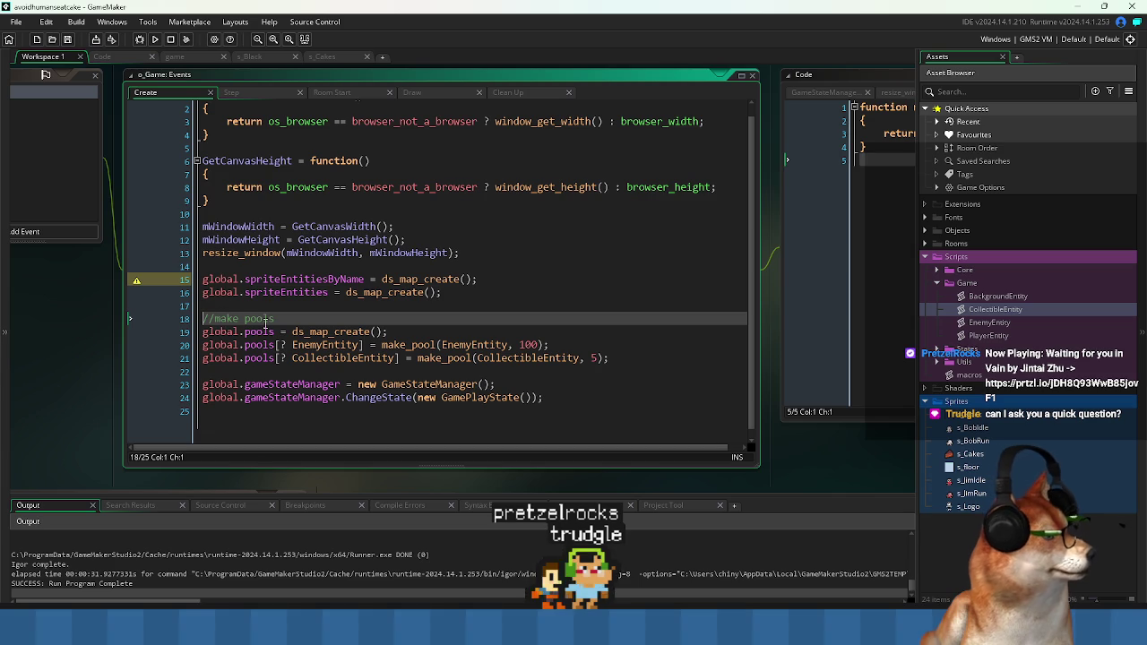
# - Highlight the make pools block that creates the EnemyEntity and CollectibleEntity pools
pyautogui.moveTo(201, 387); pyautogui.dragTo(207, 308)
pyautogui.click(205, 304)
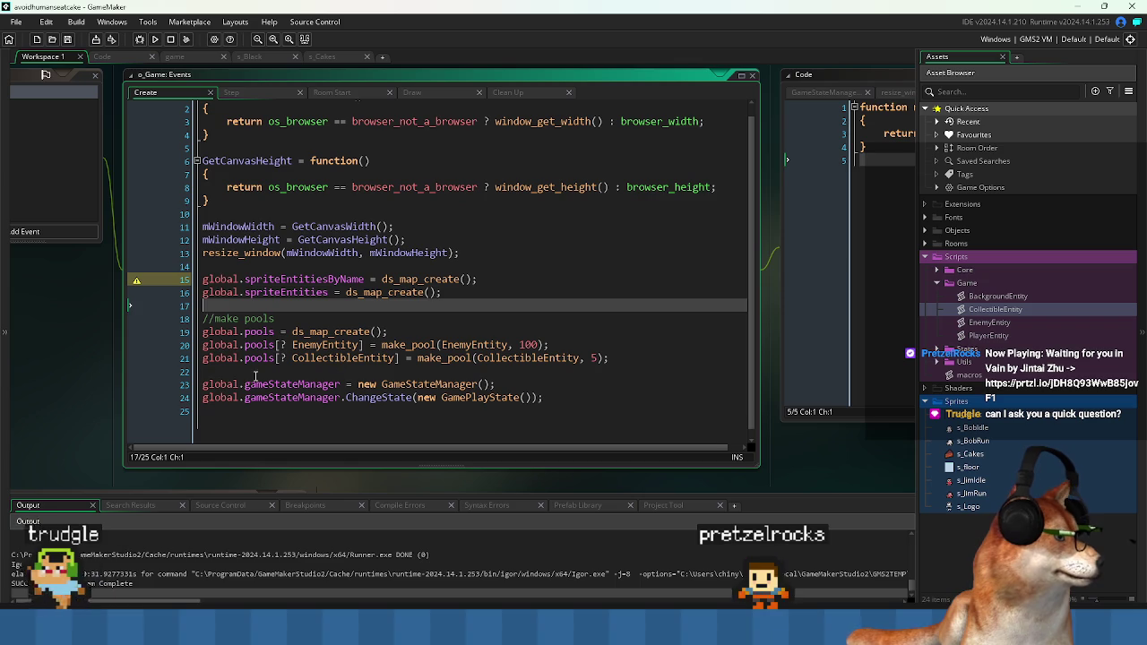
pyautogui.click(205, 383)
pyautogui.moveTo(204, 384); pyautogui.dragTo(205, 305)
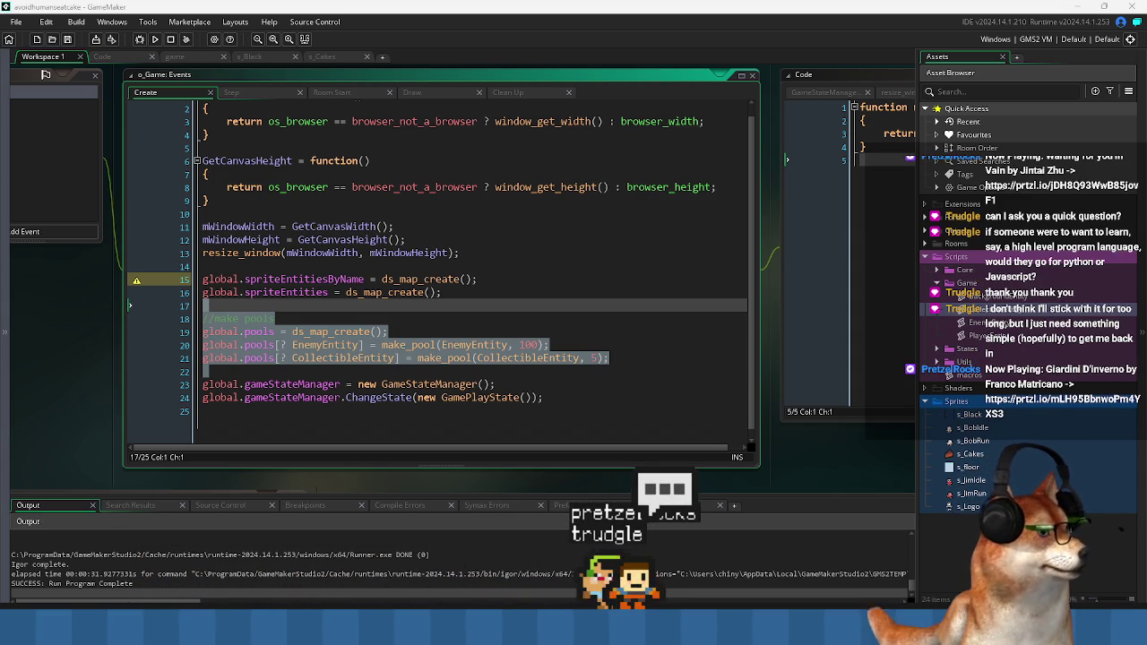
# - Deselect the pools lines in the o_Game Create event code
pyautogui.click(469, 375)
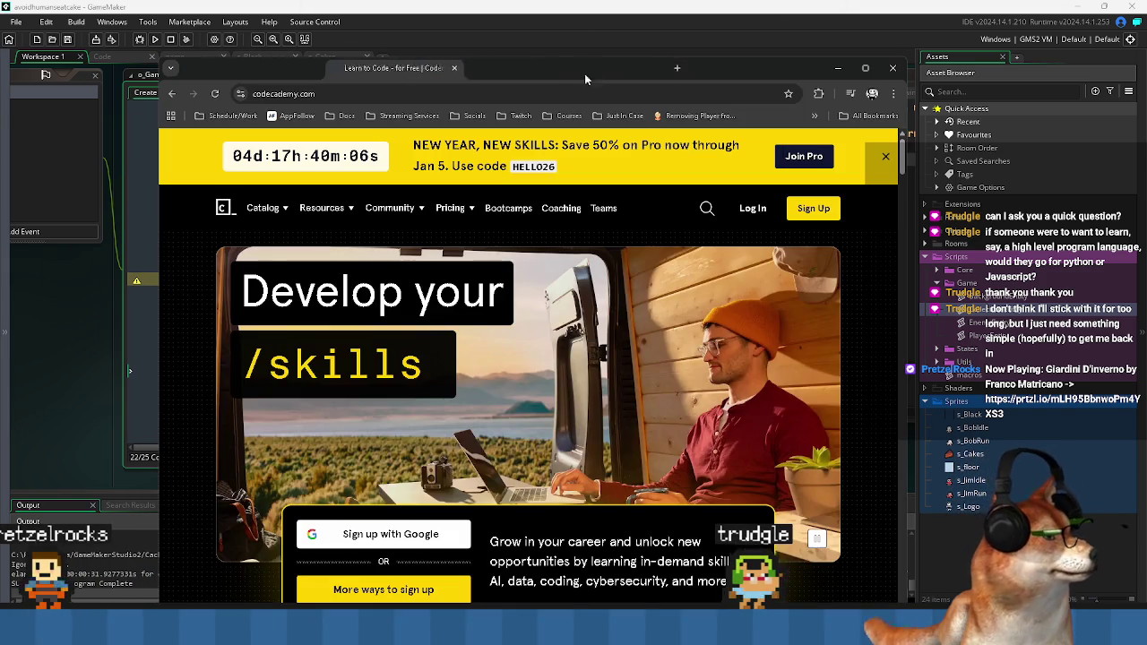
# - Scroll through Codecademy to the Python courses catalog of 125 courses and nudge the browser window
pyautogui.scroll(-3, 507, 261)
pyautogui.scroll(3, 472, 342)
pyautogui.scroll(-3, 473, 341)
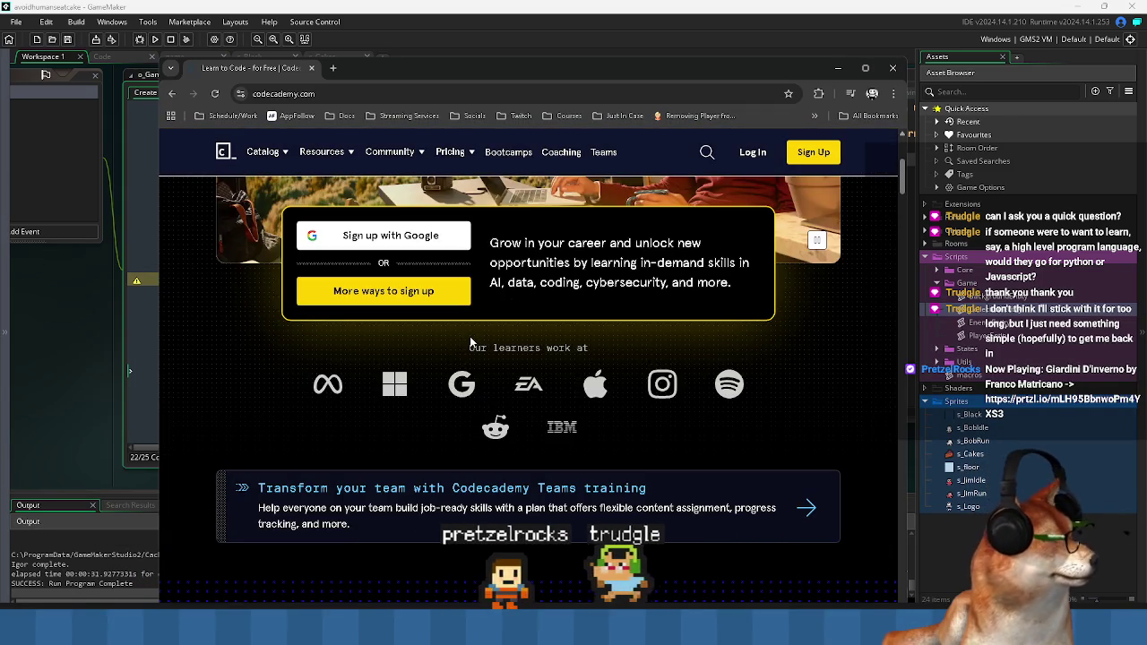
pyautogui.scroll(-2, 470, 342)
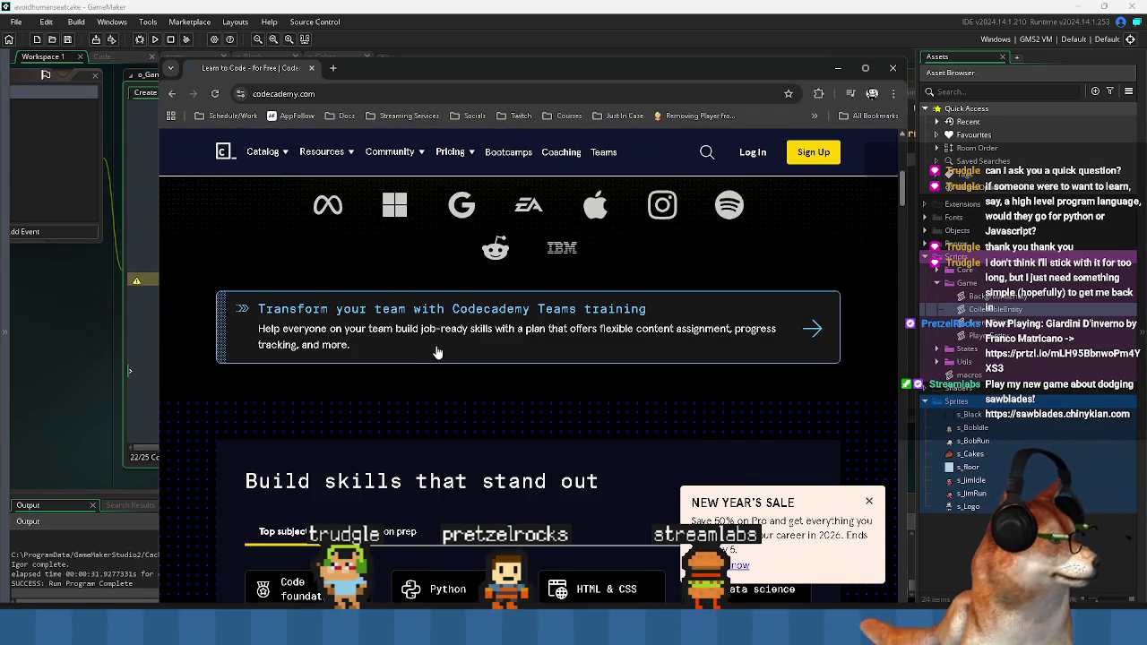
pyautogui.scroll(-2, 436, 341)
pyautogui.scroll(-1, 408, 285)
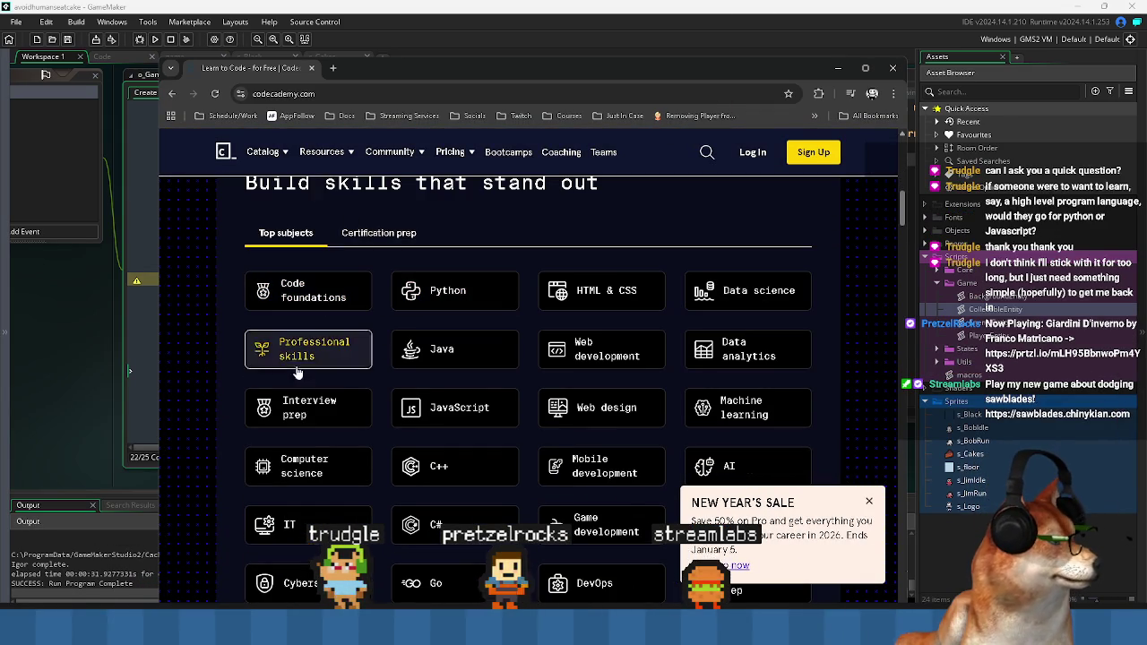
pyautogui.scroll(-1, 296, 528)
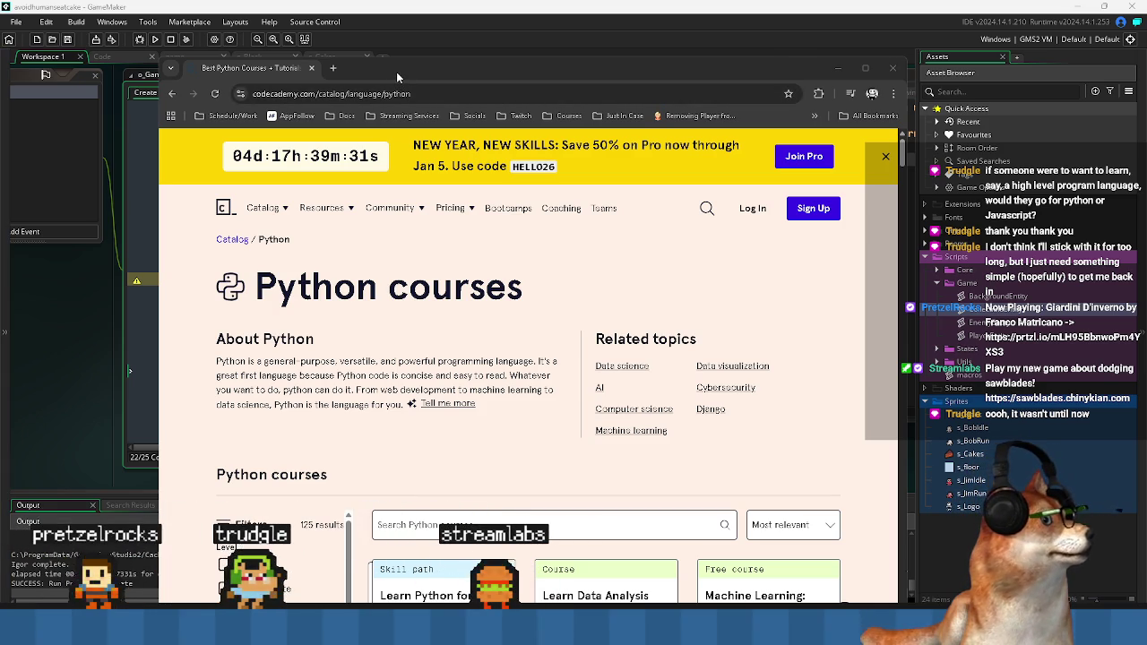
pyautogui.moveTo(398, 77); pyautogui.dragTo(407, 74)
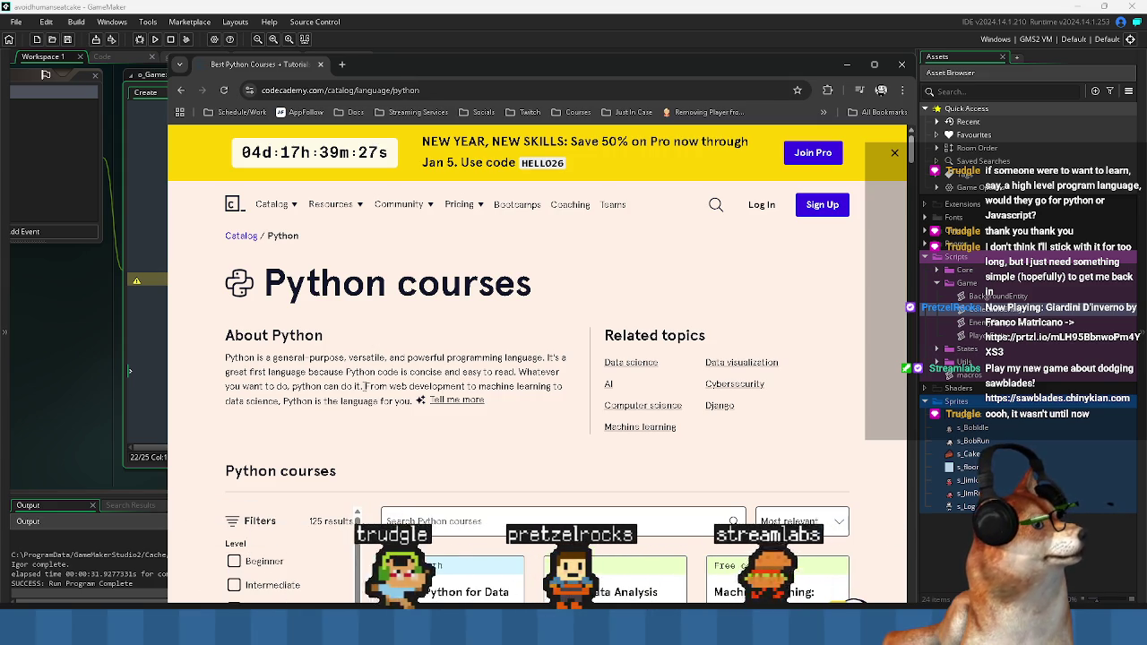
# - Glance at the Python courses list, return to GameMaker, then bring up the Processing.py page
pyautogui.scroll(-2, 365, 388)
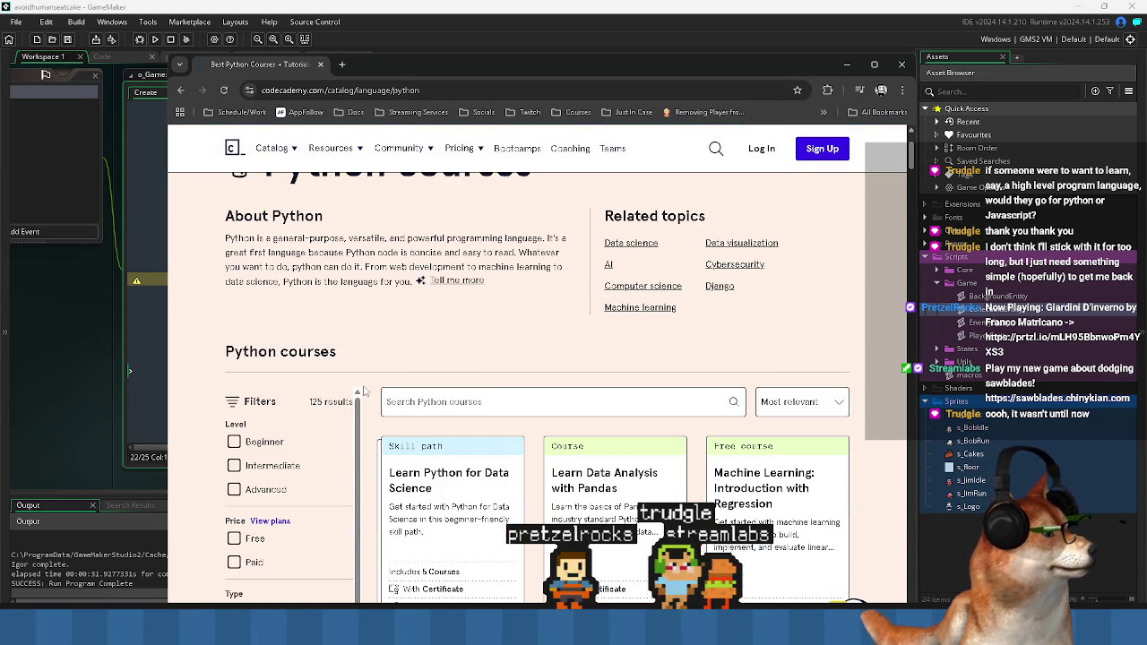
pyautogui.scroll(1, 363, 391)
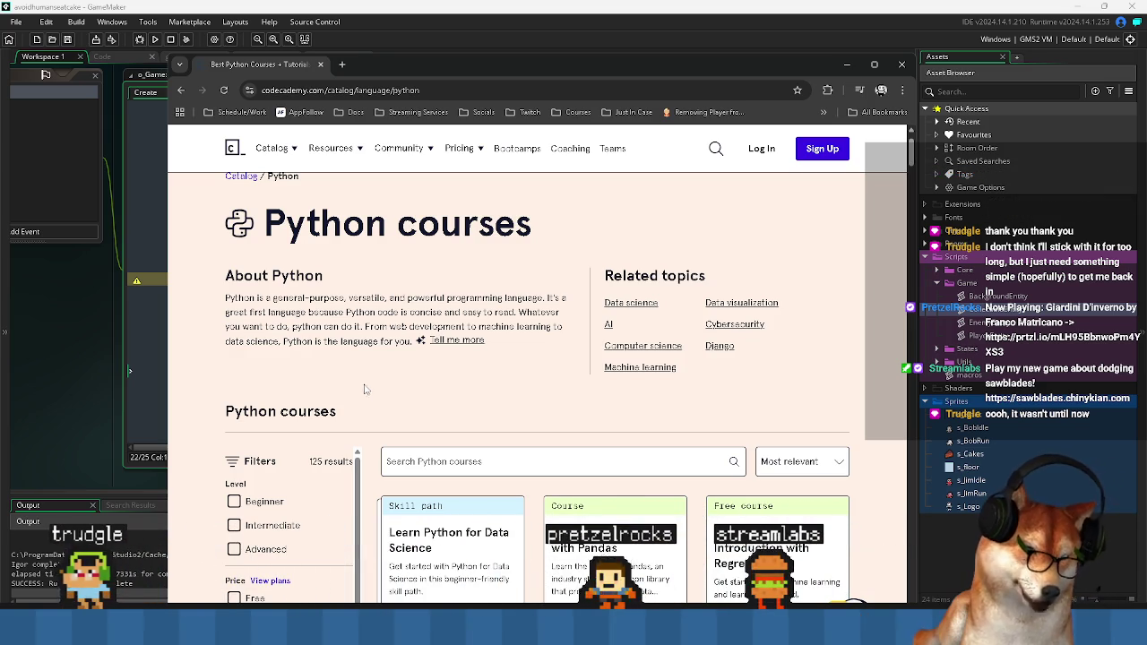
pyautogui.hotkey('alt', 'Tab')
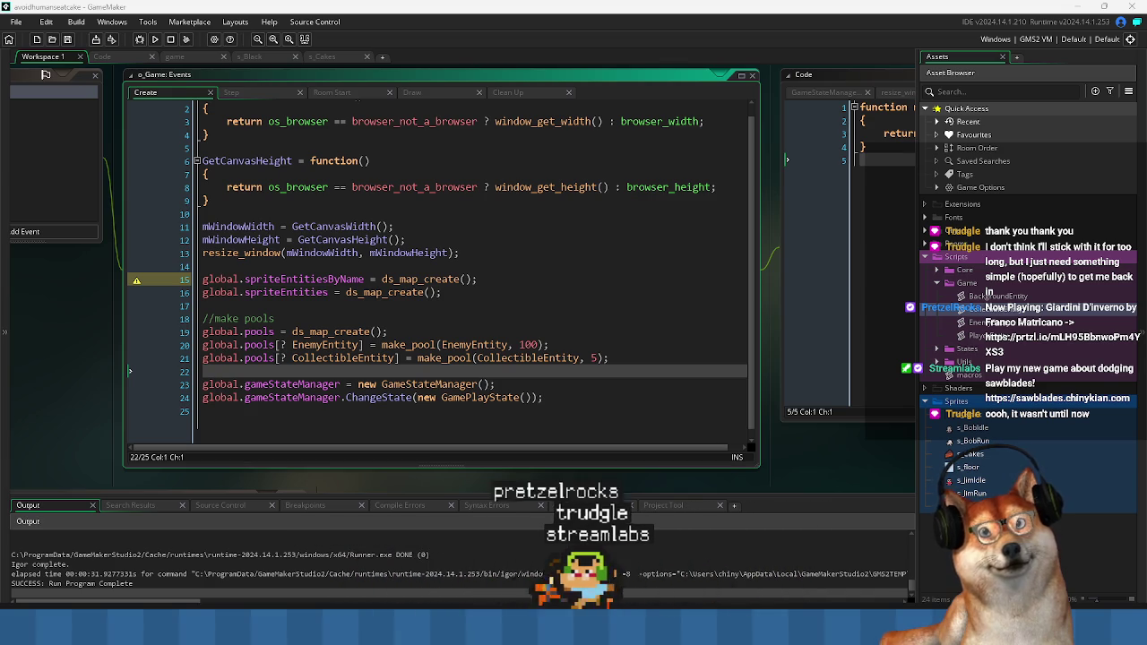
pyautogui.hotkey('alt', 'Tab')
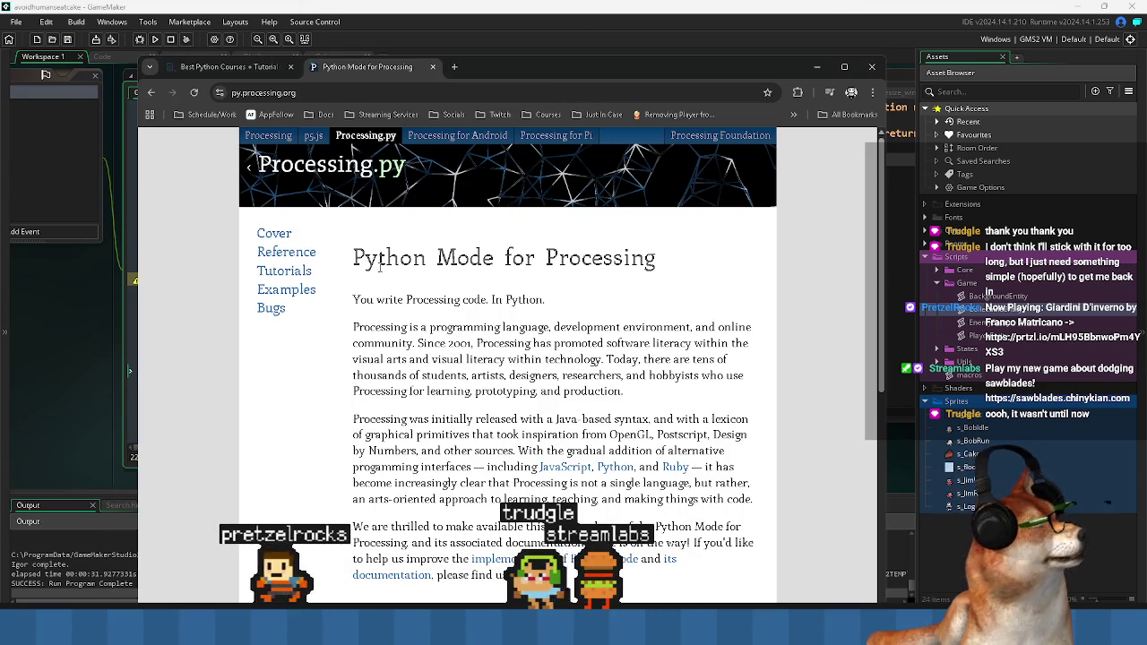
# - Highlight the Processing.py page's opening sentence and description while reading
pyautogui.moveTo(374, 299); pyautogui.dragTo(468, 301)
pyautogui.click(487, 302)
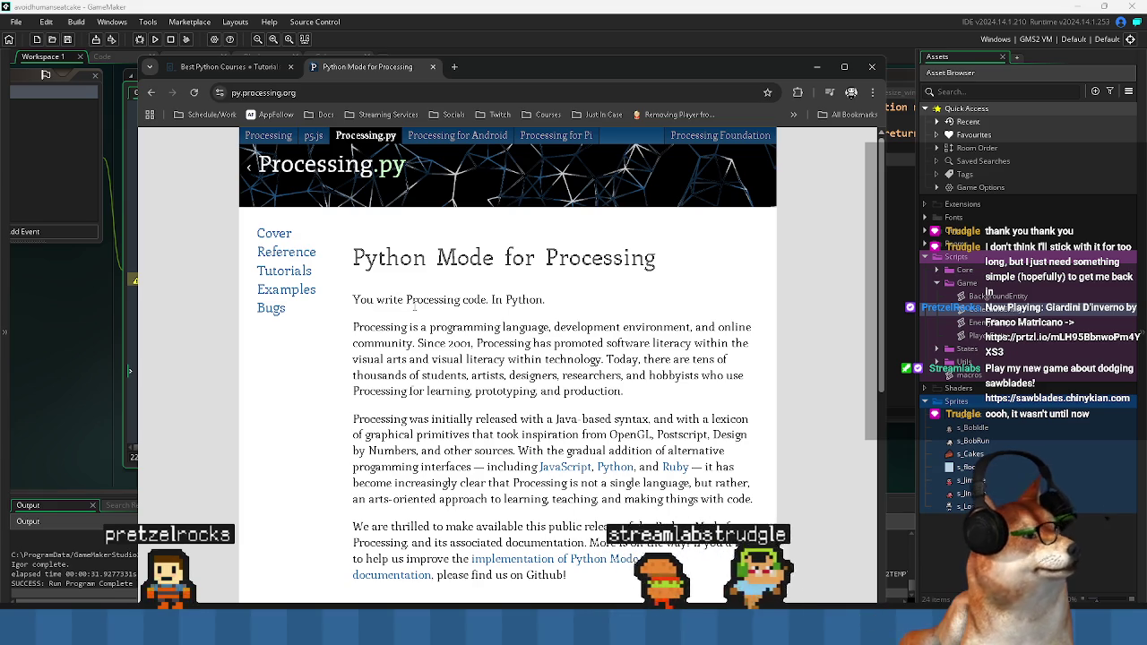
pyautogui.tripleClick(466, 300)
pyautogui.click(441, 339)
pyautogui.moveTo(353, 328)
pyautogui.mouseDown()
pyautogui.moveTo(695, 328)
pyautogui.moveTo(453, 360)
pyautogui.moveTo(422, 378)
pyautogui.mouseUp()
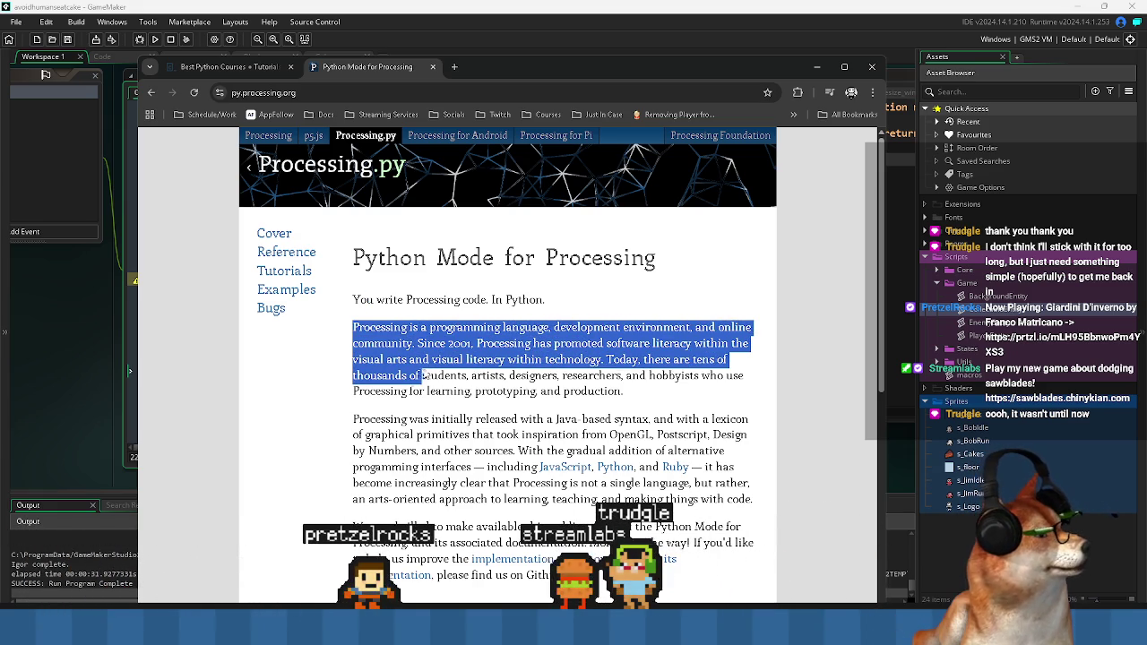
pyautogui.click(453, 434)
# - Open the Processing.py Reference page listing Structure, Shape and Color entries
pyautogui.scroll(-5, 466, 418)
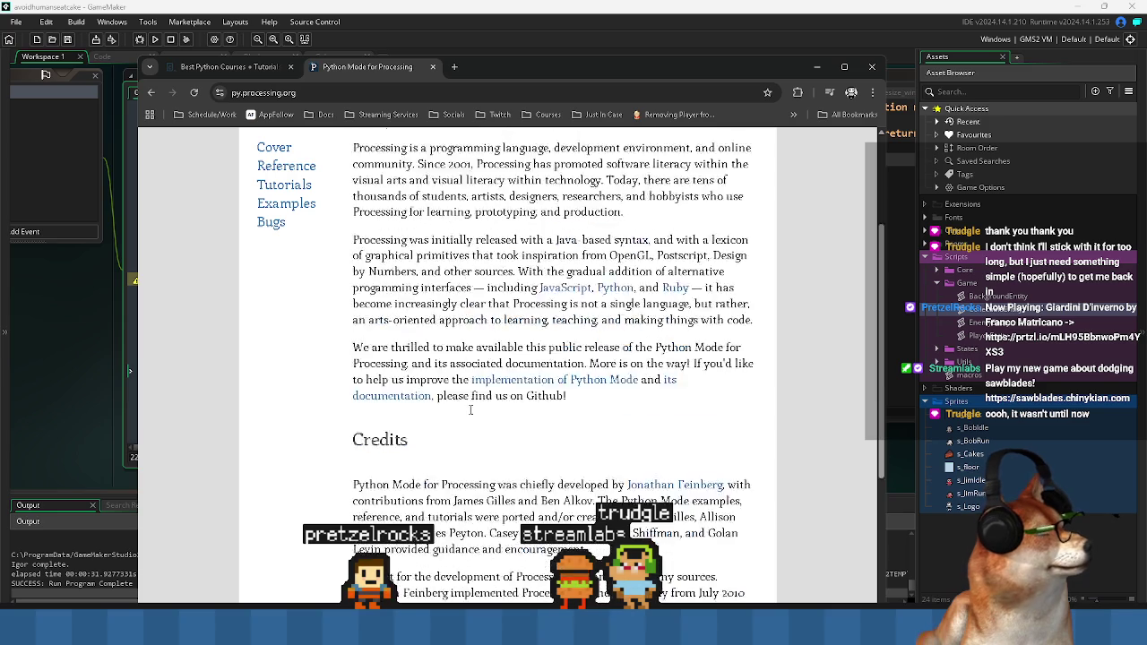
pyautogui.scroll(-3, 470, 409)
pyautogui.scroll(4, 464, 401)
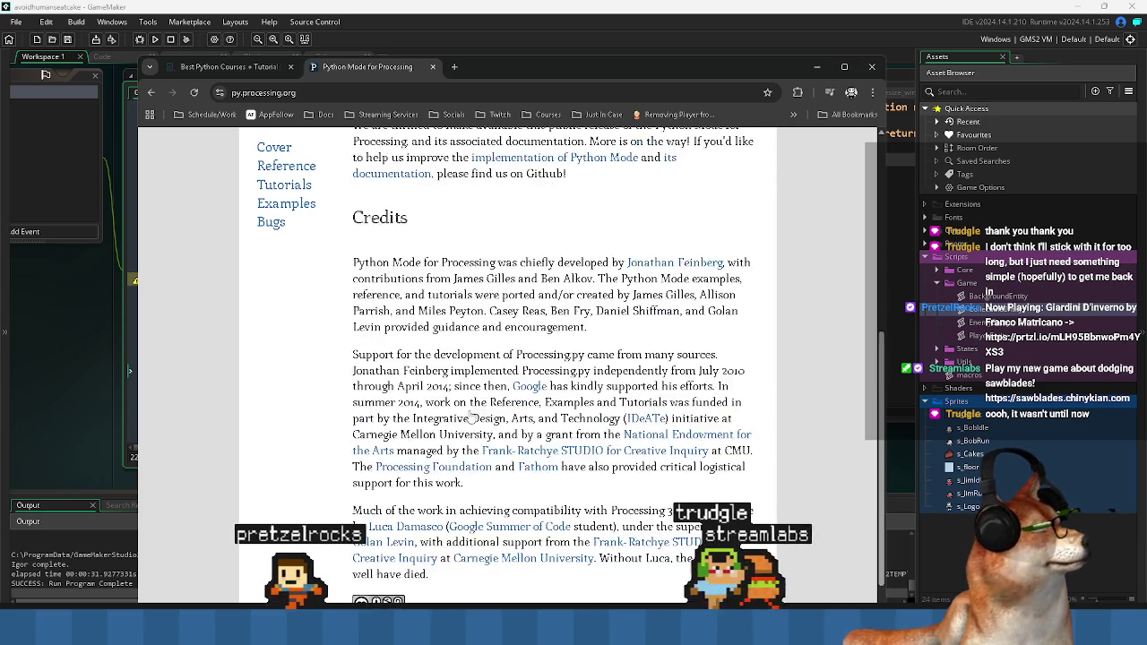
pyautogui.scroll(3, 459, 397)
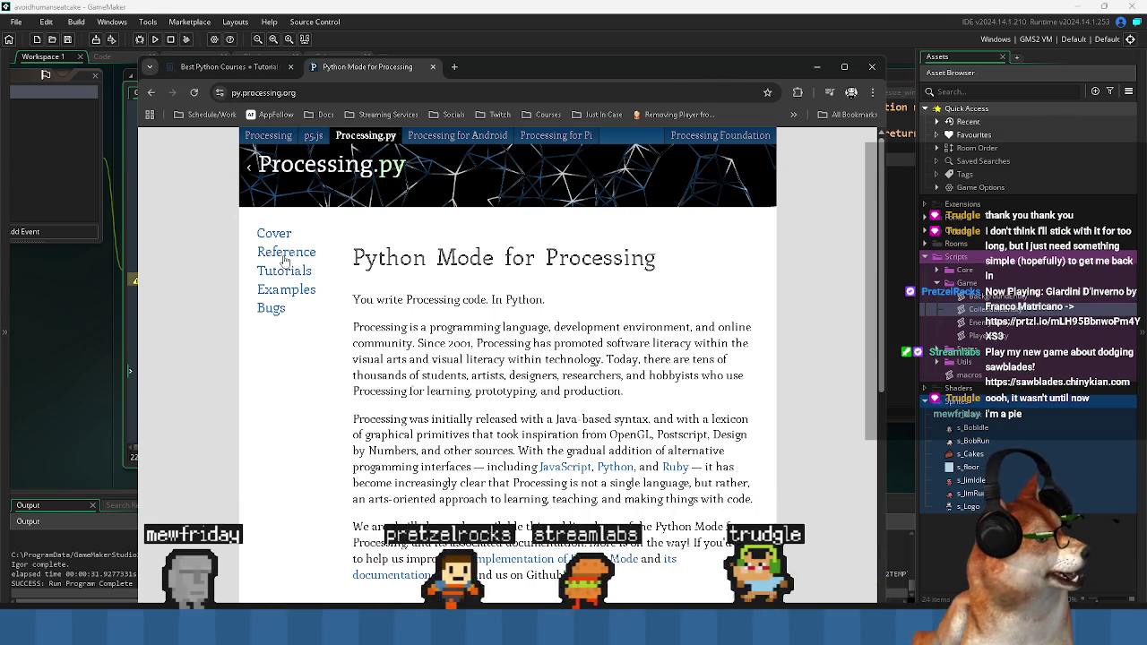
pyautogui.click(285, 253)
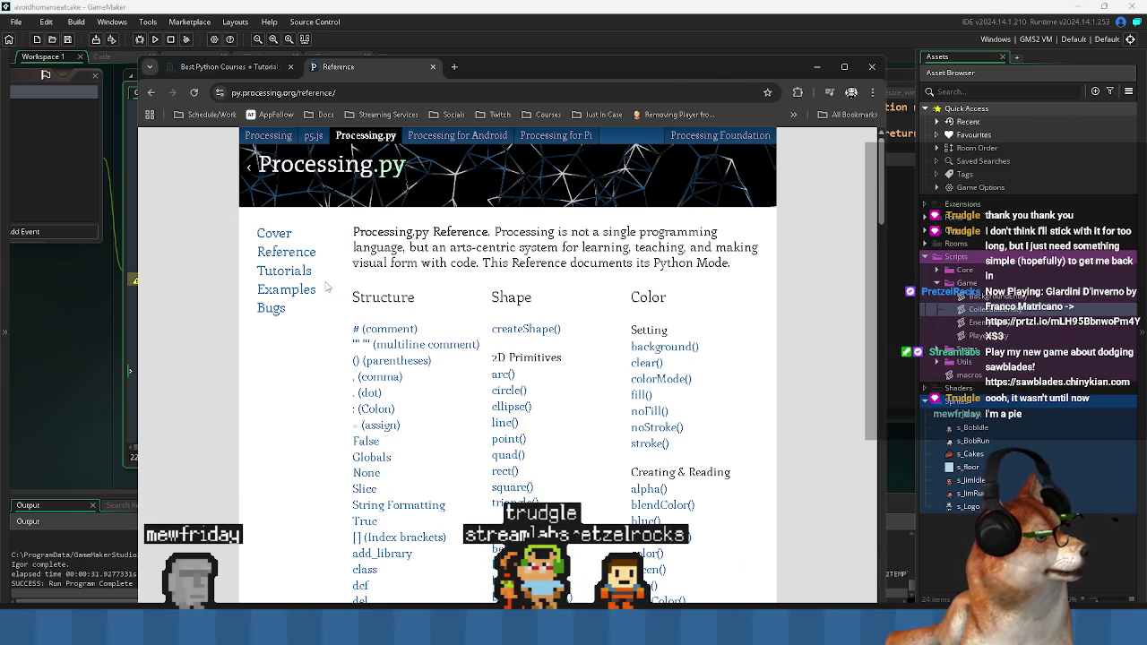
# - Move the browser window up and to the left
pyautogui.scroll(-2, 420, 364)
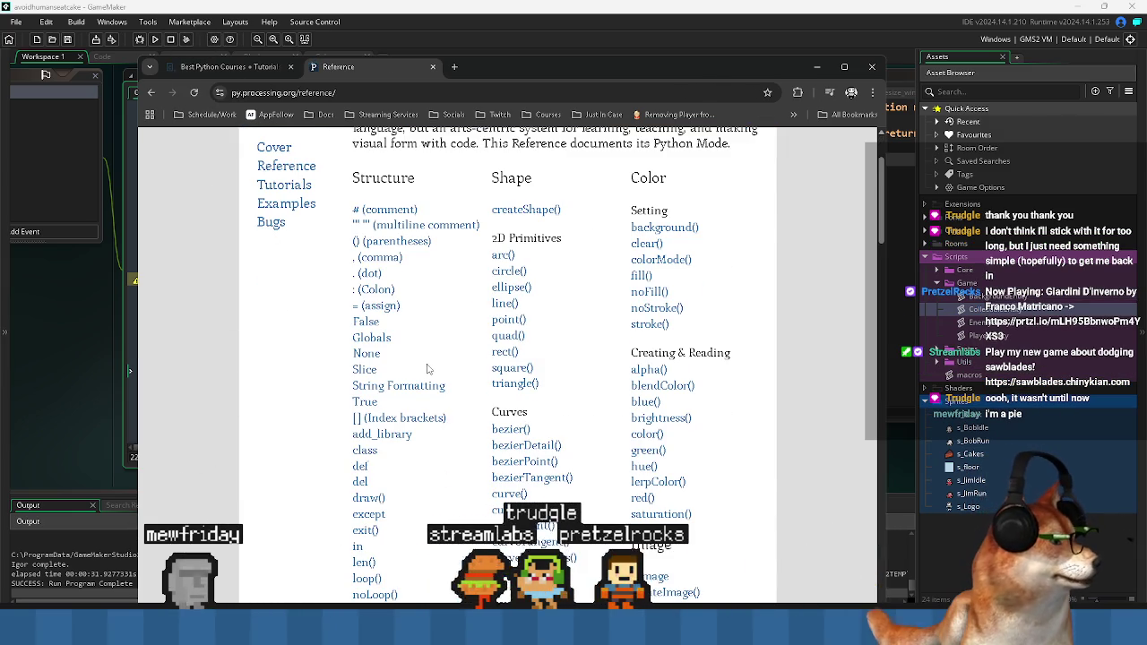
pyautogui.scroll(1, 520, 233)
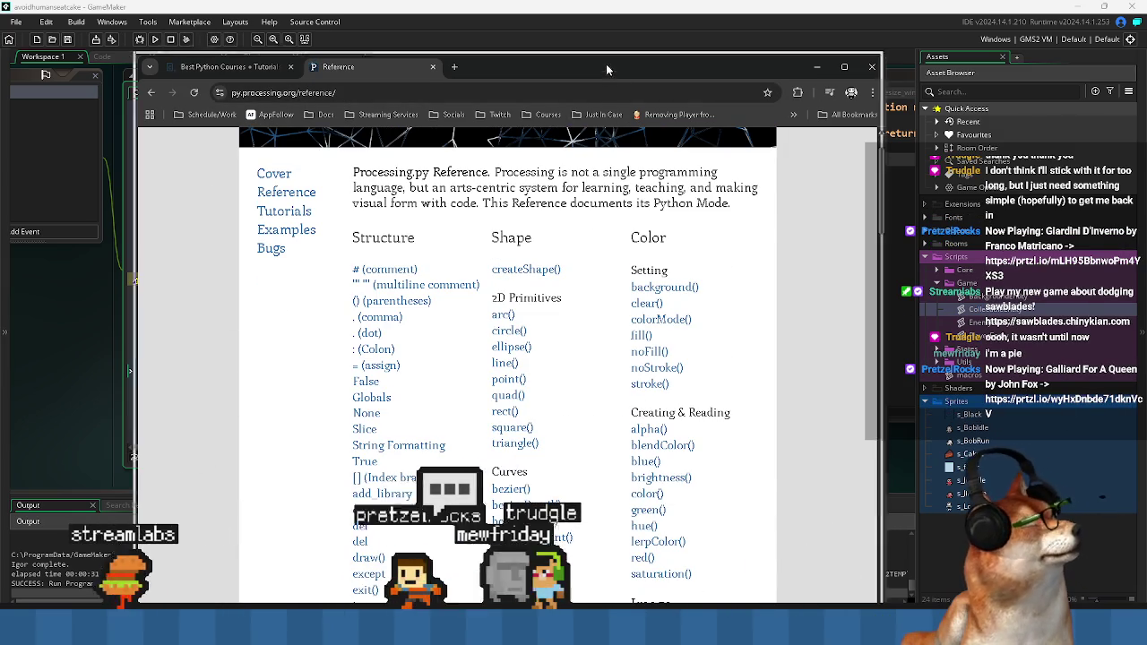
pyautogui.moveTo(610, 67); pyautogui.dragTo(522, 26)
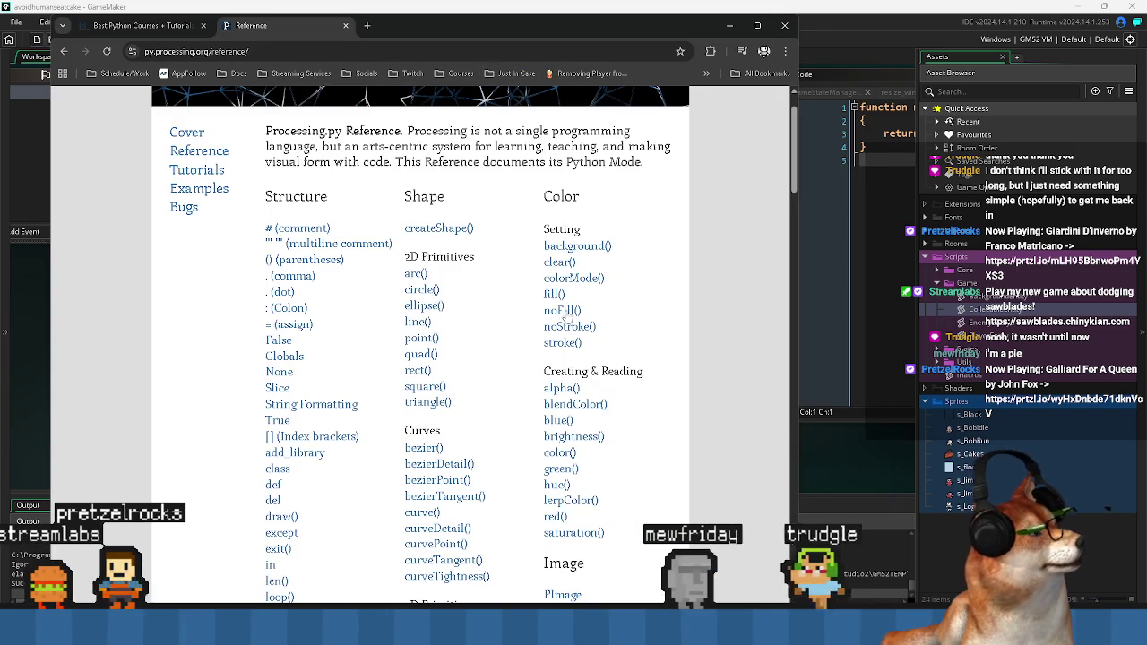
# - Scroll down through the Processing.py Reference function listing
pyautogui.scroll(-2, 540, 403)
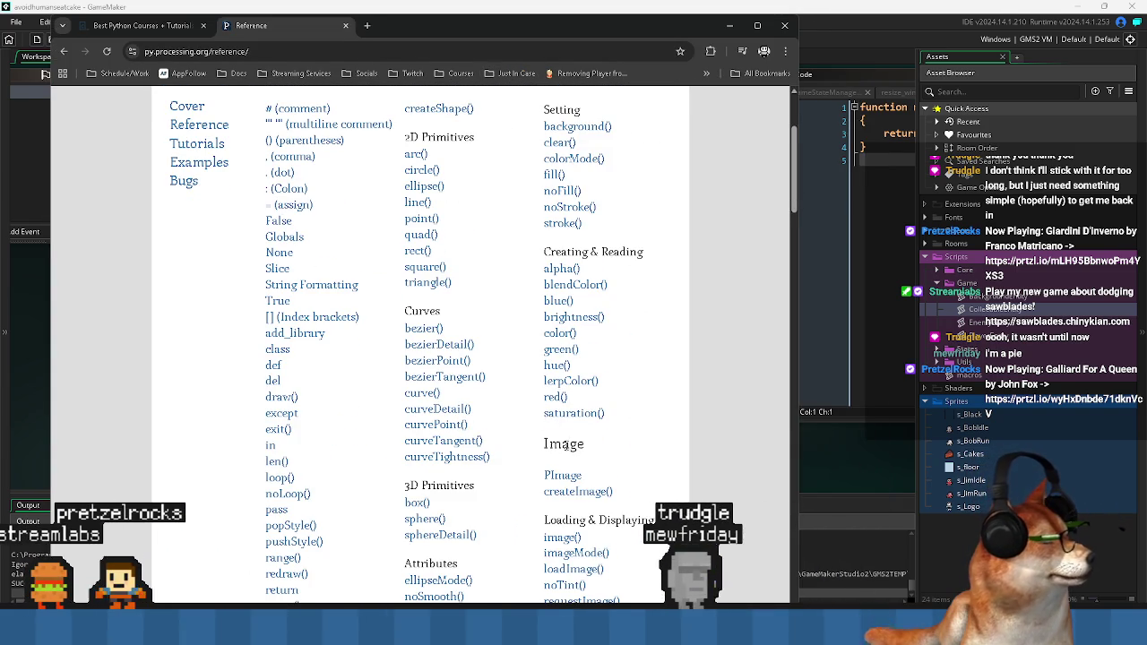
pyautogui.scroll(-1, 432, 393)
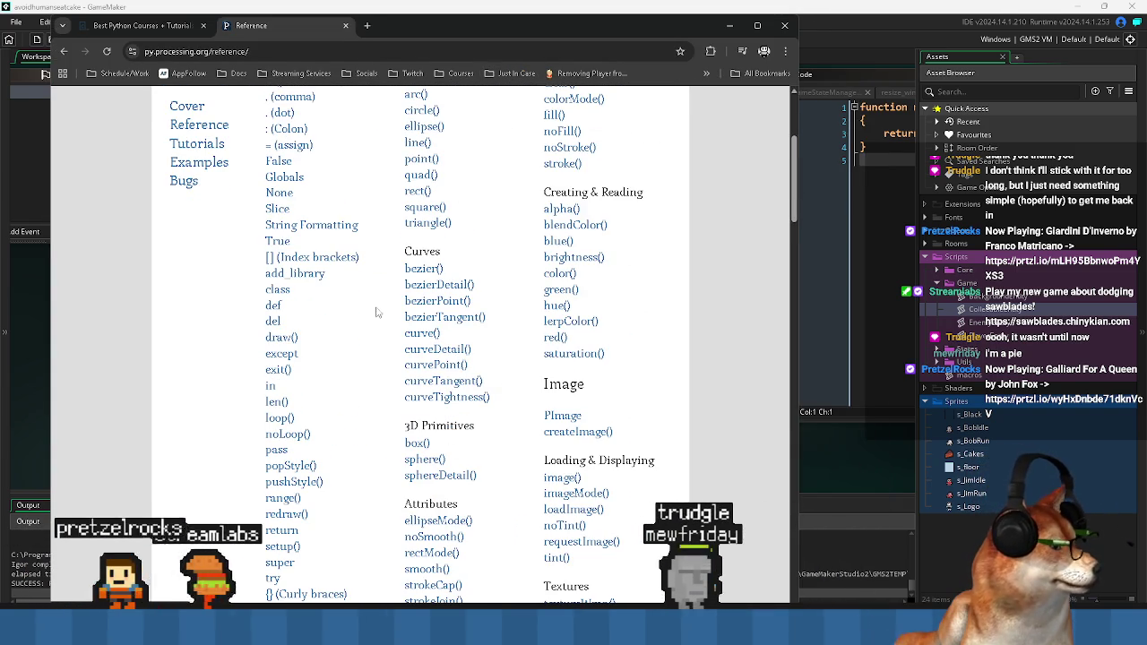
pyautogui.scroll(-1, 433, 495)
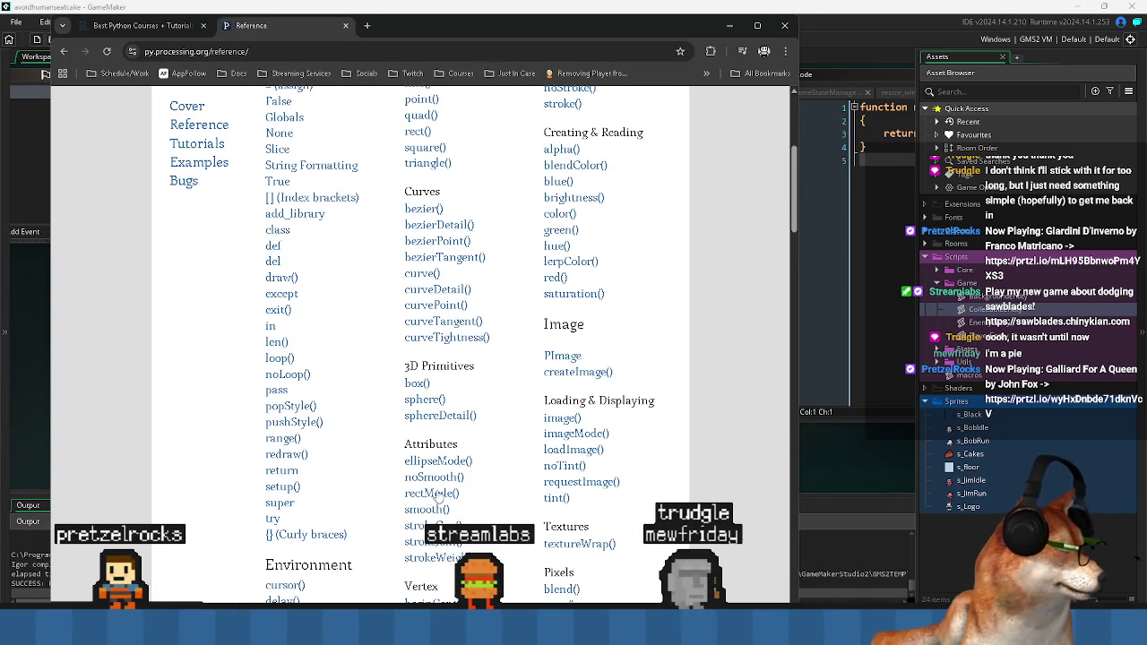
pyautogui.scroll(-5, 437, 496)
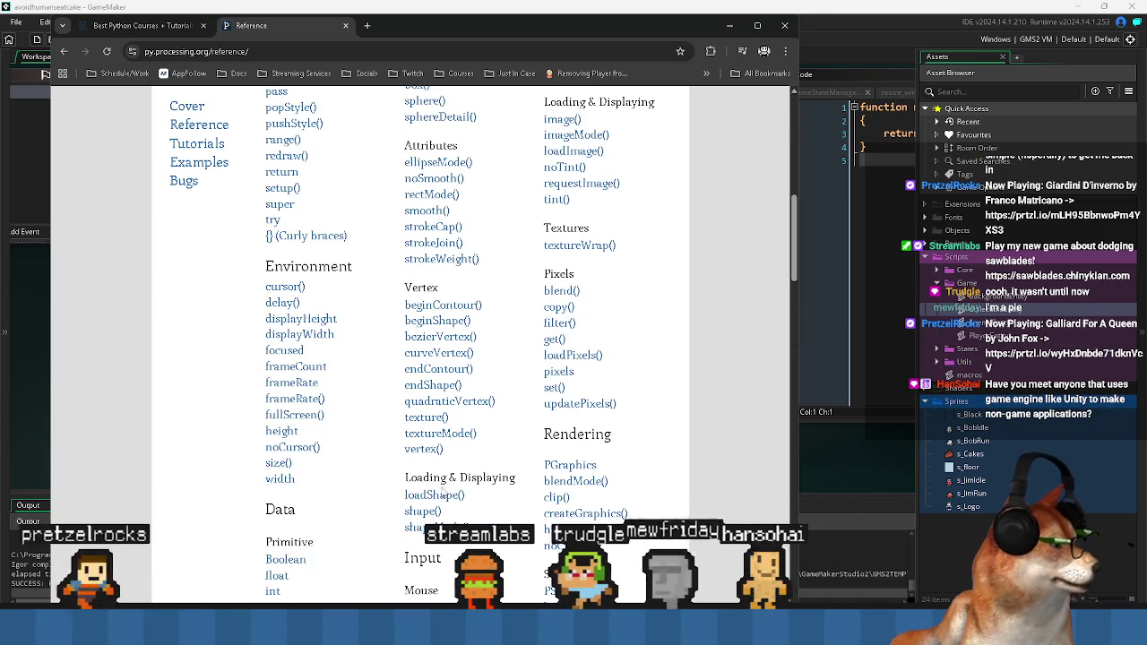
pyautogui.scroll(-2, 637, 479)
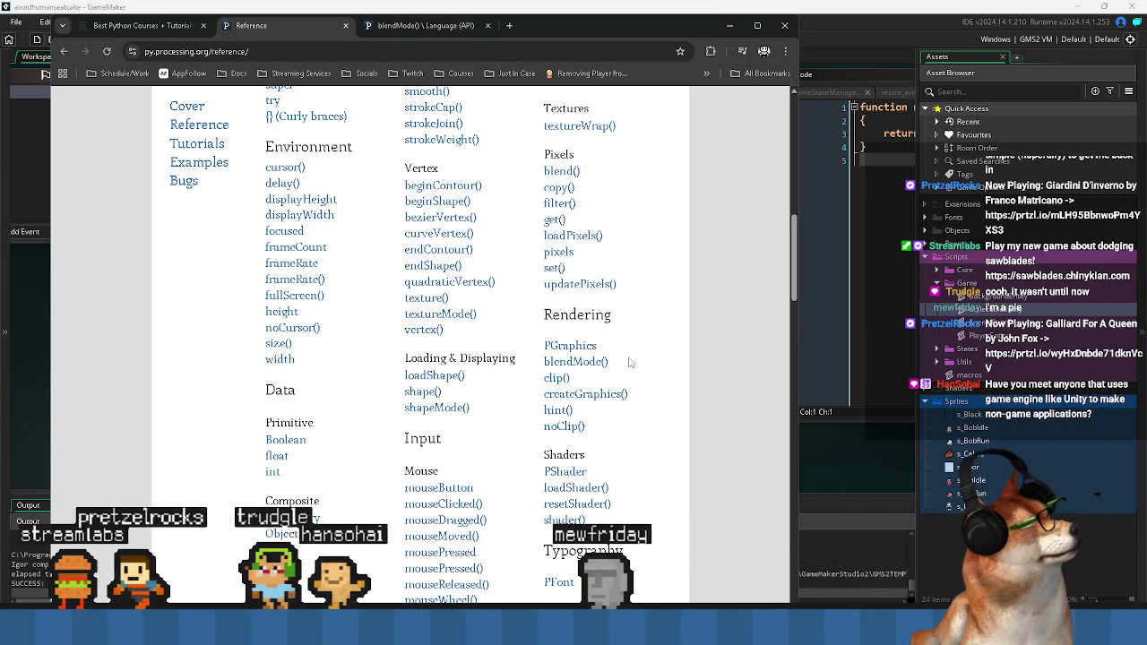
pyautogui.scroll(-2, 567, 377)
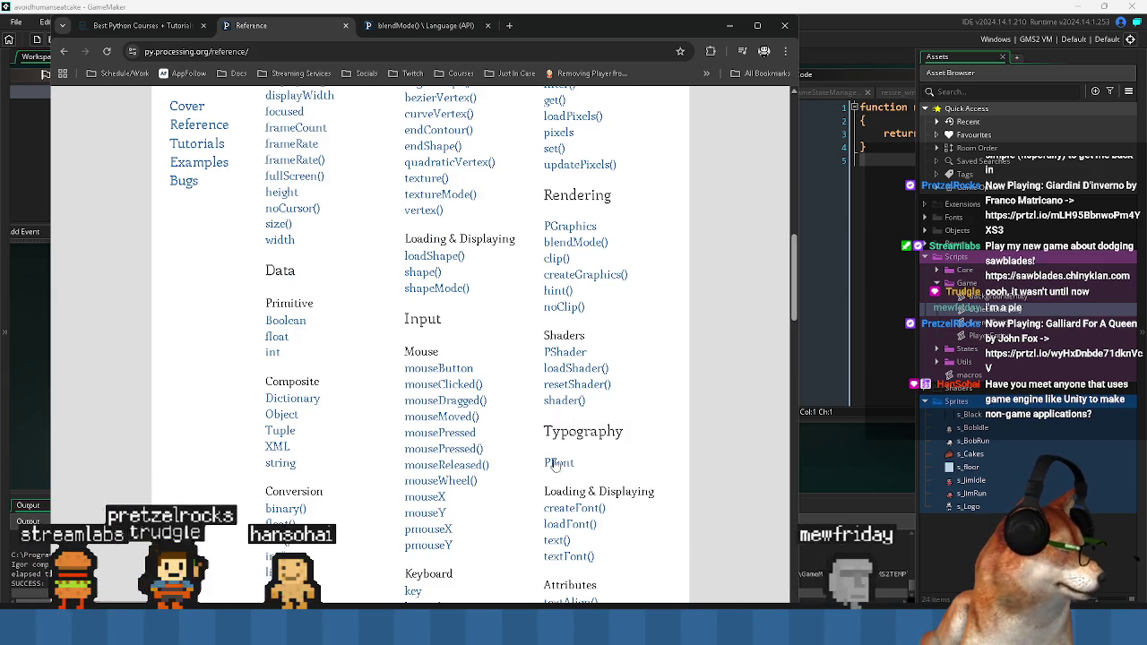
pyautogui.scroll(-7, 539, 438)
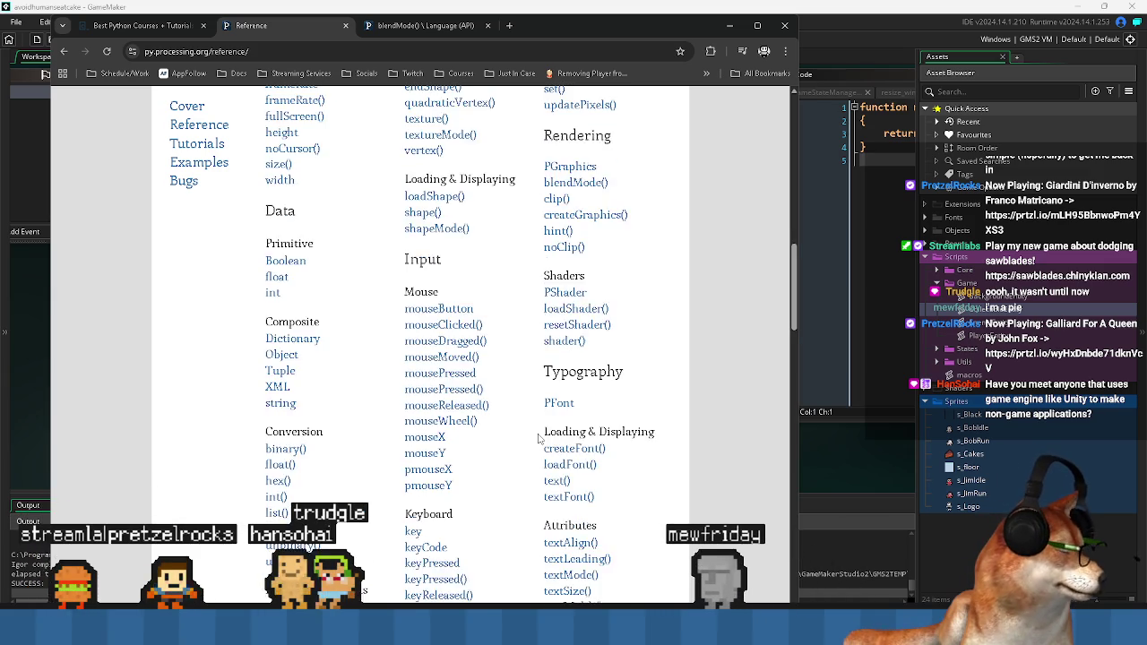
pyautogui.scroll(-7, 536, 438)
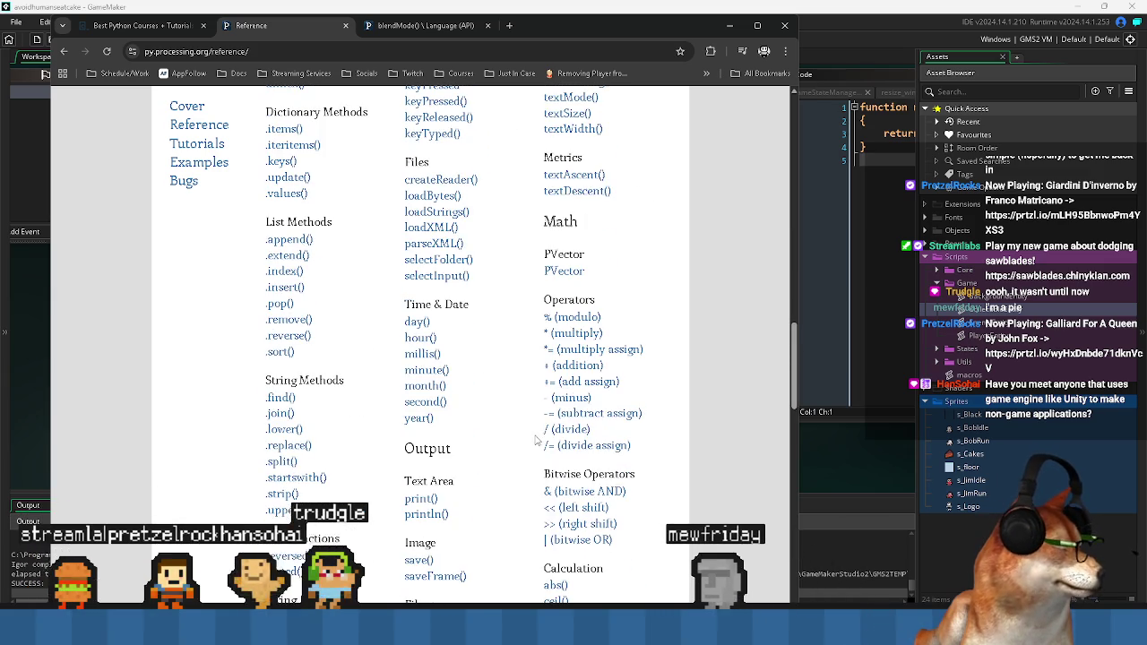
pyautogui.scroll(15, 520, 436)
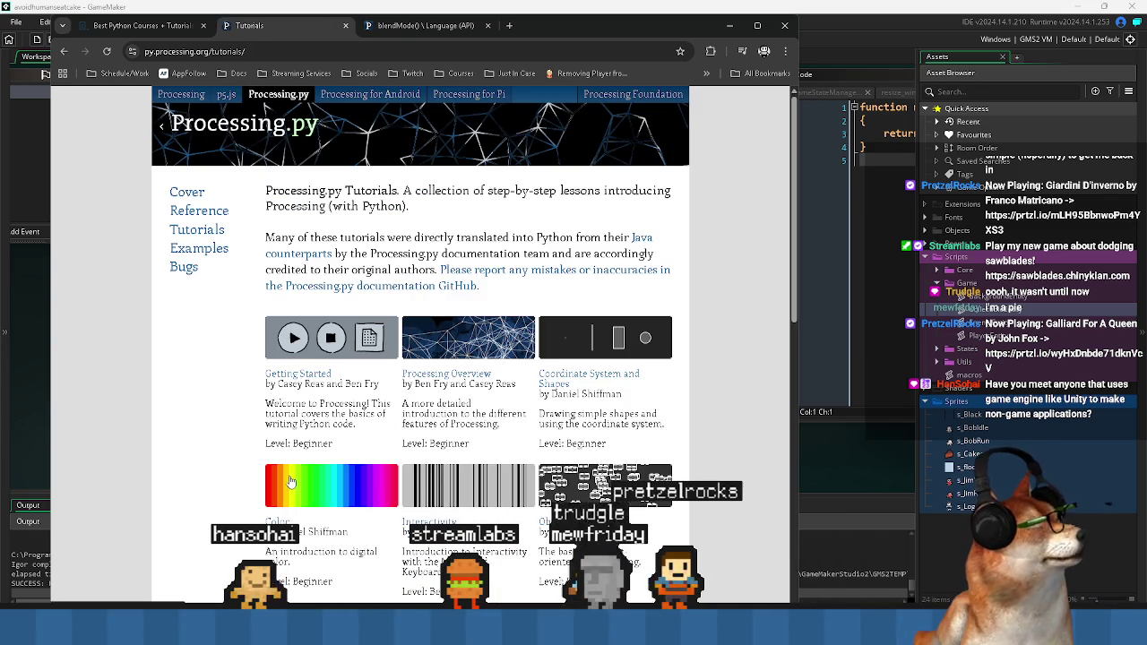
# - Open the Getting Started tutorial and scroll down to its Python Mode section
pyautogui.click(291, 374)
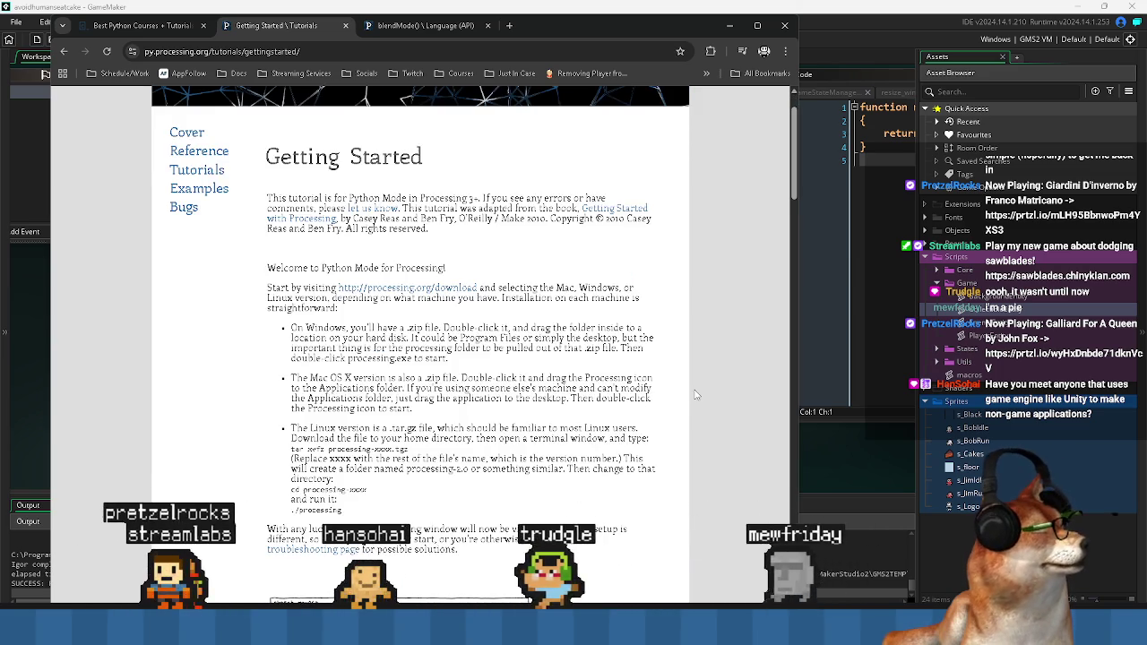
pyautogui.scroll(-2, 699, 394)
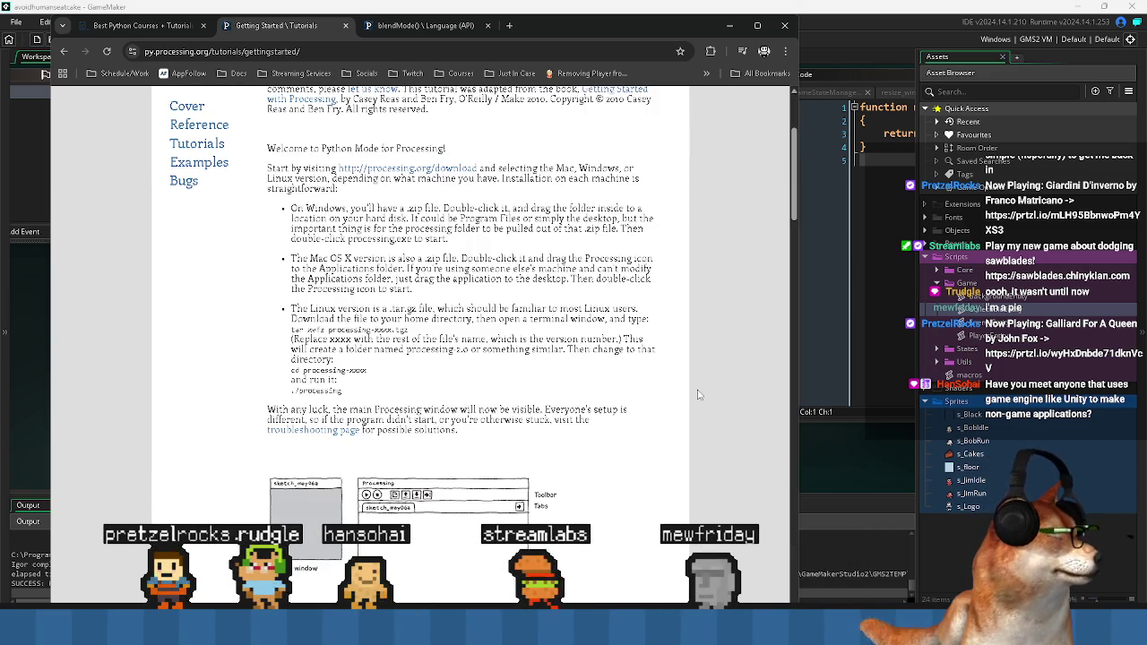
pyautogui.scroll(-4, 699, 394)
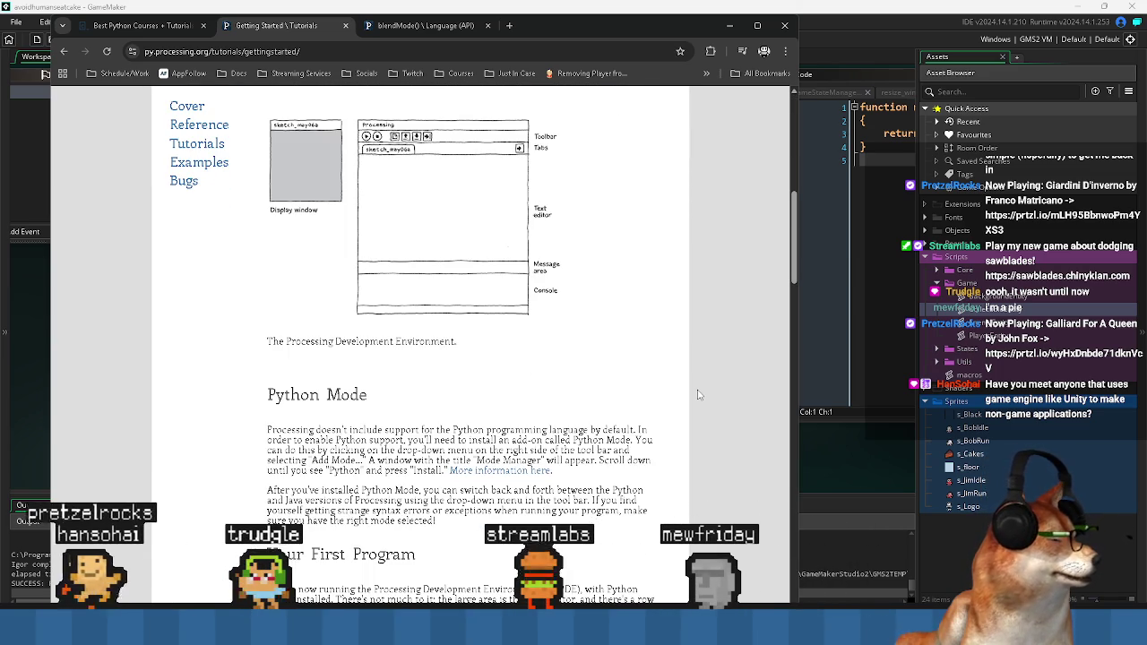
pyautogui.scroll(-1, 699, 394)
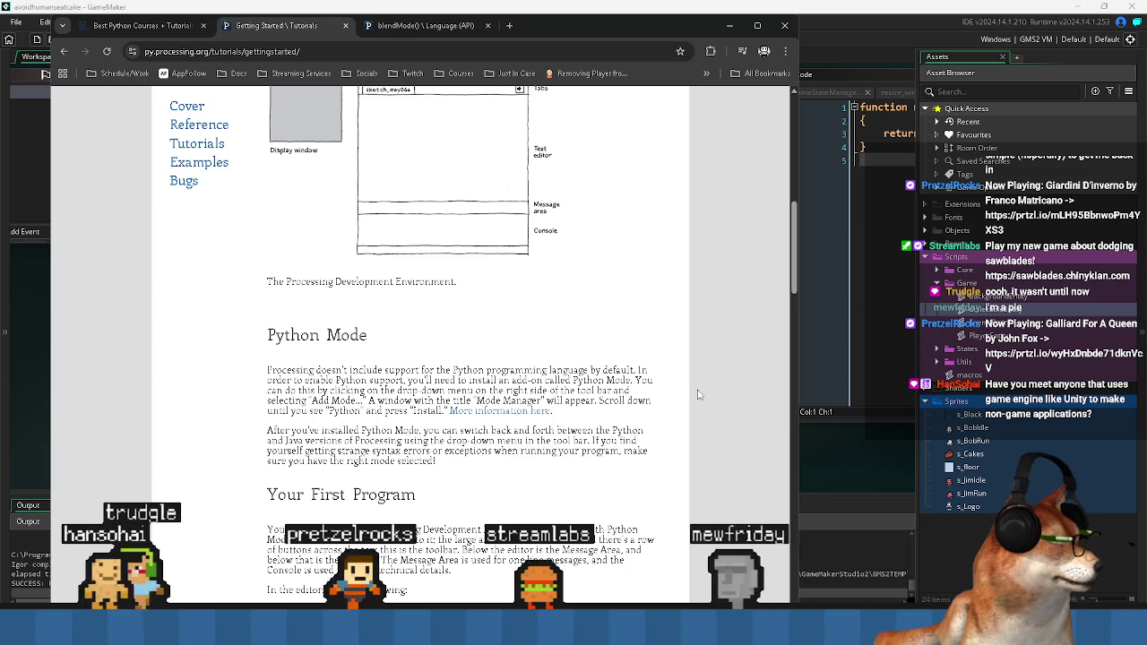
pyautogui.scroll(-1, 699, 394)
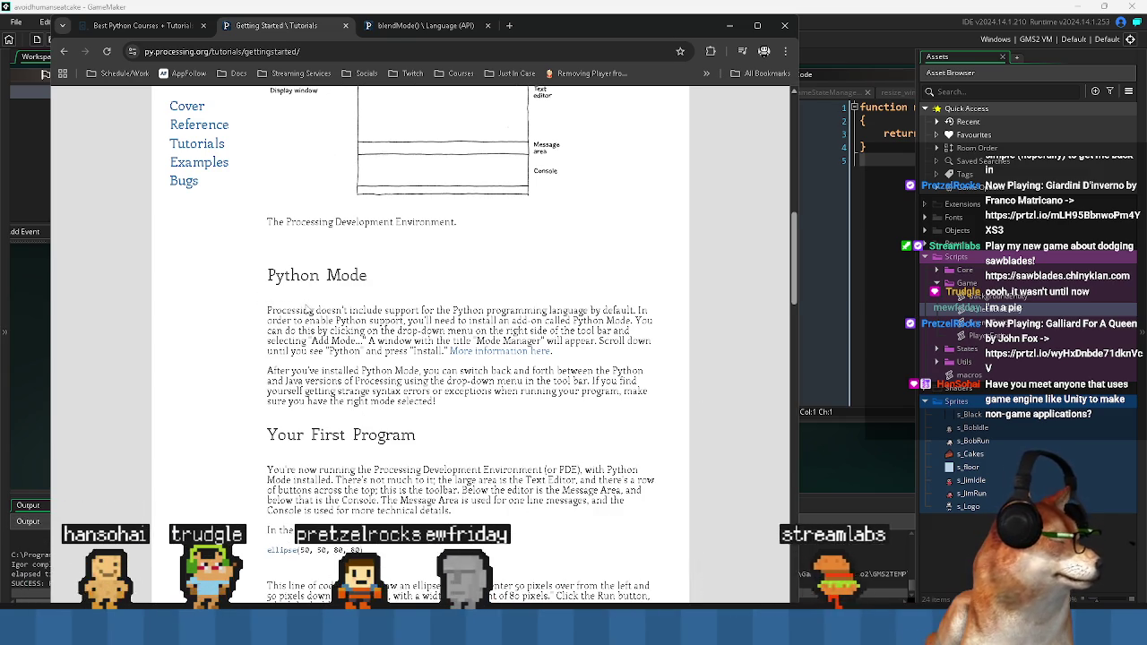
# - Highlight the Python Mode and Your First Program text, reach the sketches, select the URL
pyautogui.moveTo(288, 320); pyautogui.dragTo(652, 596)
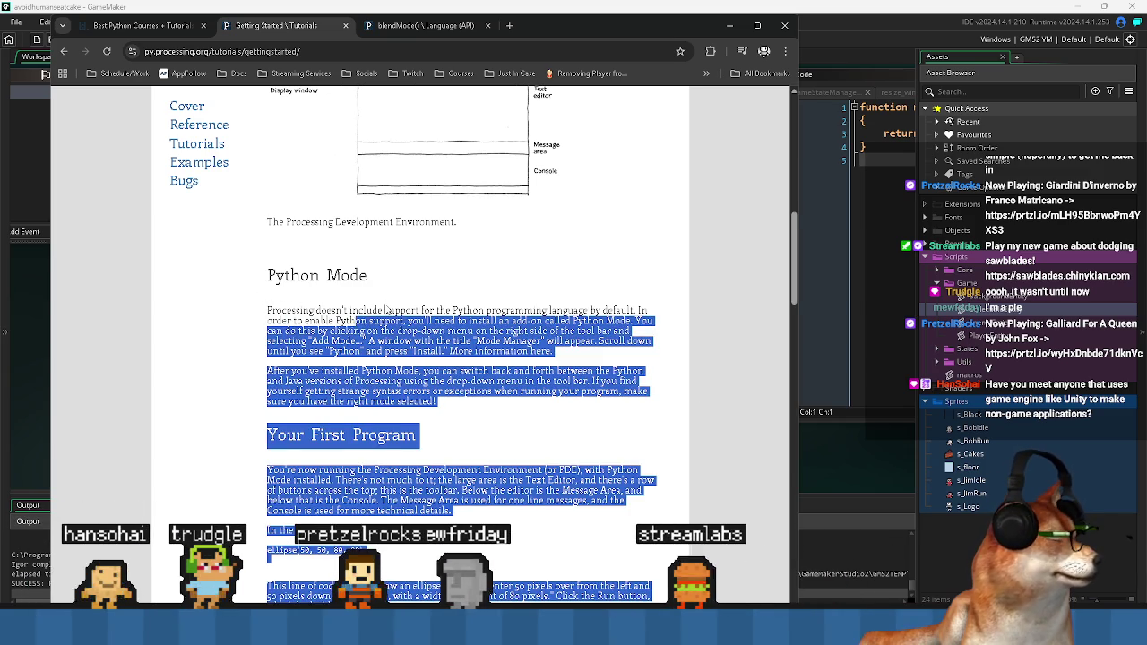
pyautogui.click(413, 310)
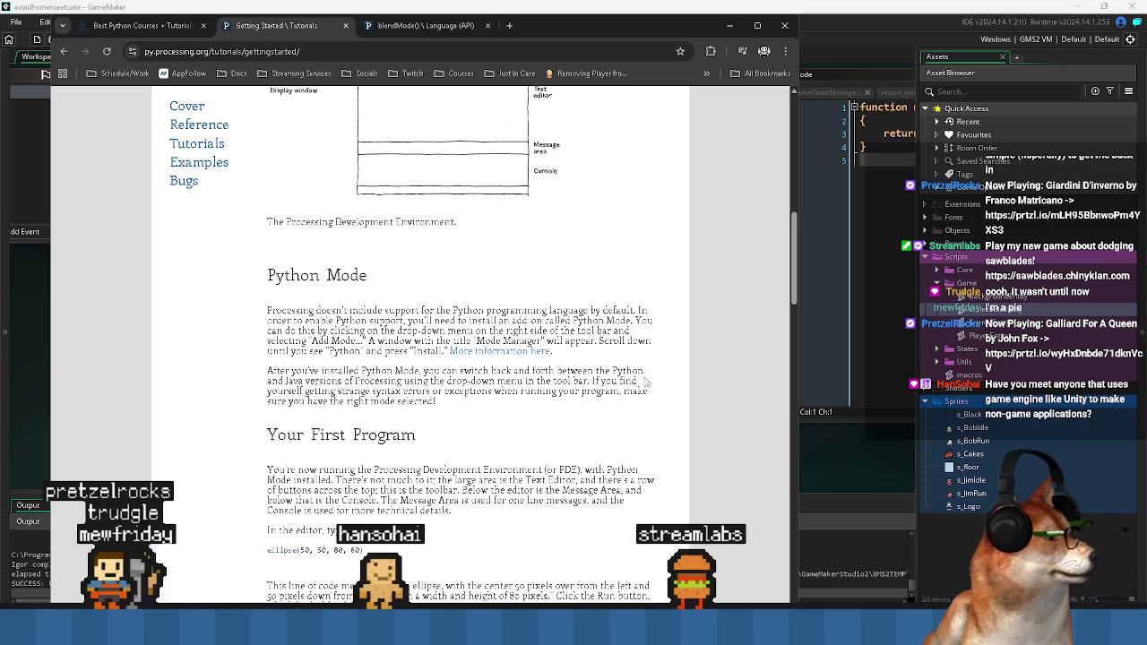
pyautogui.scroll(-1, 648, 383)
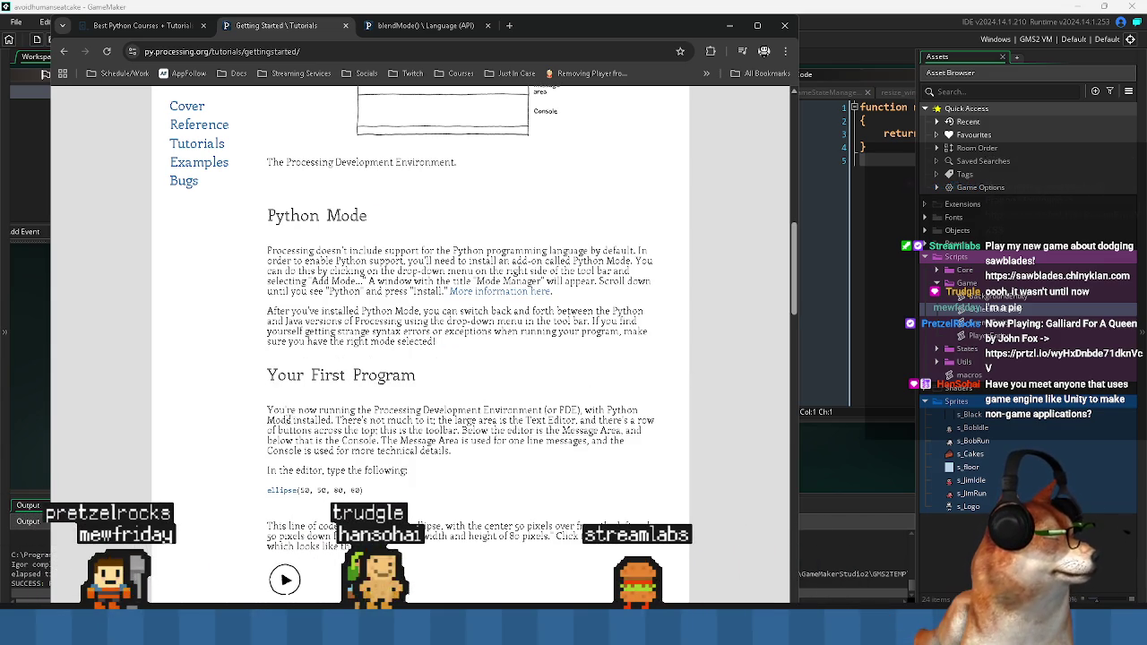
pyautogui.scroll(-4, 265, 431)
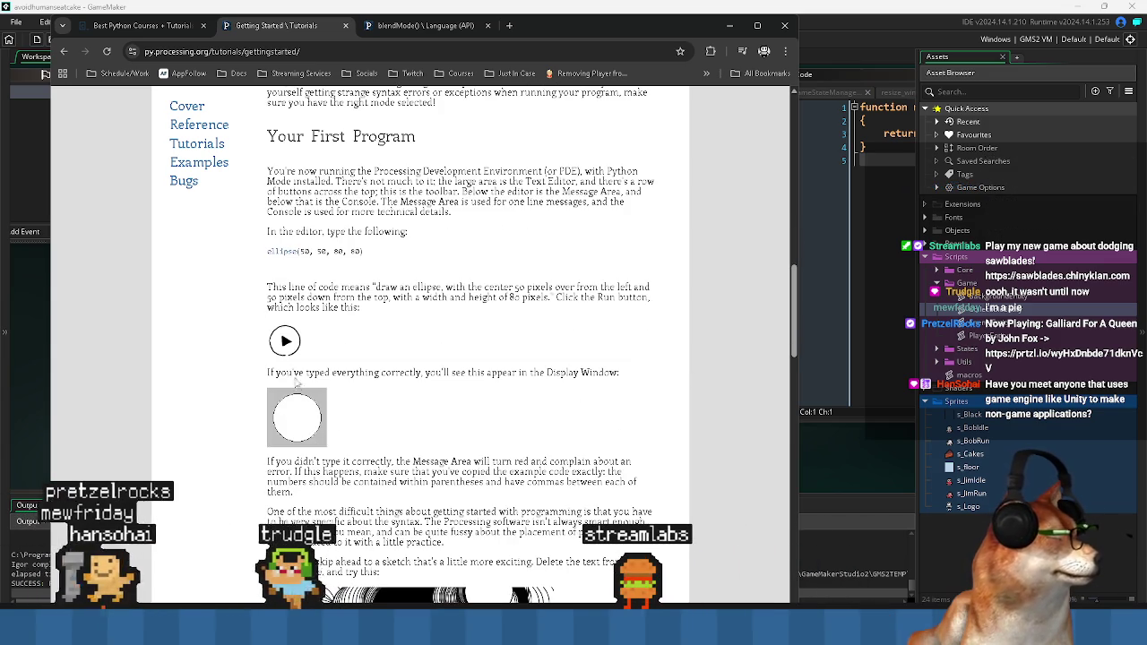
pyautogui.scroll(-4, 535, 444)
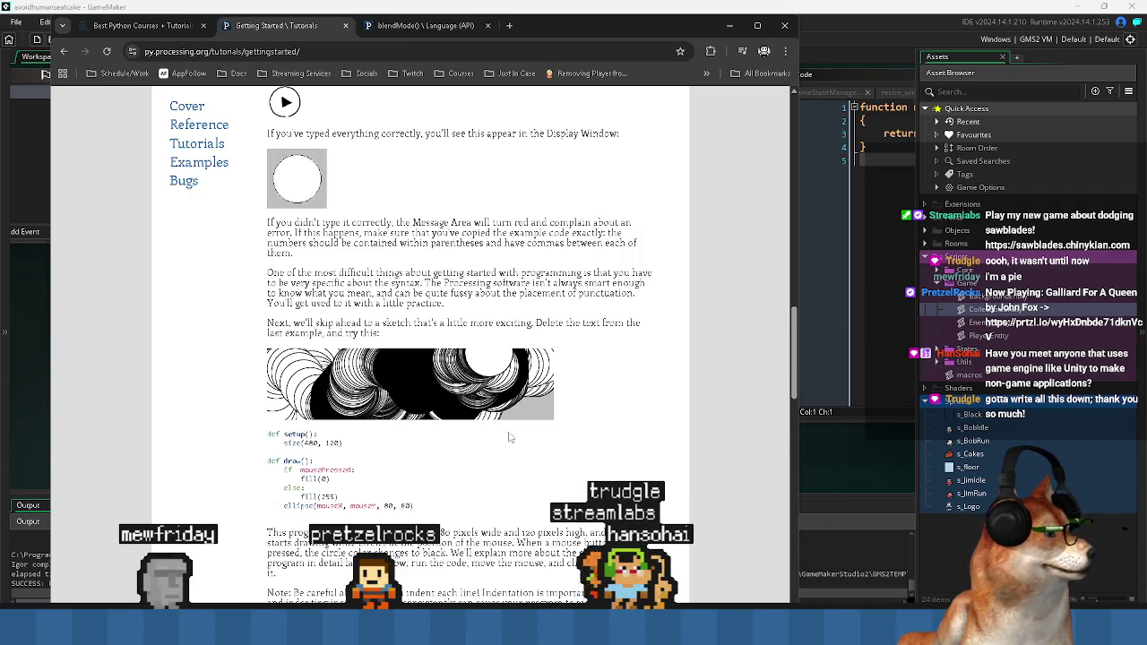
pyautogui.click(268, 51)
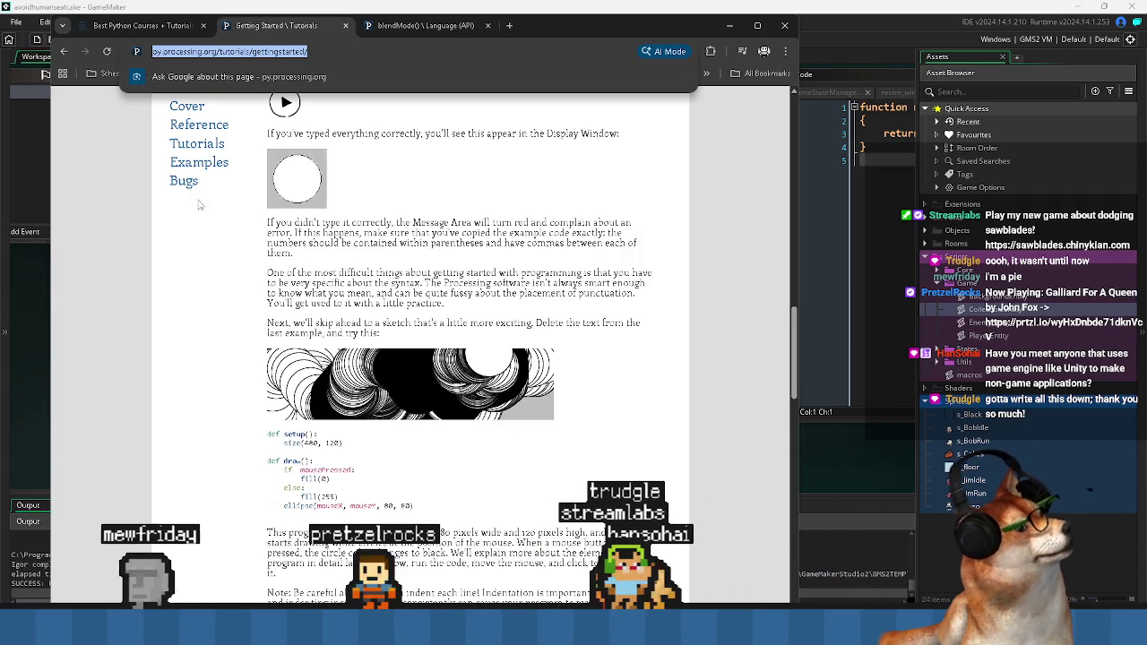
# - Dismiss the address bar and bring the Getting Started tutorial back to the front
pyautogui.press('Escape')
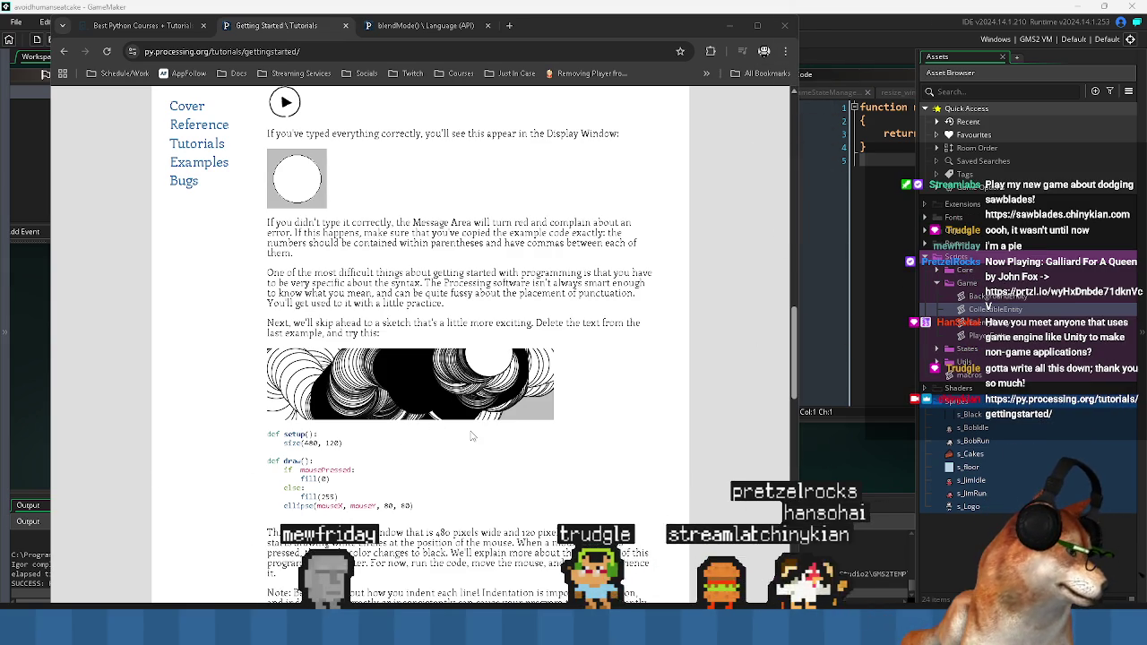
pyautogui.click(668, 447)
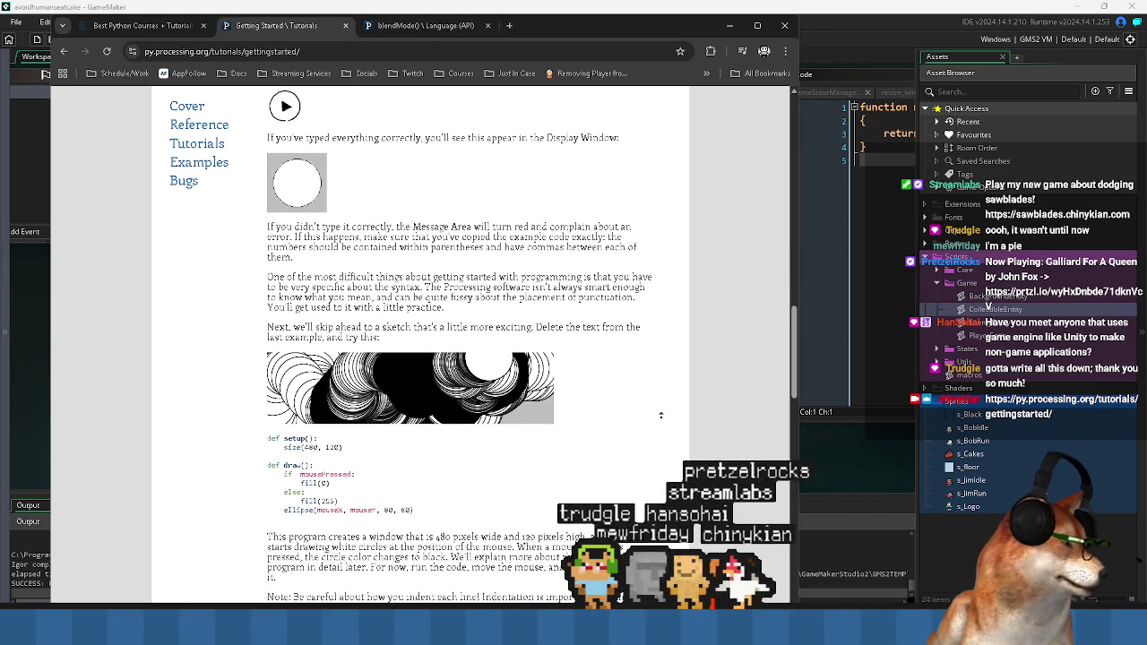
pyautogui.scroll(1, 646, 444)
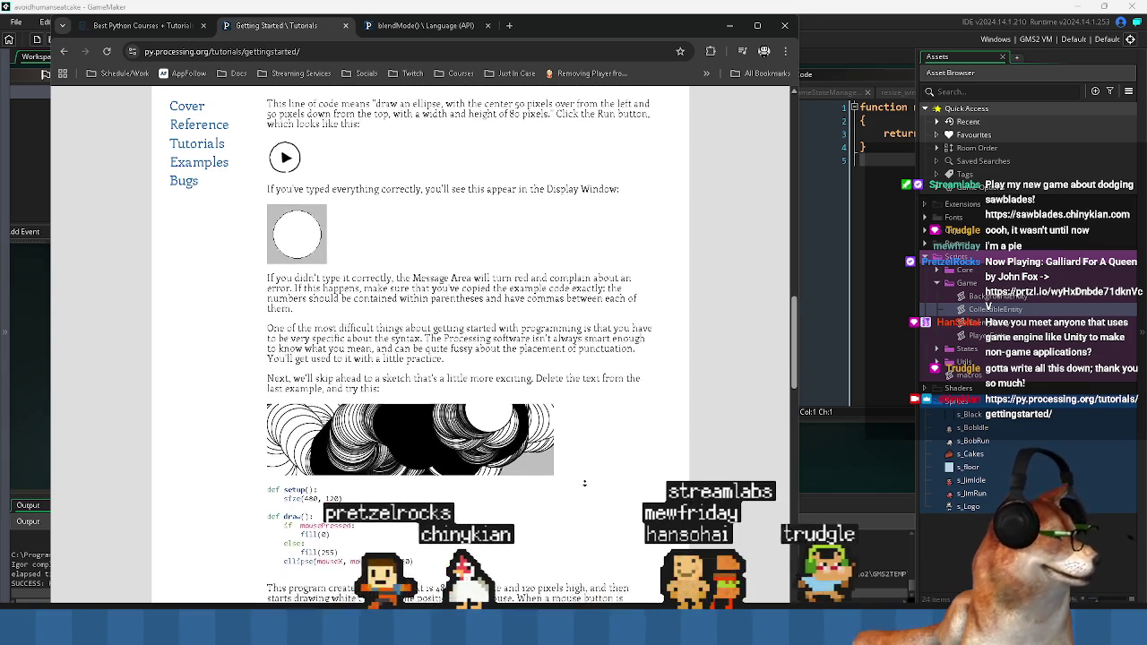
pyautogui.scroll(-1, 582, 484)
pyautogui.scroll(10, 606, 504)
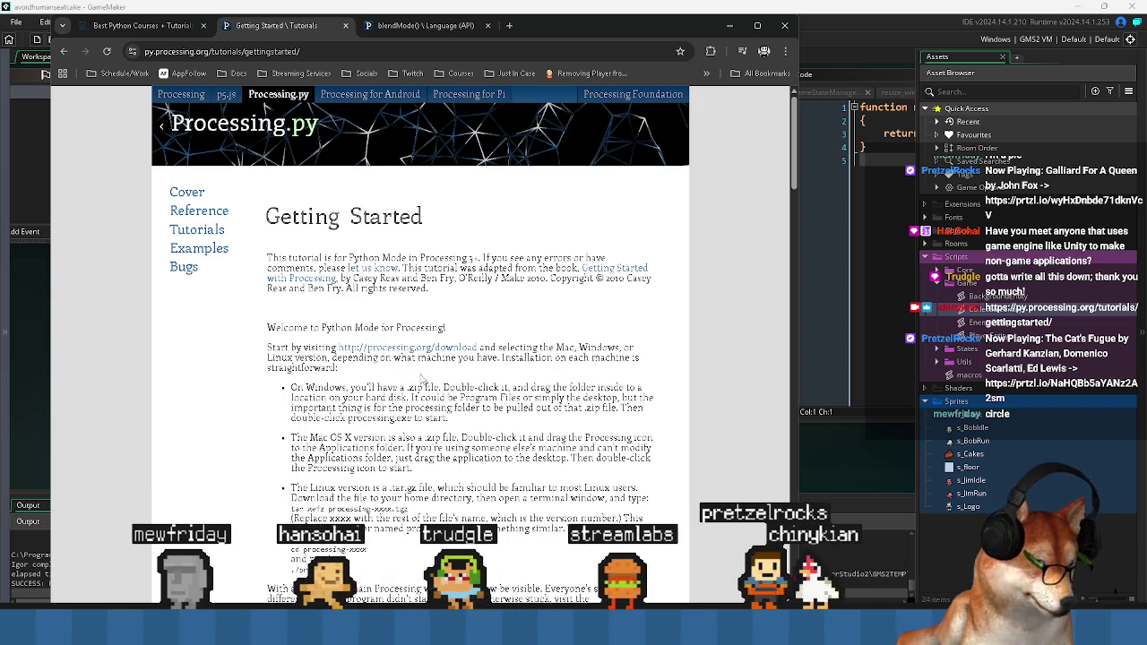
# - Read through the Getting Started tutorial, then close its tab to reveal blendMode()
pyautogui.scroll(-2, 415, 380)
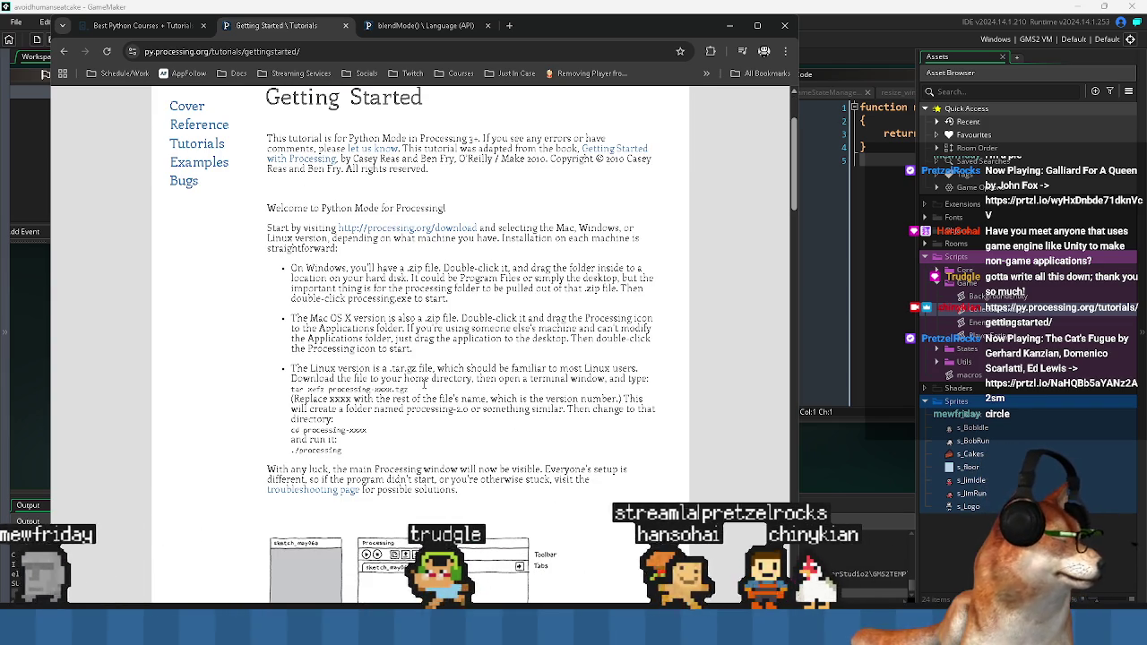
pyautogui.scroll(-10, 421, 383)
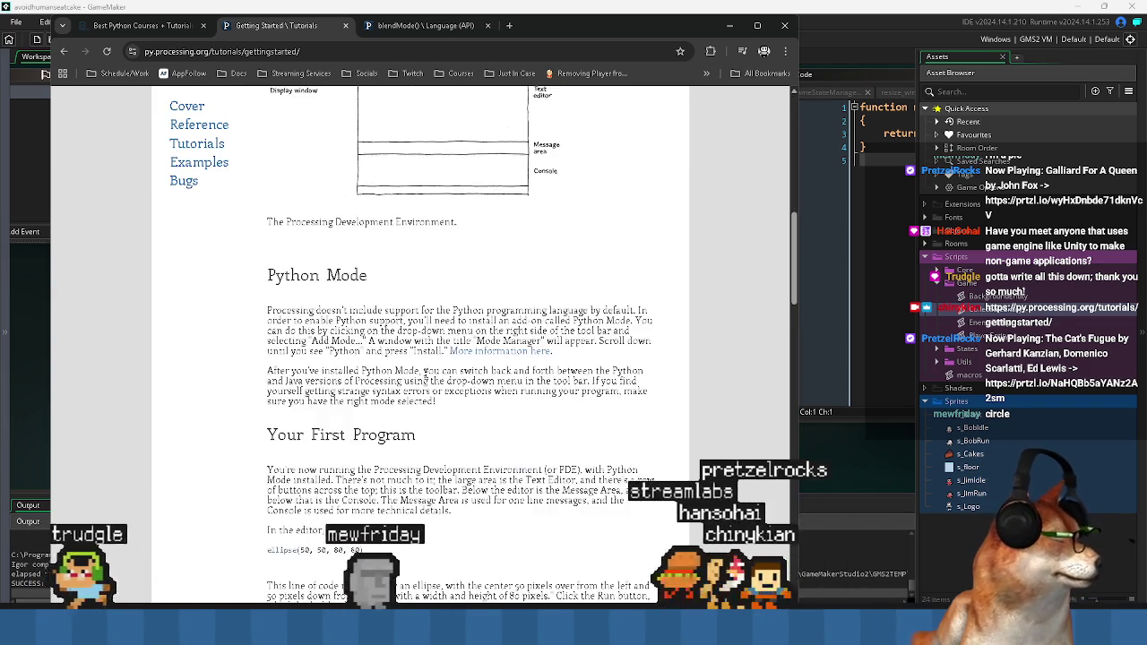
pyautogui.scroll(-6, 426, 373)
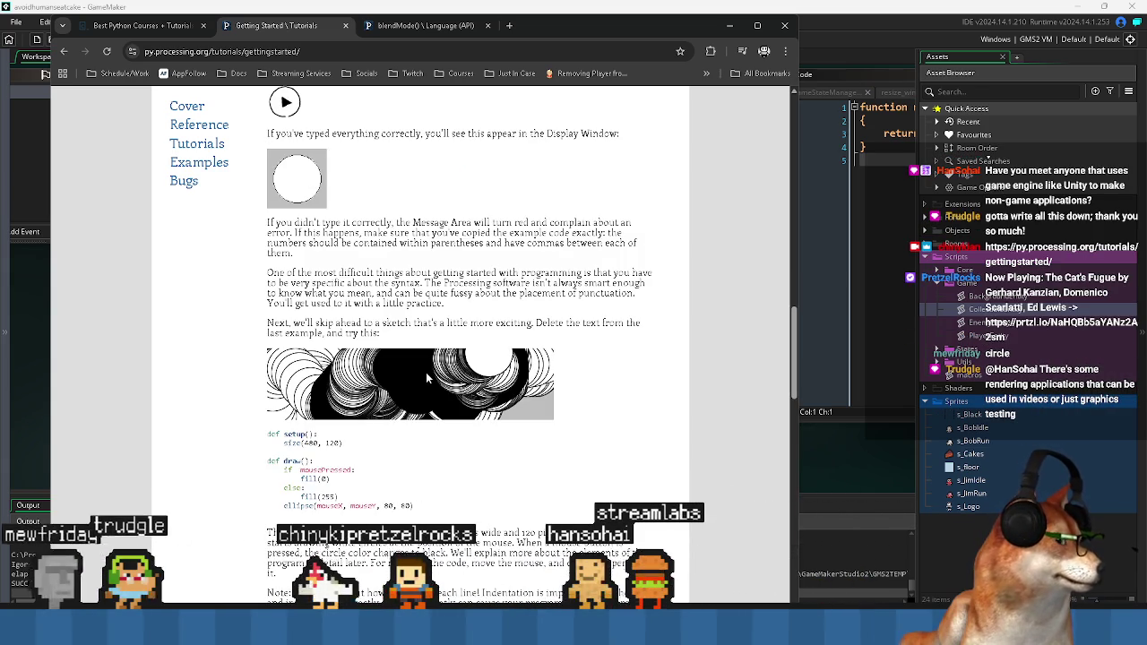
pyautogui.scroll(-6, 426, 373)
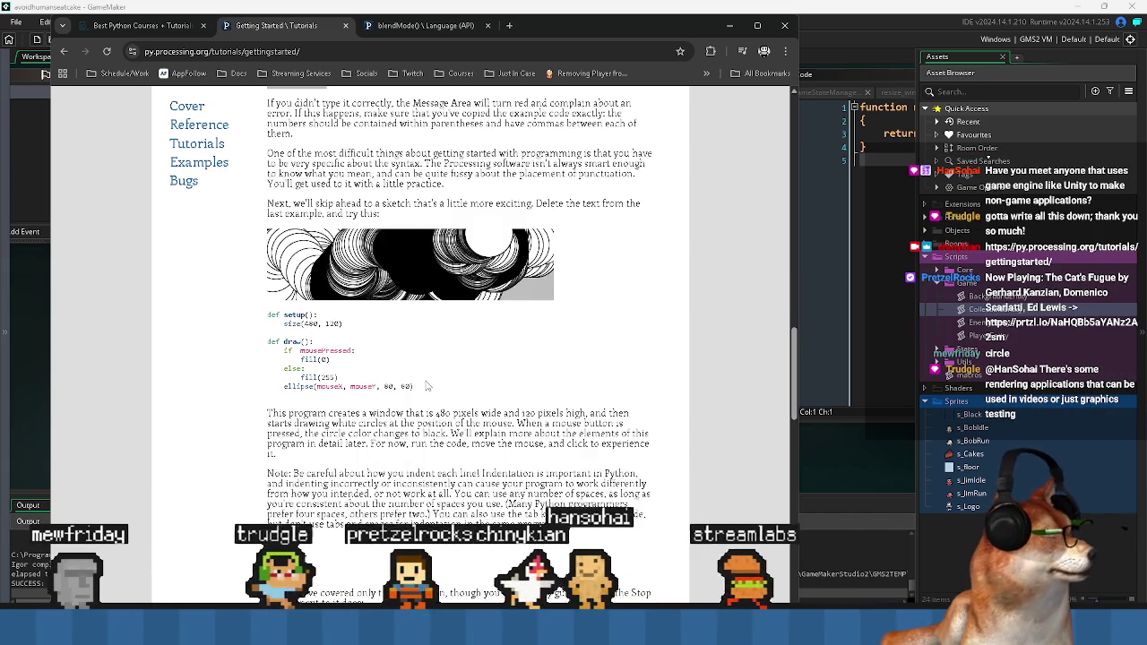
pyautogui.scroll(-7, 427, 381)
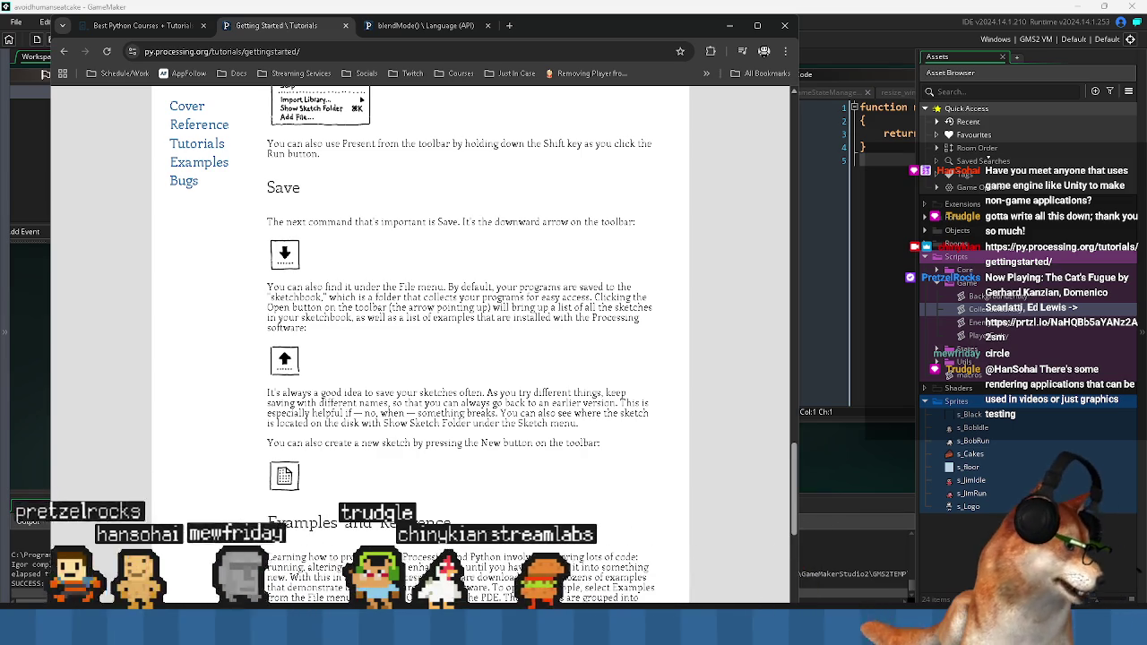
pyautogui.scroll(-2, 261, 355)
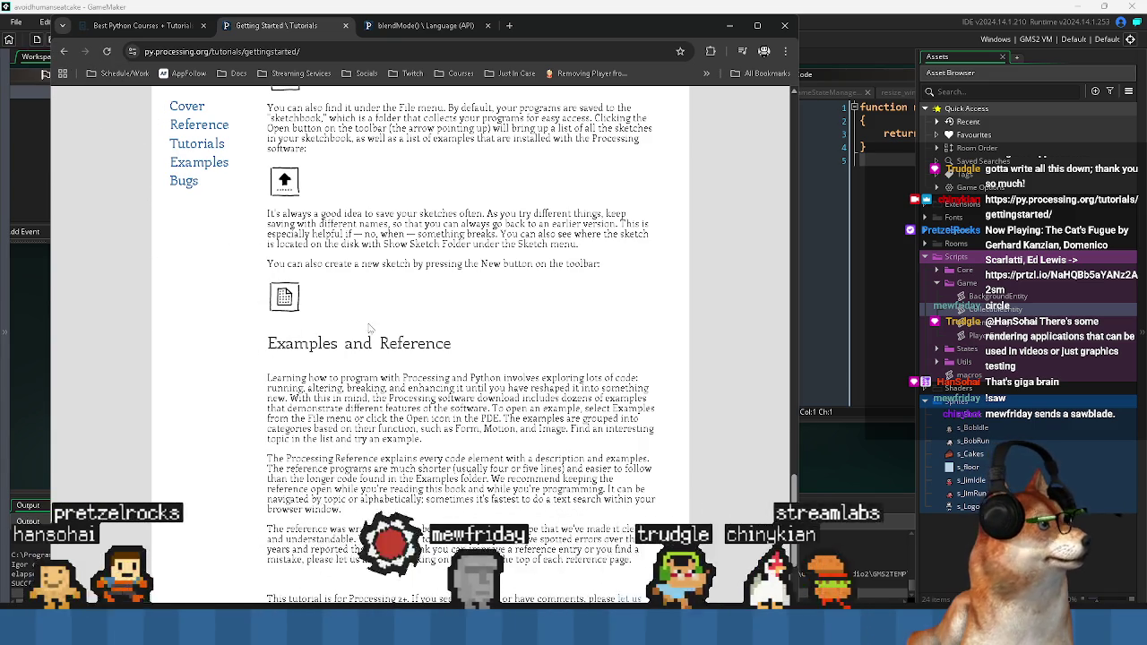
pyautogui.scroll(-3, 368, 326)
pyautogui.scroll(1, 369, 326)
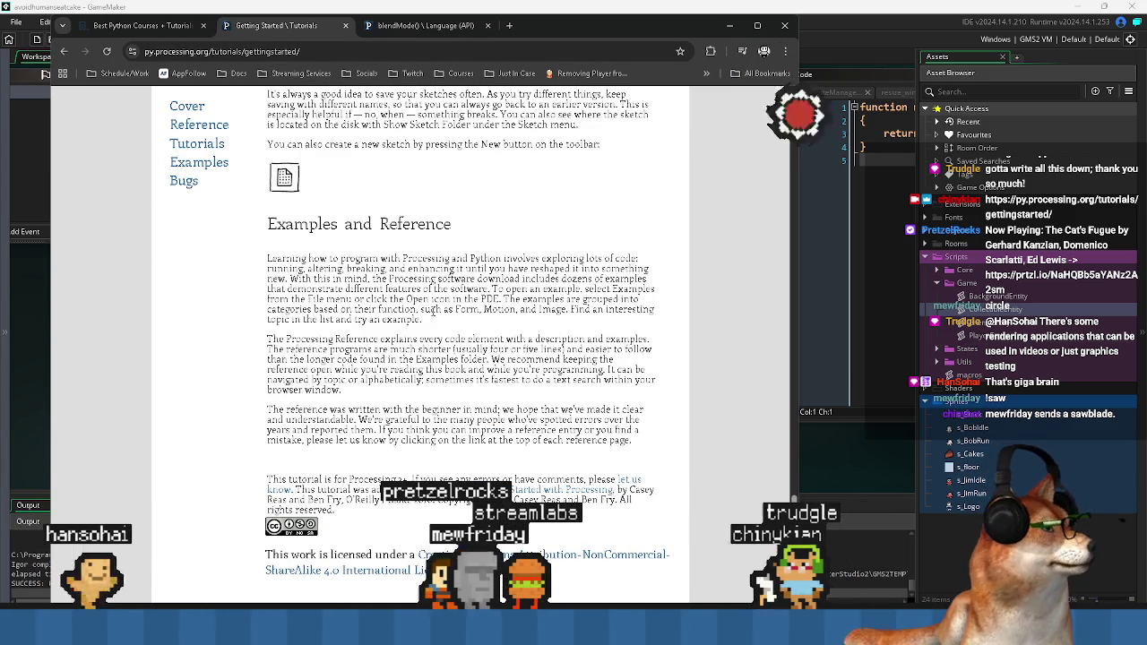
pyautogui.middleClick(274, 29)
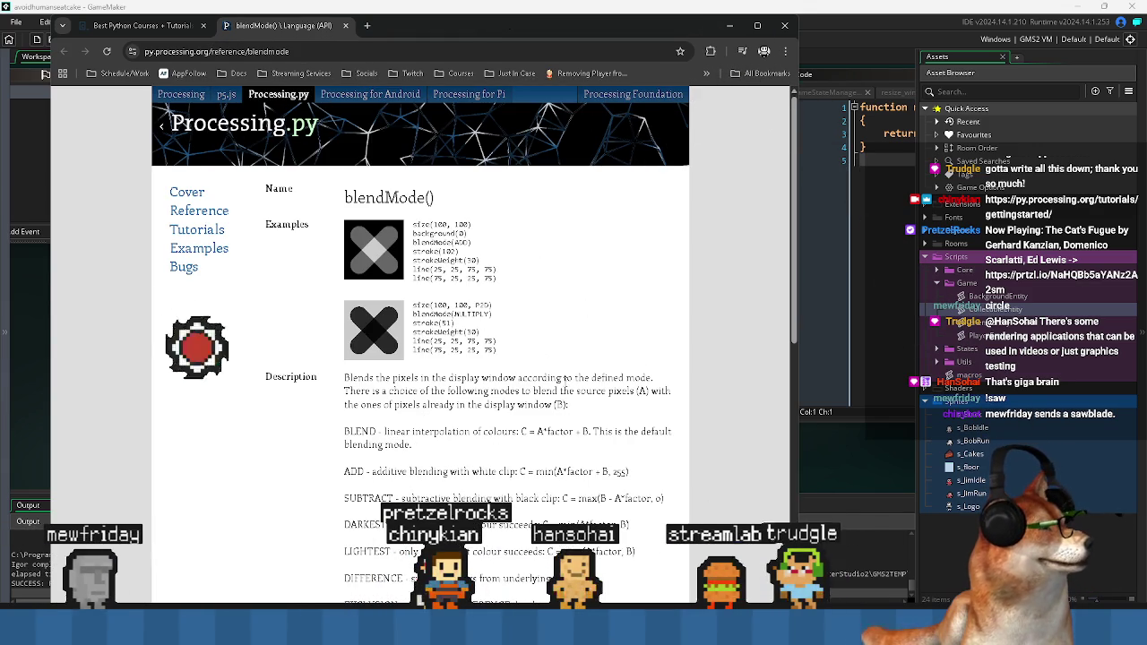
# - Highlight the blendMode() heading and the blend mode description while reading
pyautogui.moveTo(344, 198); pyautogui.dragTo(399, 198)
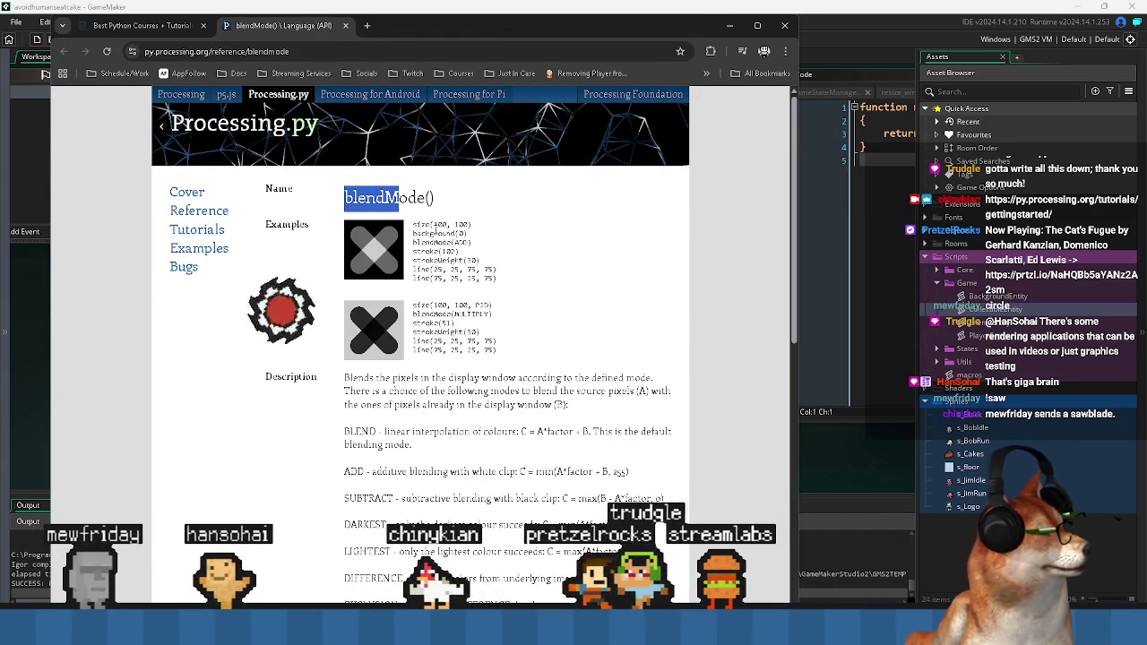
pyautogui.click(414, 241)
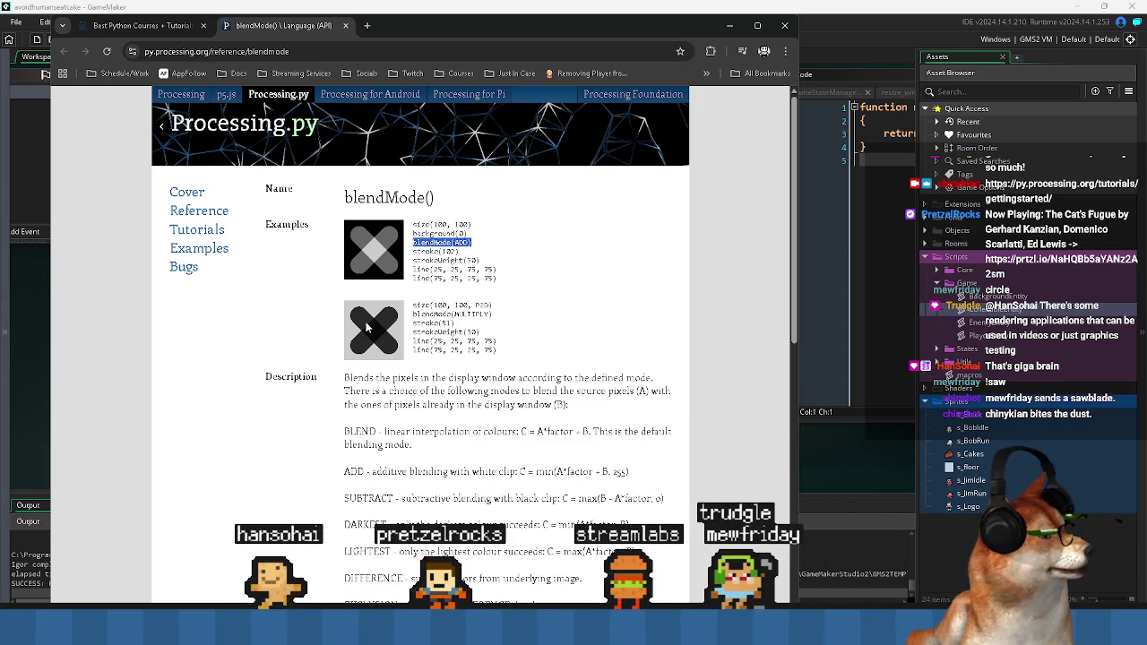
pyautogui.scroll(-1, 367, 343)
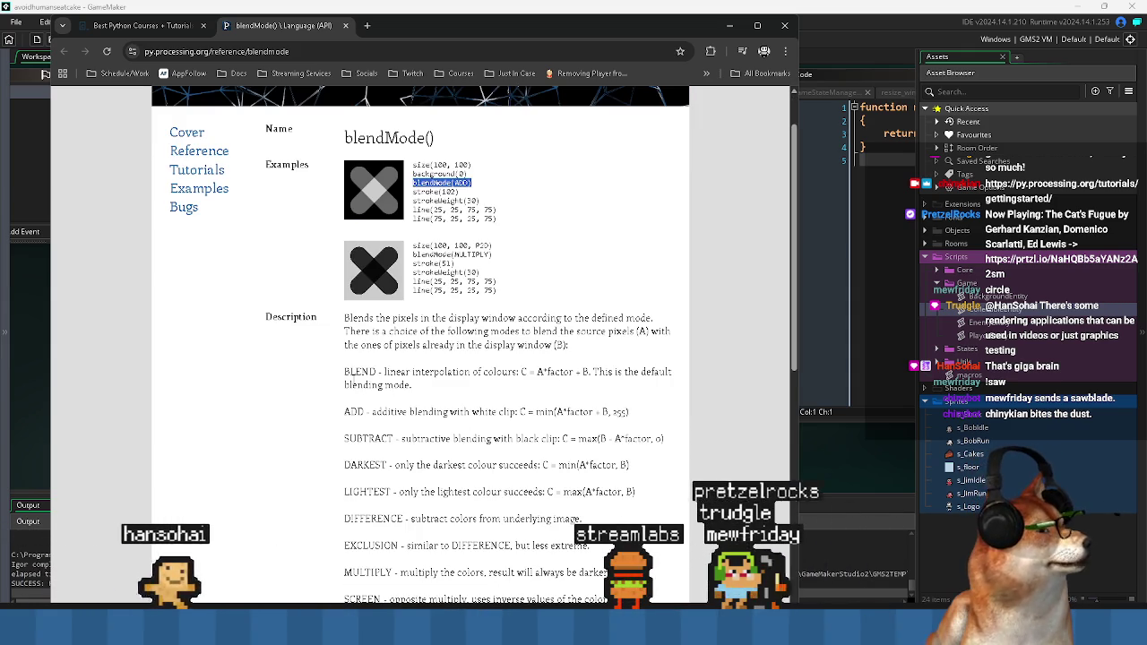
pyautogui.moveTo(344, 318)
pyautogui.mouseDown()
pyautogui.moveTo(412, 385)
pyautogui.moveTo(663, 439)
pyautogui.mouseUp()
pyautogui.click(411, 458)
# - Scroll further down the blendMode() reference, then close its tab
pyautogui.scroll(-3, 411, 458)
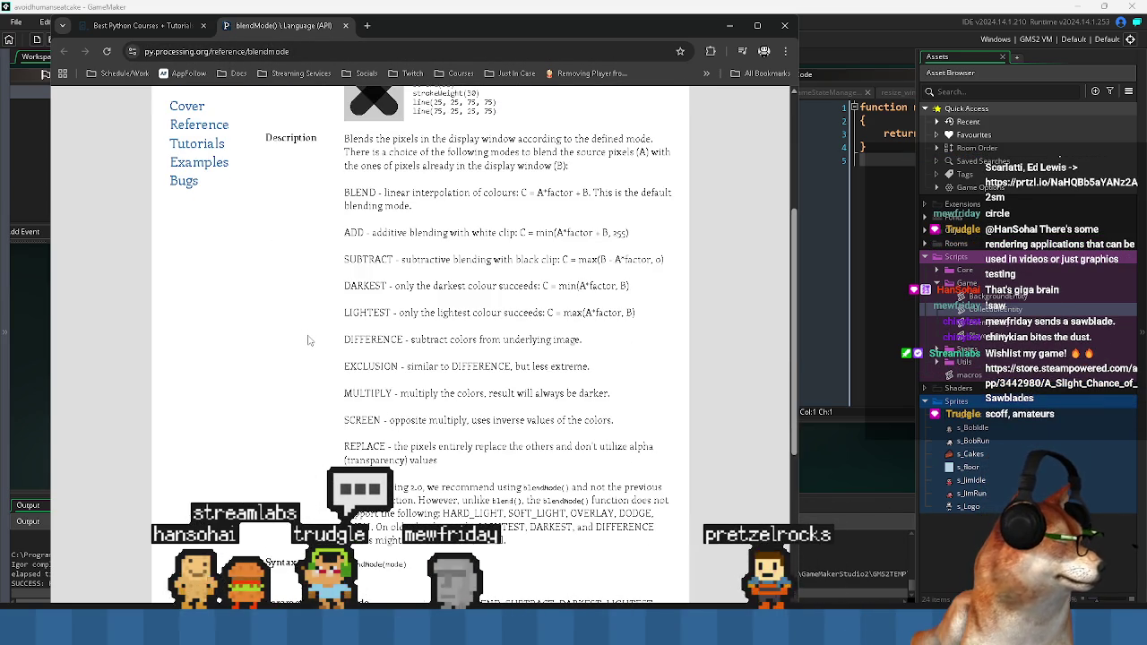
pyautogui.scroll(-2, 295, 338)
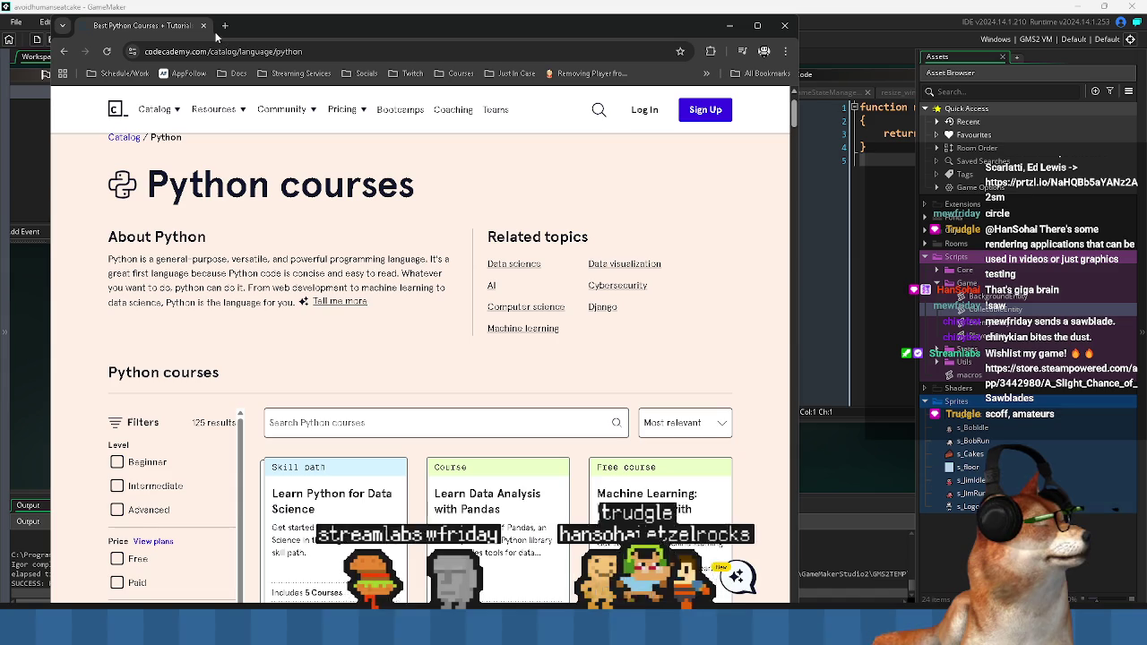
pyautogui.click(345, 25)
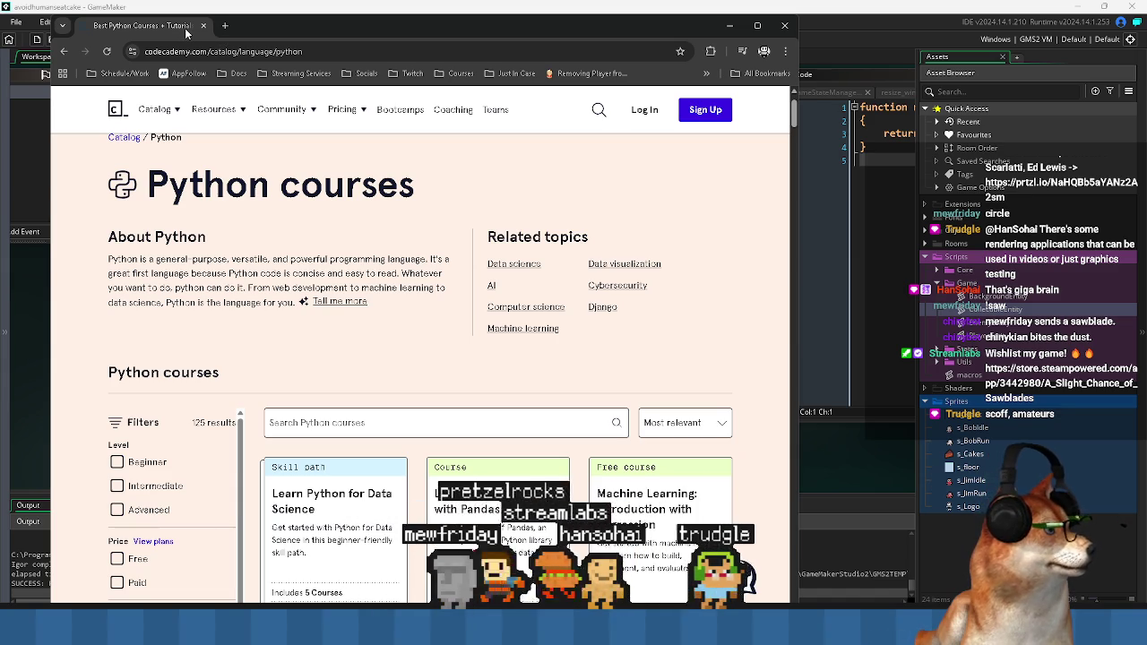
# - Close Chrome to return to GameMaker's o_Game Create event code
pyautogui.click(785, 25)
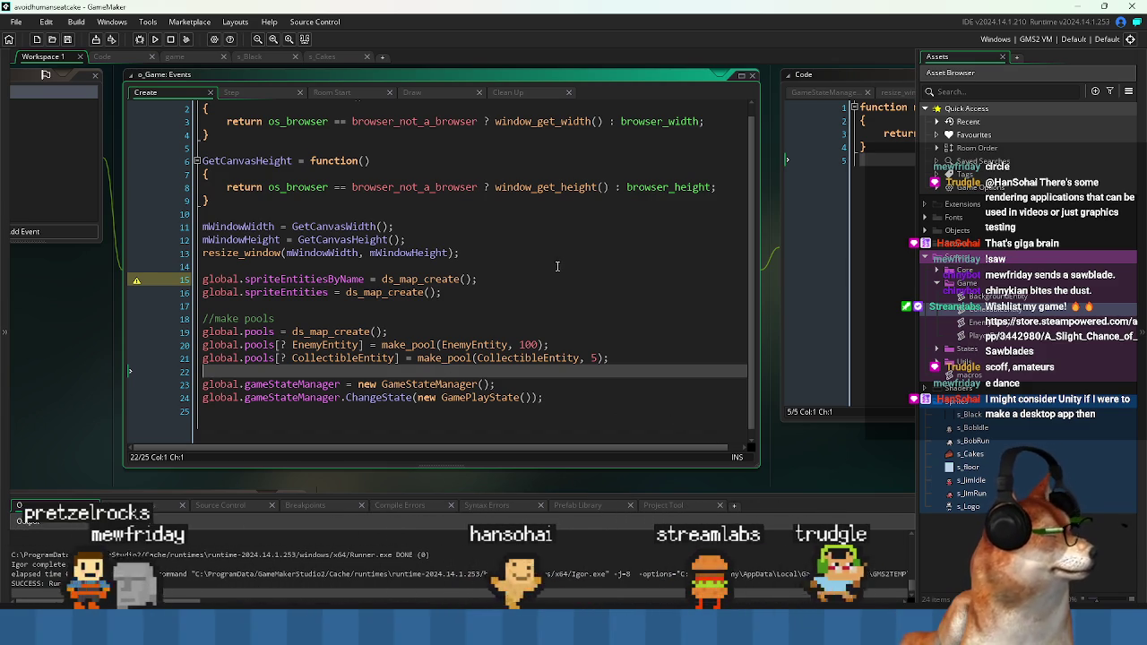
# - Dismiss the Manual update prompt covering the o_Game Create event code
pyautogui.click(530, 289)
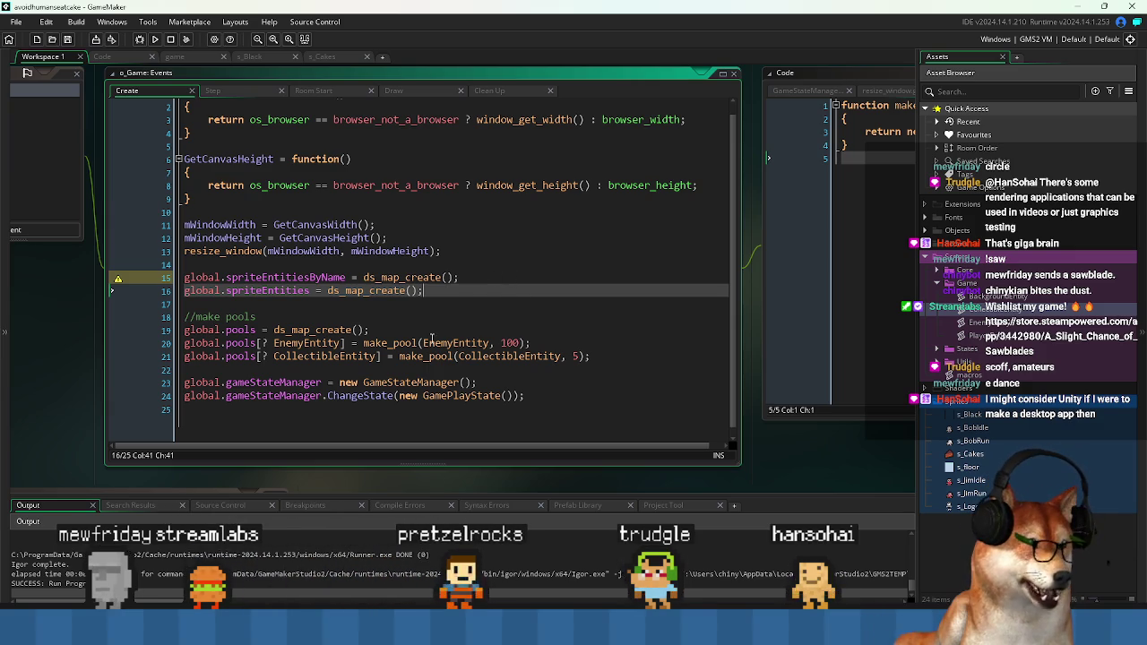
pyautogui.press('Down')
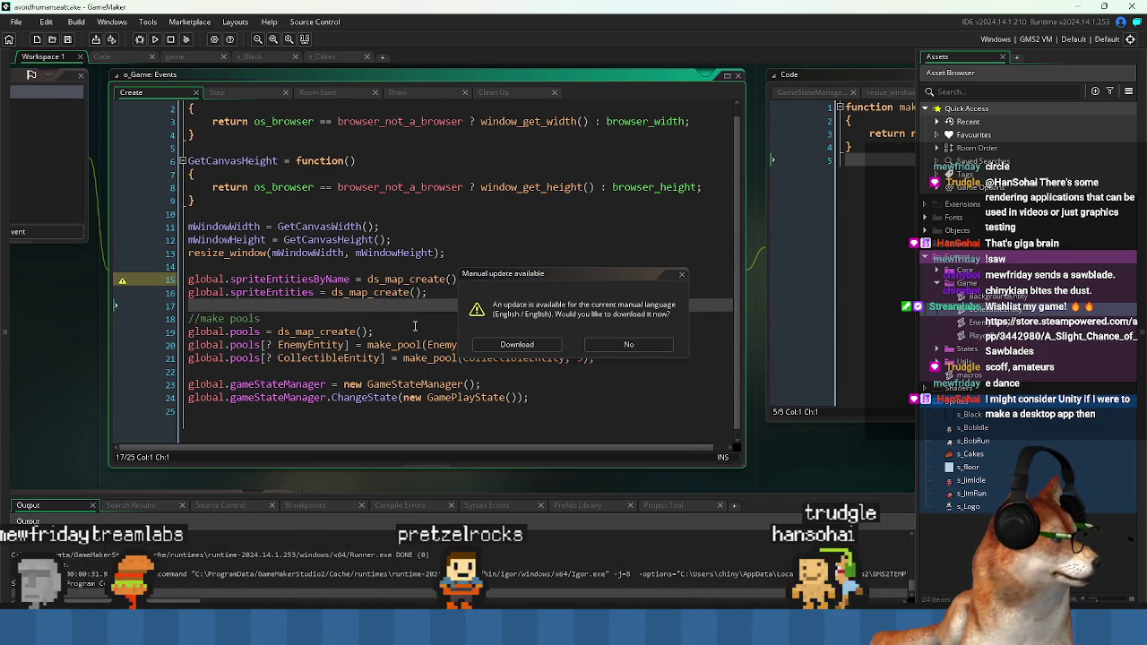
pyautogui.click(680, 277)
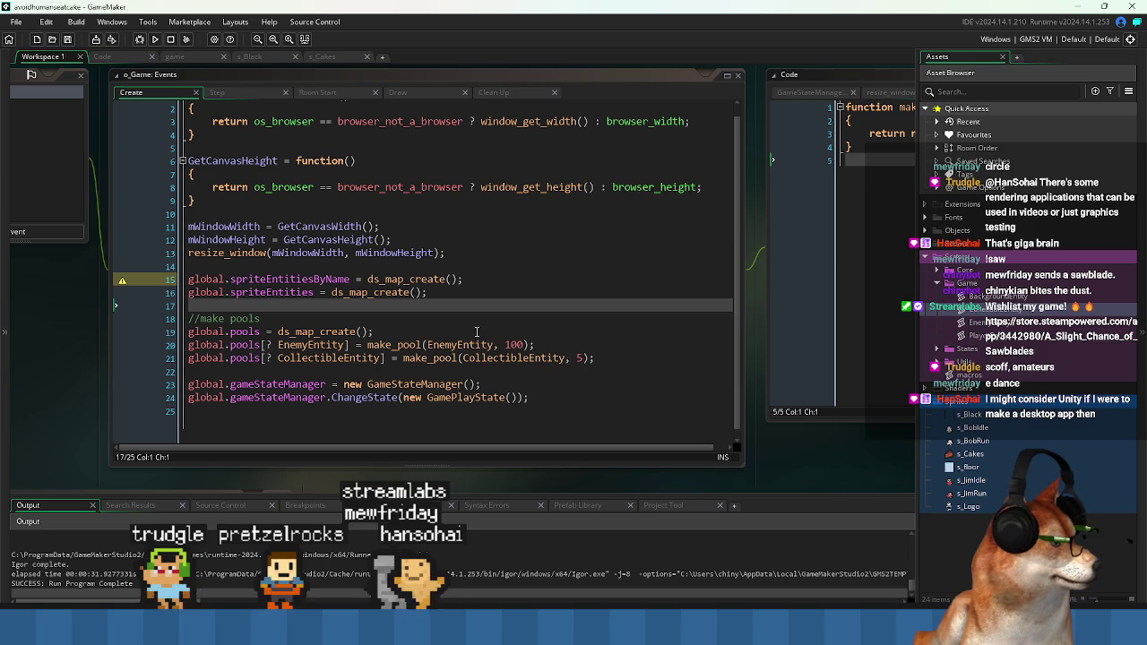
# - Select global.spriteEntitiesByName on line 15 of the Create event
pyautogui.click(419, 303)
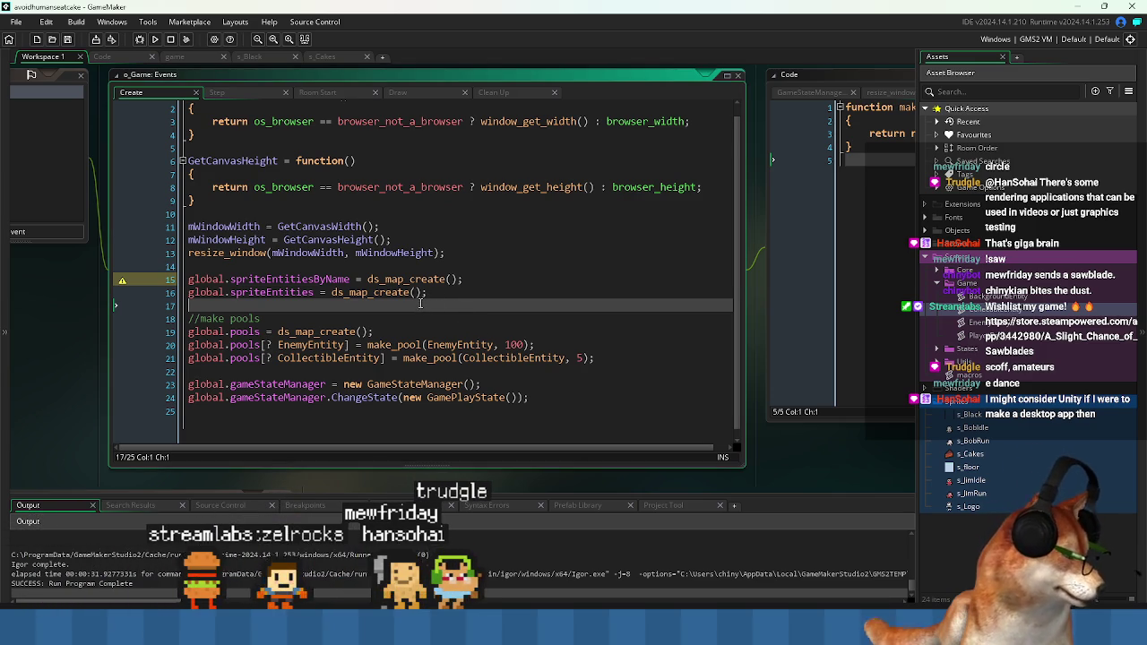
pyautogui.click(436, 299)
pyautogui.press('Down')
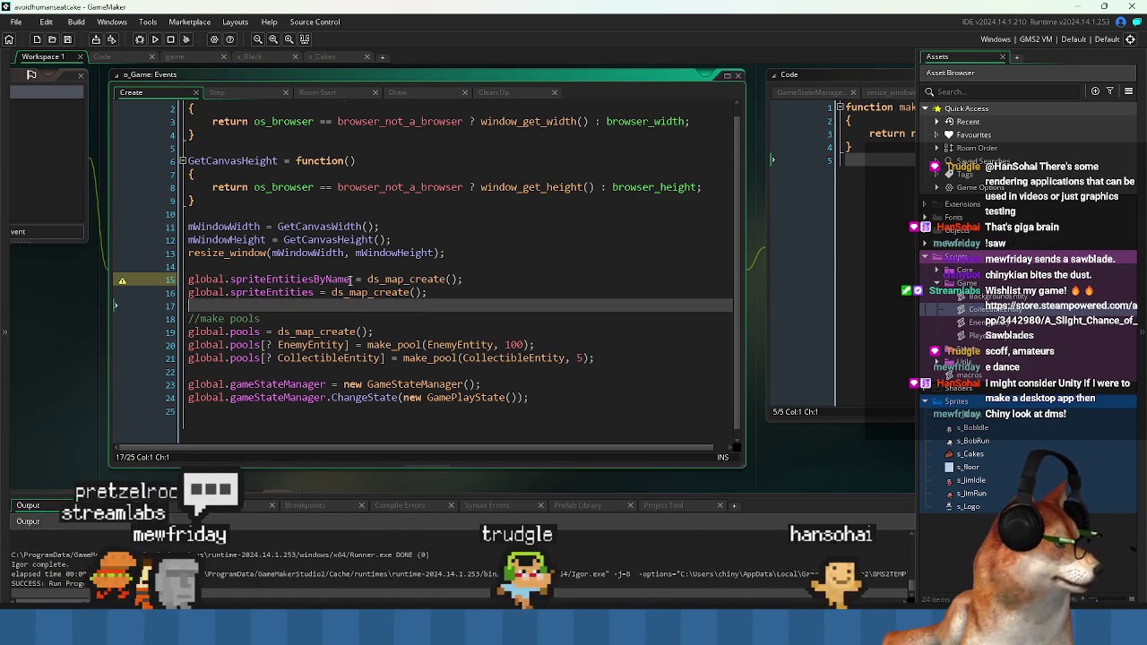
pyautogui.moveTo(349, 280); pyautogui.dragTo(190, 283)
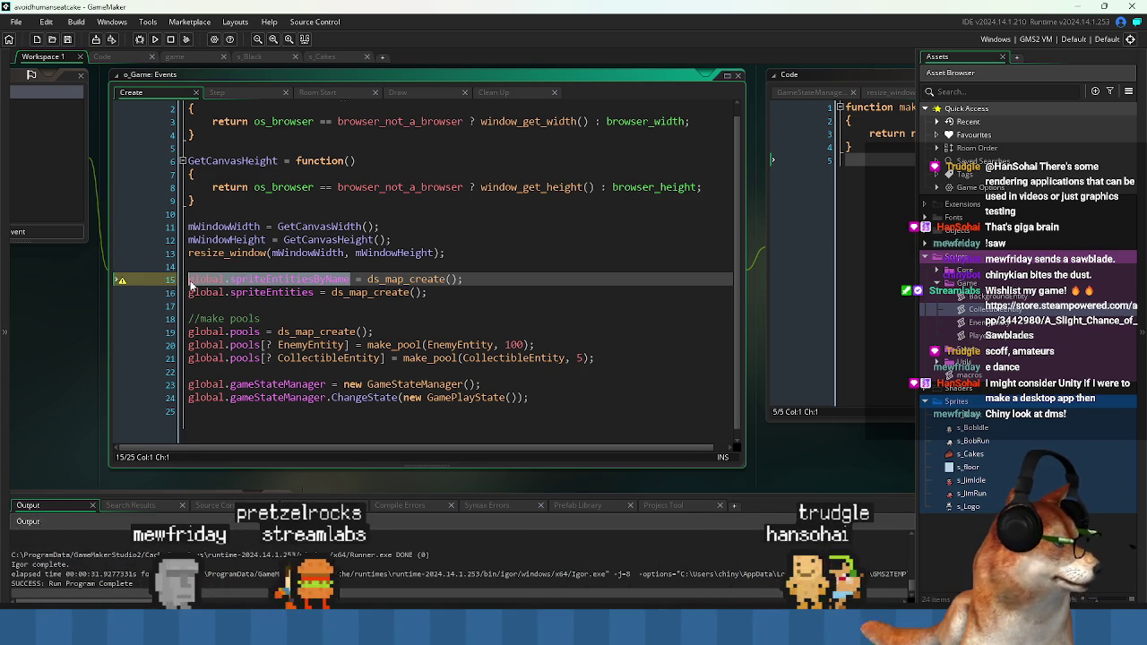
pyautogui.click(288, 300)
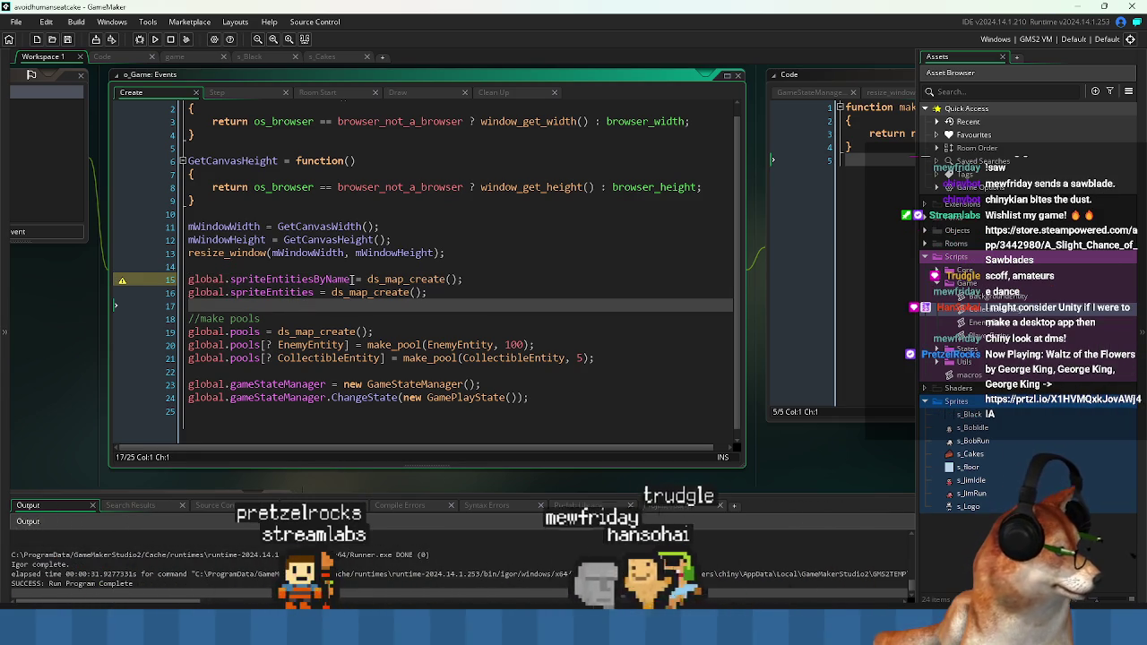
pyautogui.doubleClick(343, 279)
pyautogui.moveTo(349, 279); pyautogui.dragTo(189, 280)
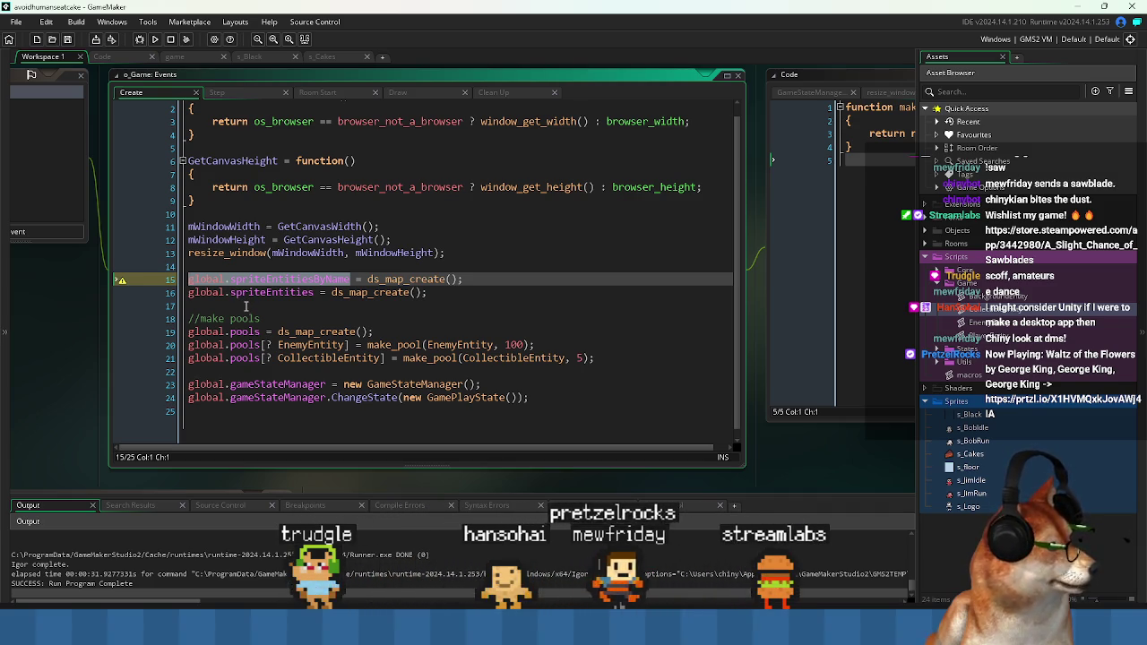
pyautogui.click(245, 305)
# - Pan the workspace to reveal o_Game's event list and open the Clean Up event
pyautogui.moveTo(245, 305); pyautogui.dragTo(314, 321)
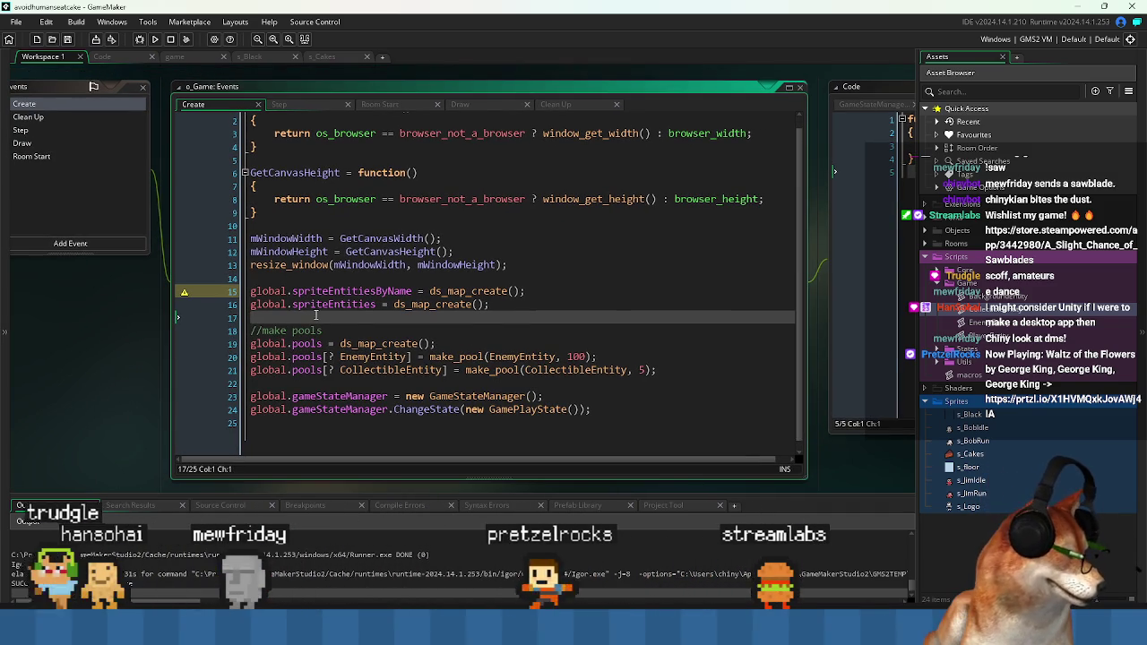
pyautogui.click(371, 289)
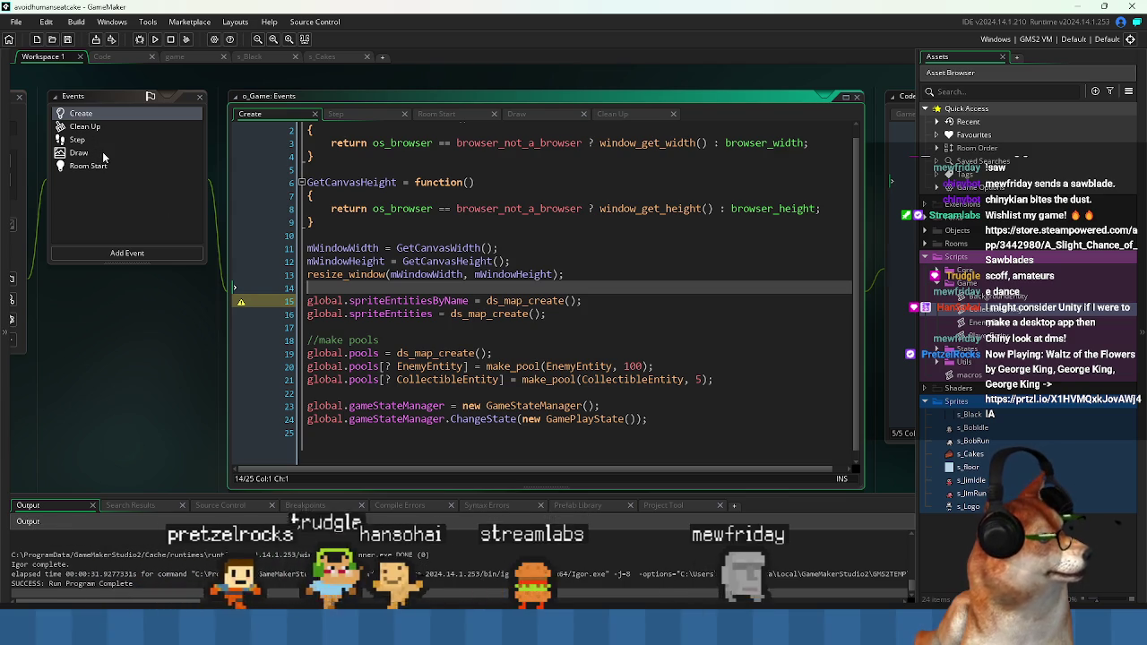
pyautogui.click(85, 126)
# - Start a third Clean Up line after line 2 for global.spriteEntitiesByName
pyautogui.click(604, 143)
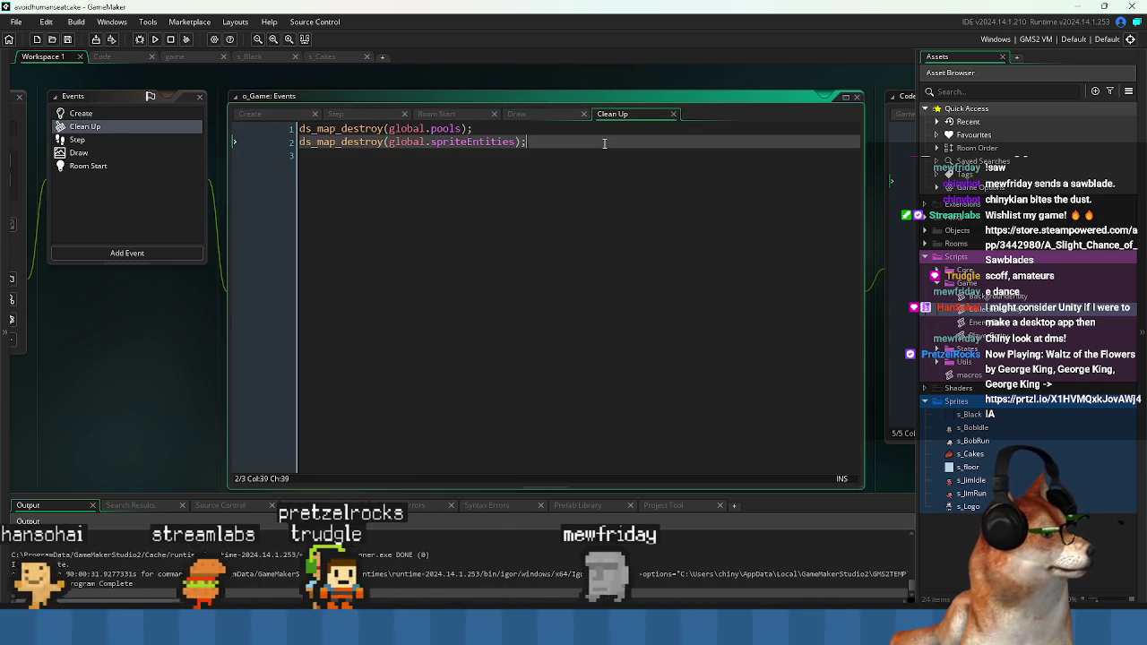
pyautogui.press('Return')
pyautogui.write('global.spriteEntitiesByName')
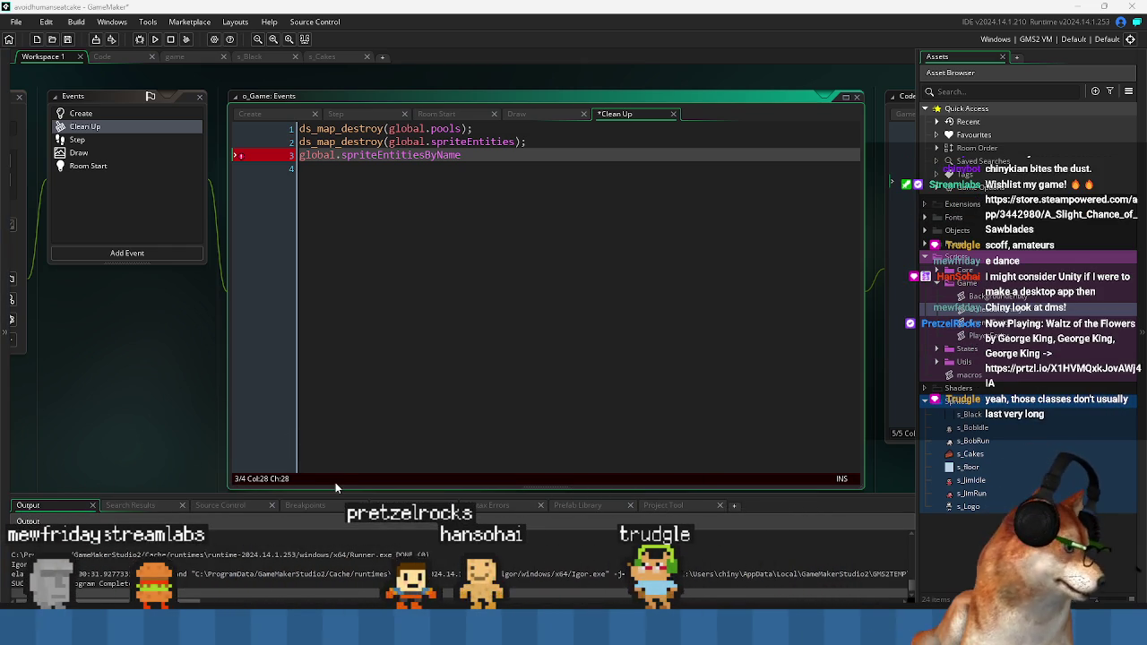
pyautogui.click(508, 238)
pyautogui.press('Up')
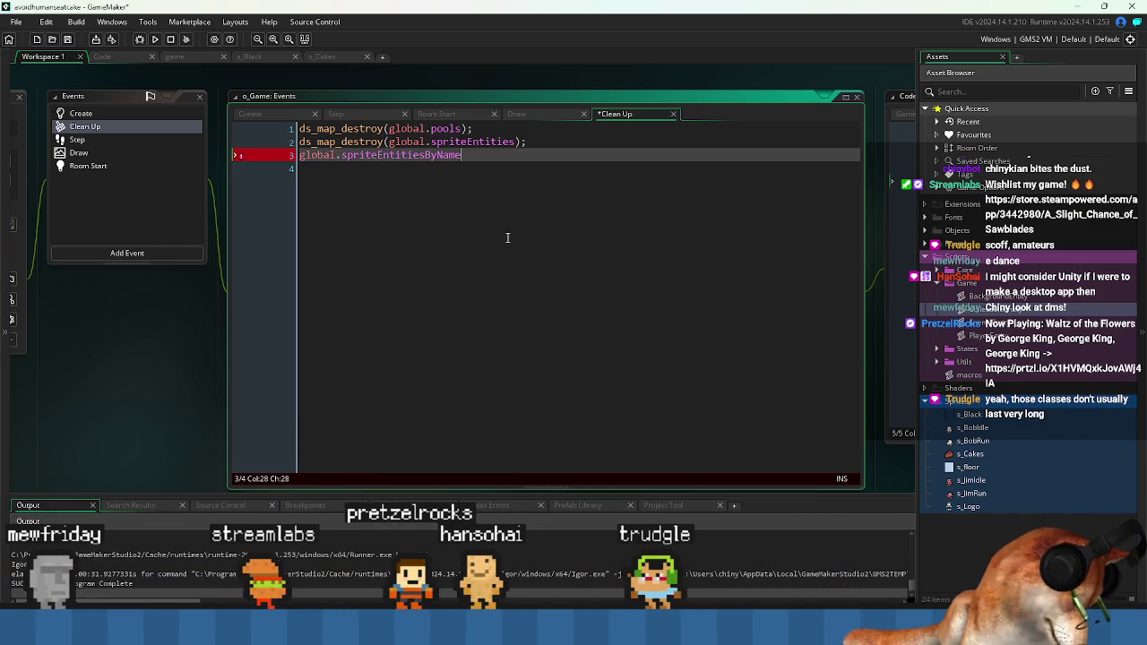
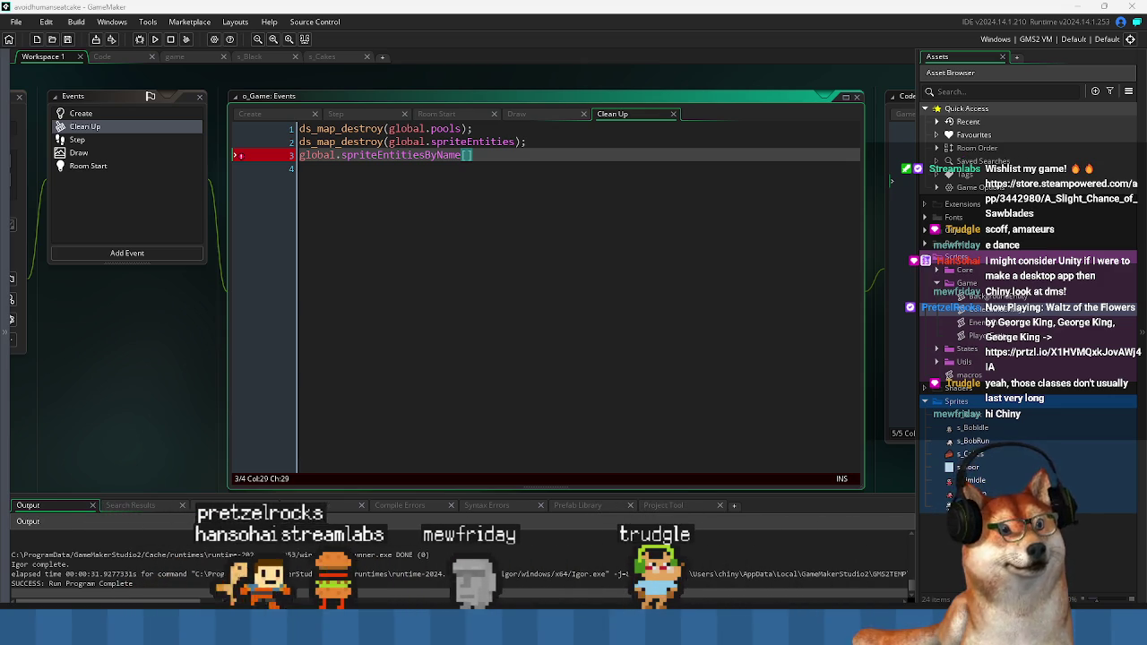
# - Skim the Symbian OS search results in the browser, then return to the code
pyautogui.hotkey('alt', 'Tab')
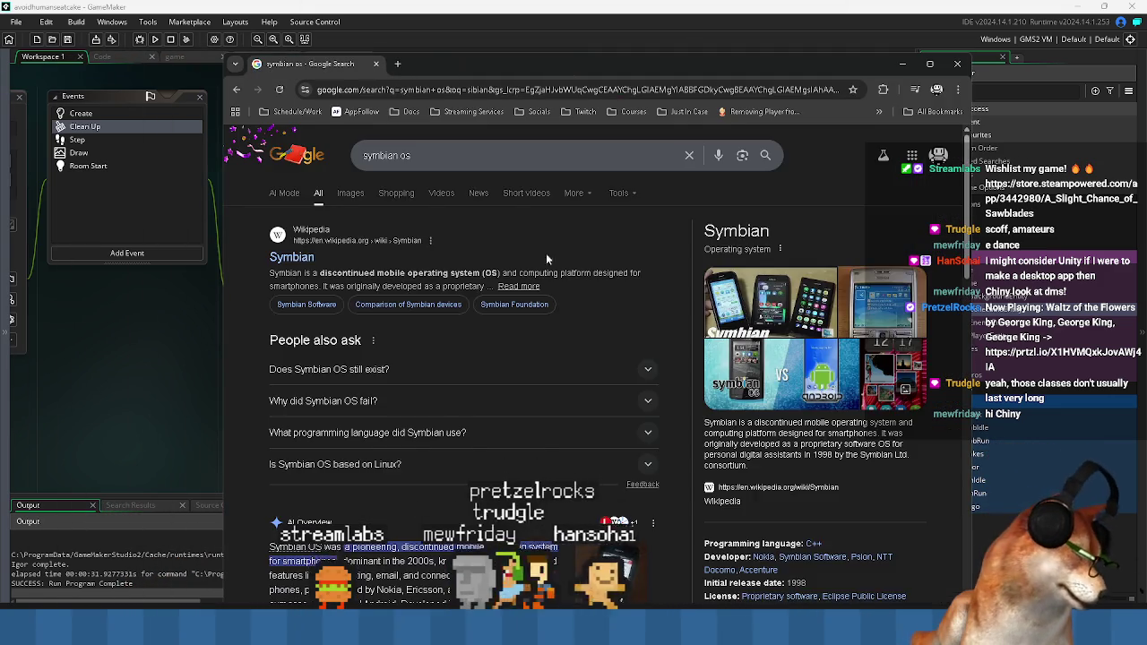
pyautogui.scroll(-2, 553, 304)
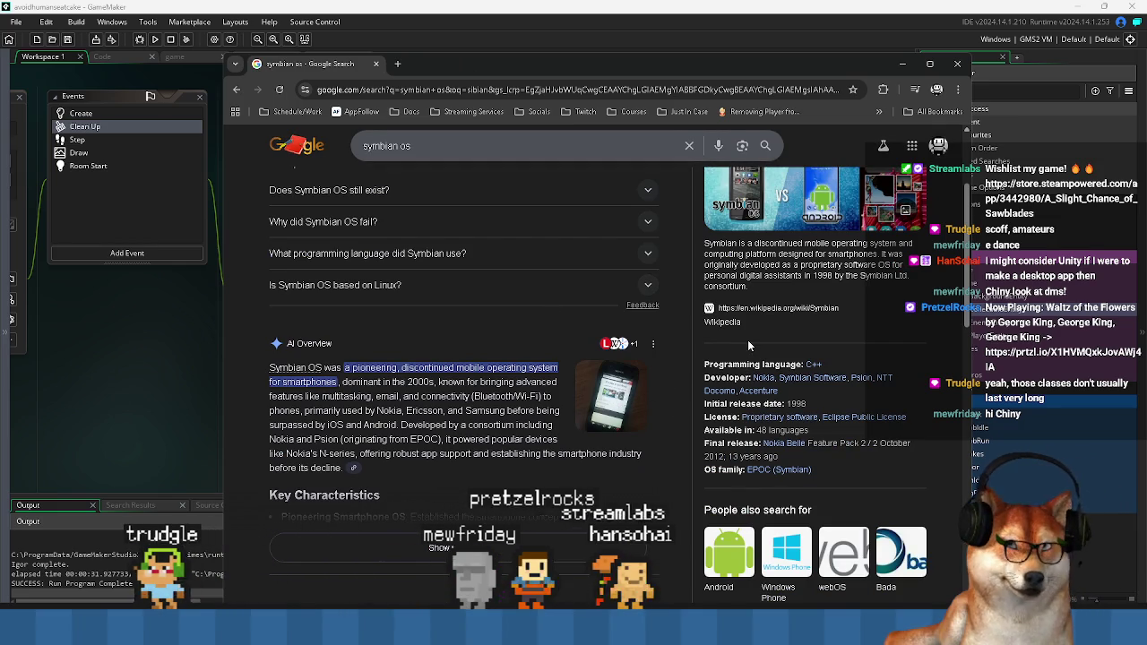
pyautogui.scroll(-2, 513, 346)
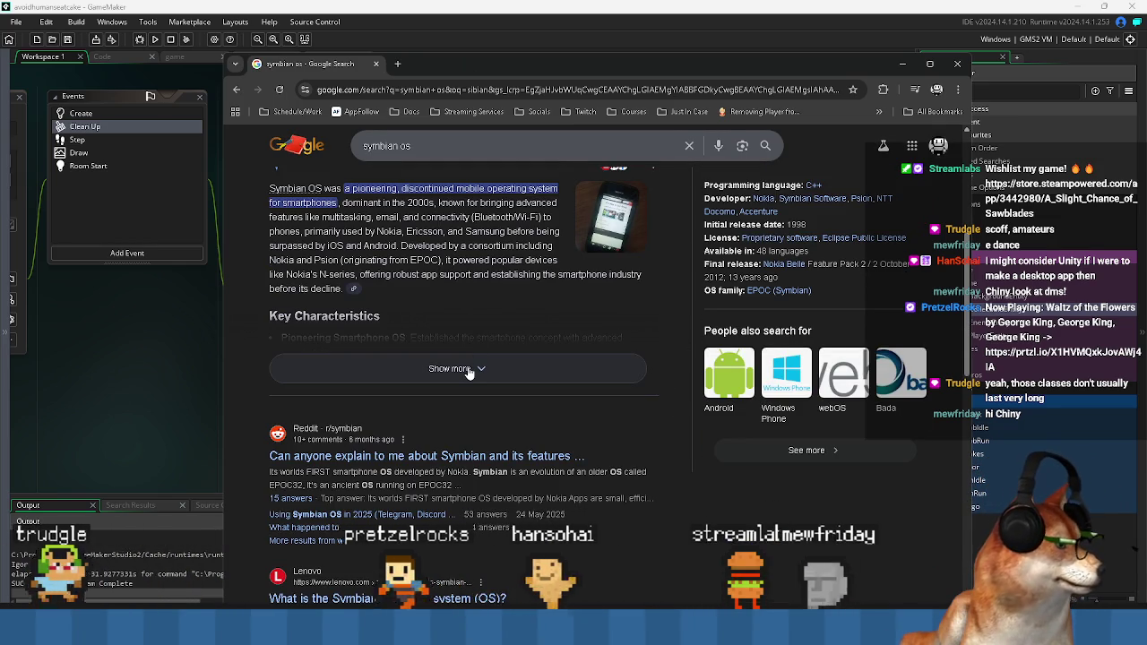
pyautogui.scroll(-2, 467, 372)
pyautogui.scroll(-1, 468, 372)
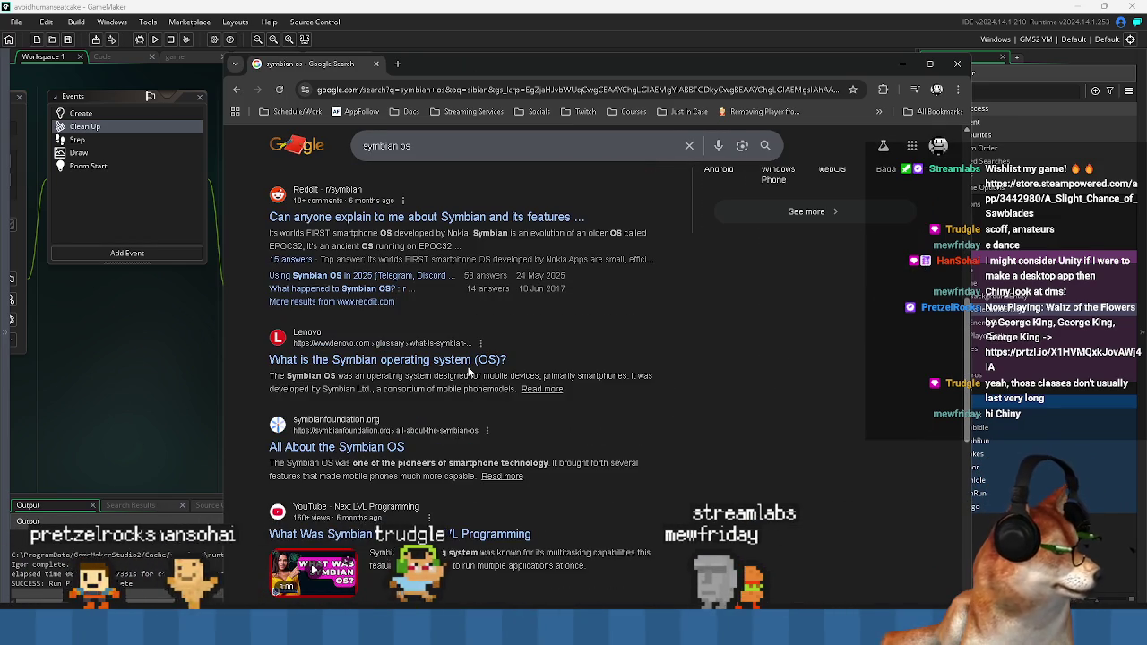
pyautogui.scroll(2, 467, 372)
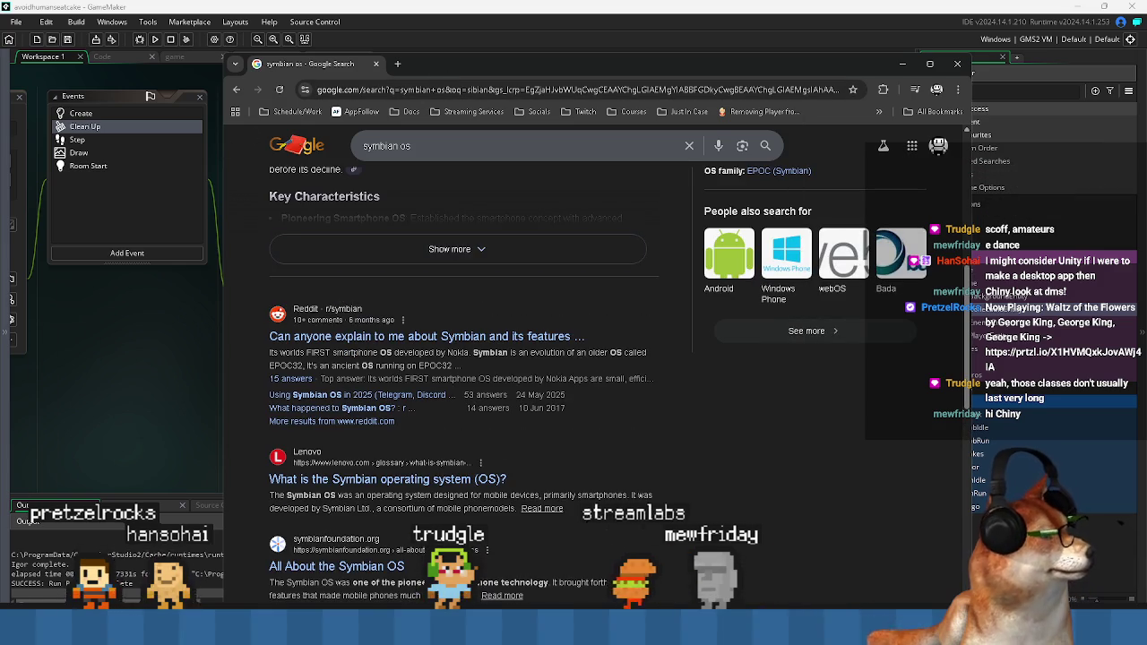
pyautogui.hotkey('alt', 'Tab')
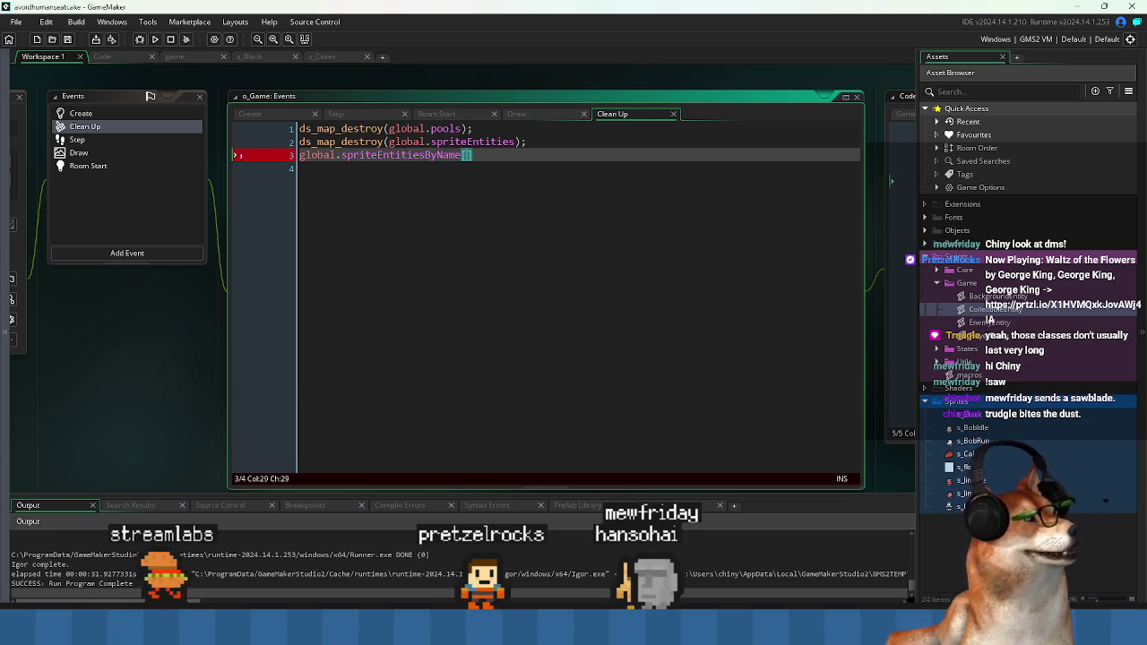
# - Drop the [] on line 3 and wrap global.spriteEntitiesByName in ds_map_destroy( ... );
pyautogui.click(492, 167)
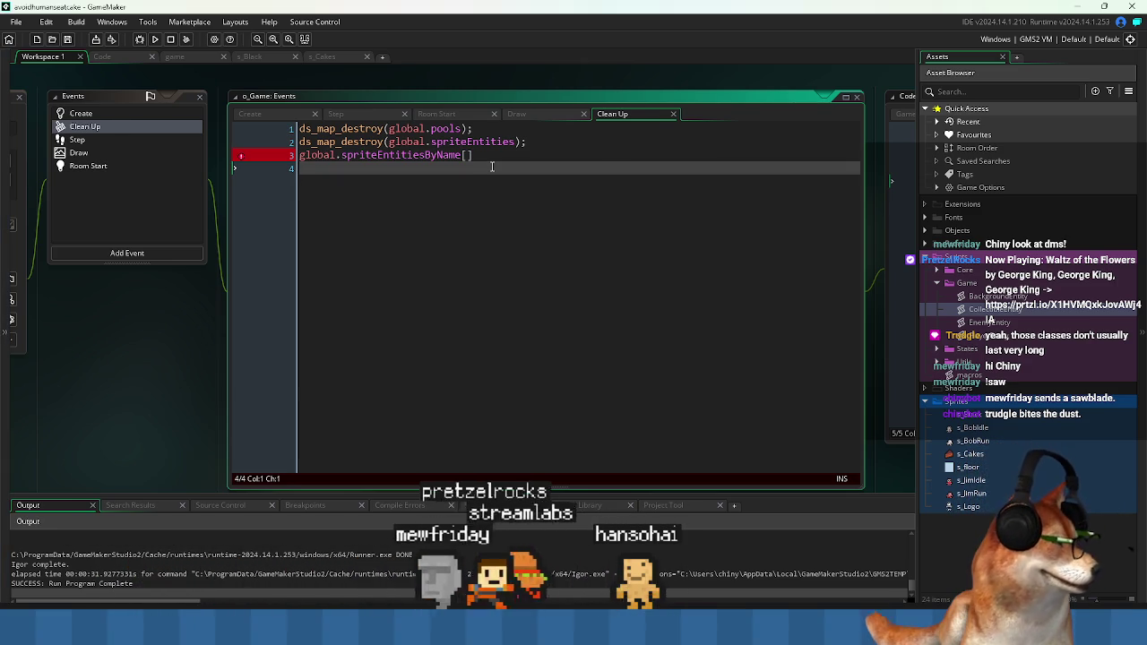
pyautogui.click(480, 155)
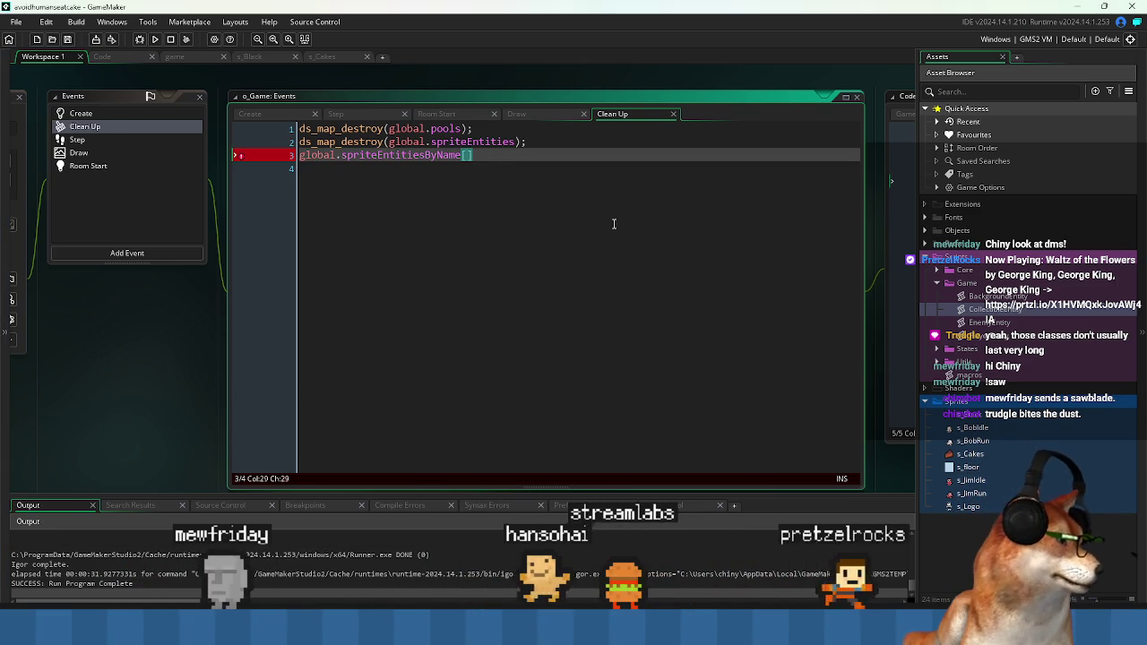
pyautogui.press('BackSpace')
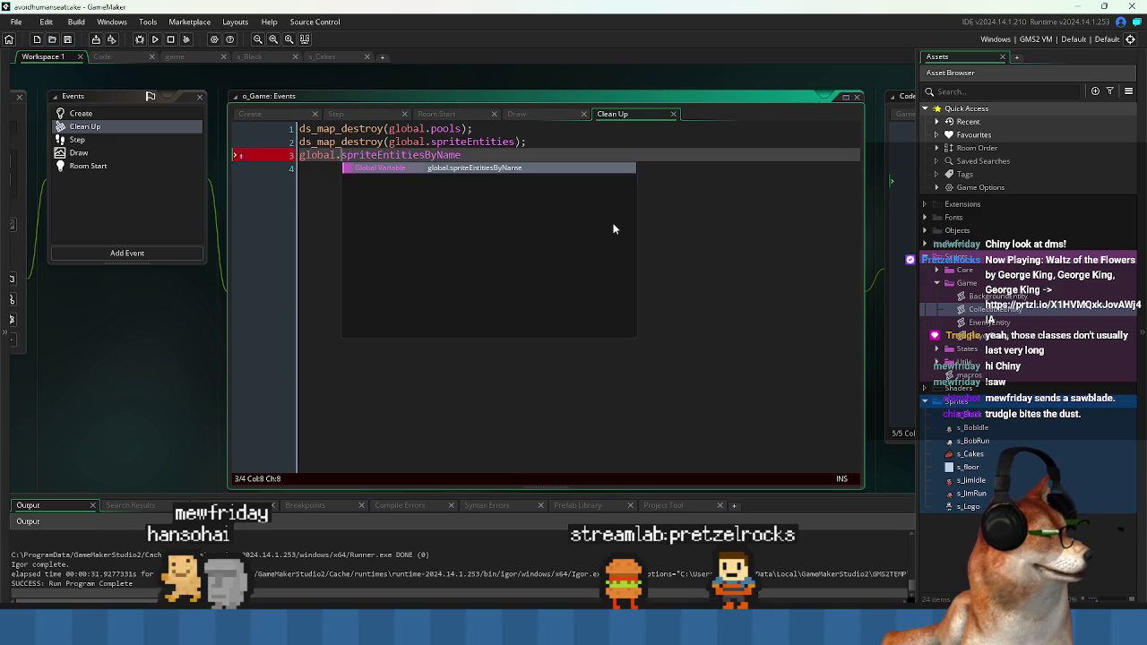
pyautogui.press('Home')
pyautogui.press('Up')
pyautogui.press('Down')
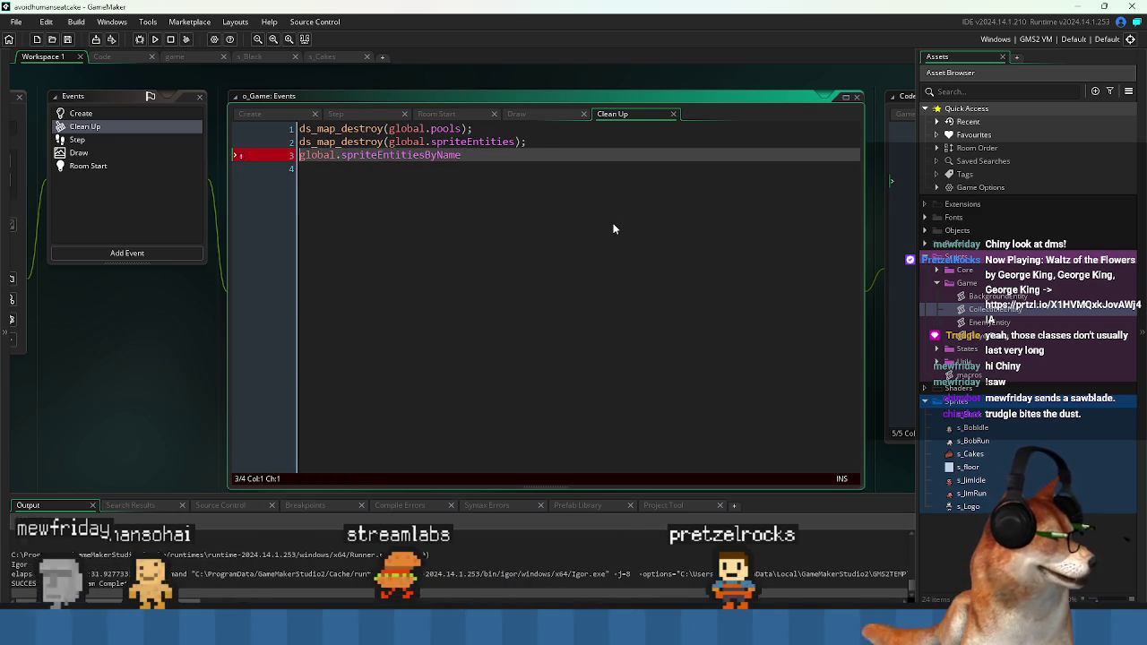
pyautogui.hotkey('ctrl', 'v')
pyautogui.press('Up')
pyautogui.press('End')
pyautogui.press('Left')
pyautogui.press('Left')
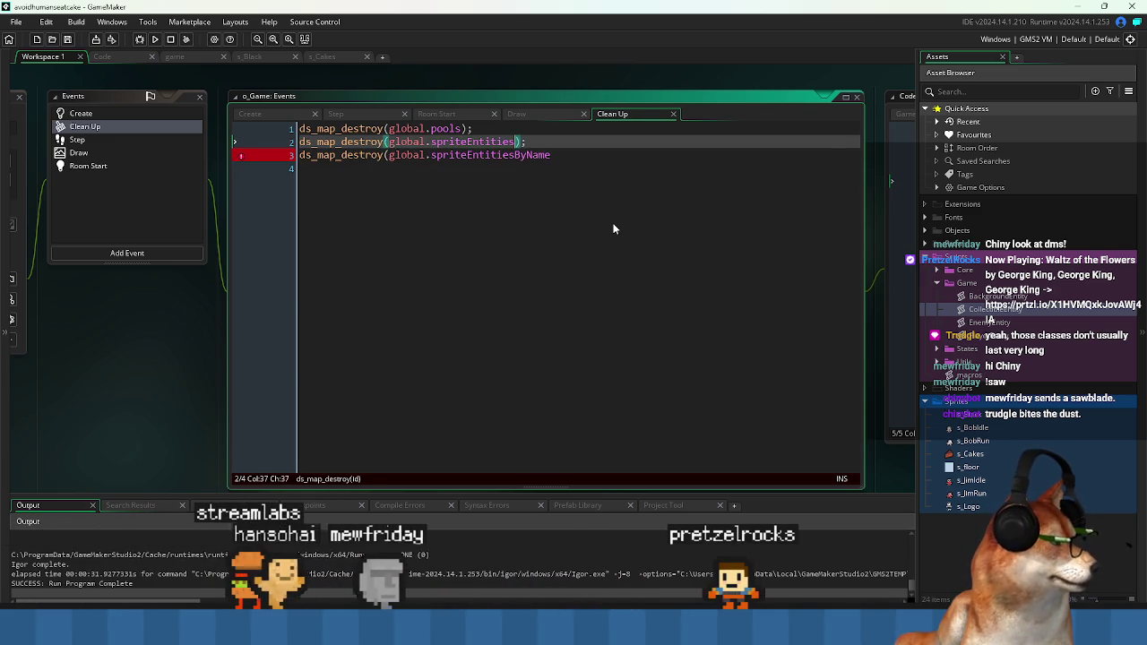
pyautogui.press('Down')
pyautogui.press('End')
pyautogui.write(');')
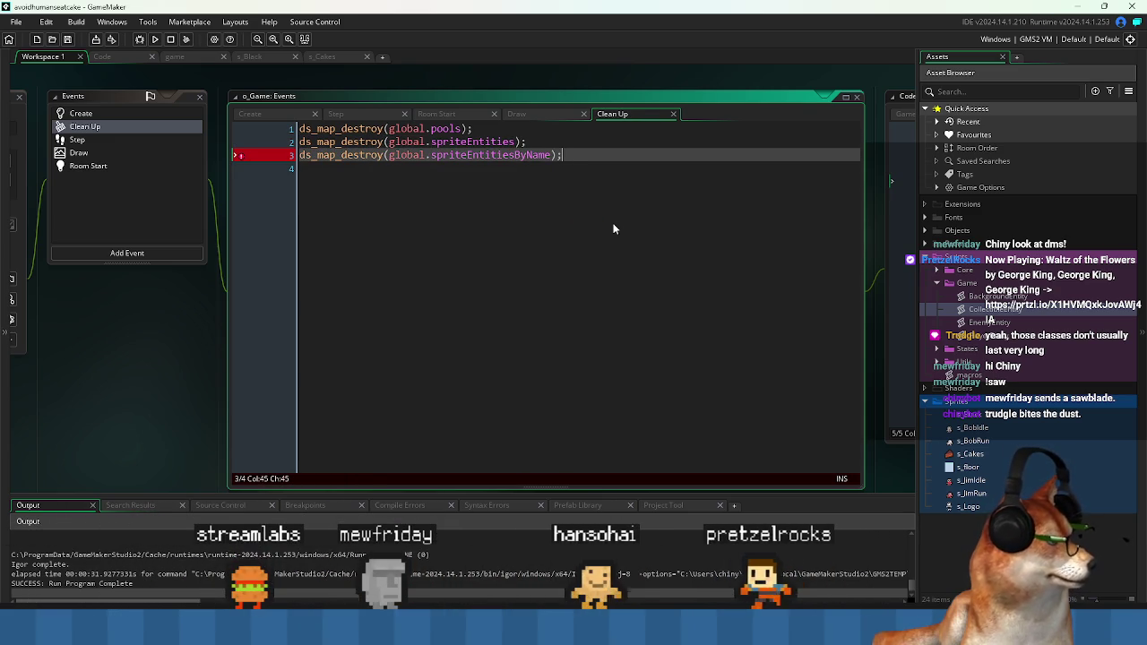
# - Highlight the destroyed map's name on line 3 to check it, then deselect
pyautogui.click(617, 235)
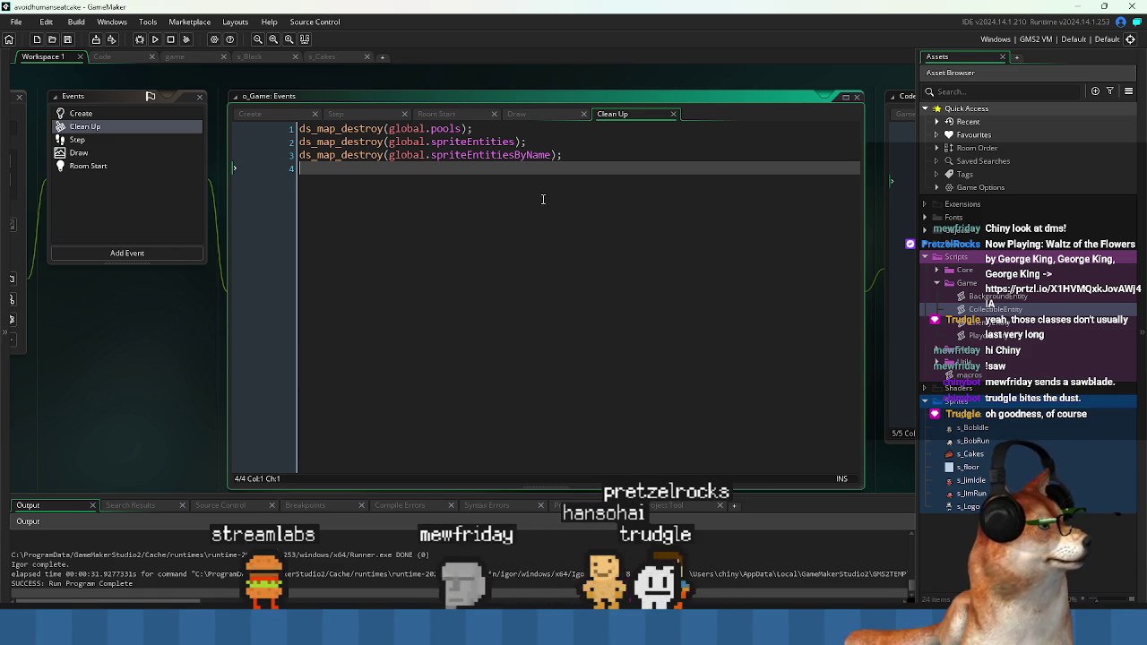
pyautogui.moveTo(553, 155); pyautogui.dragTo(378, 162)
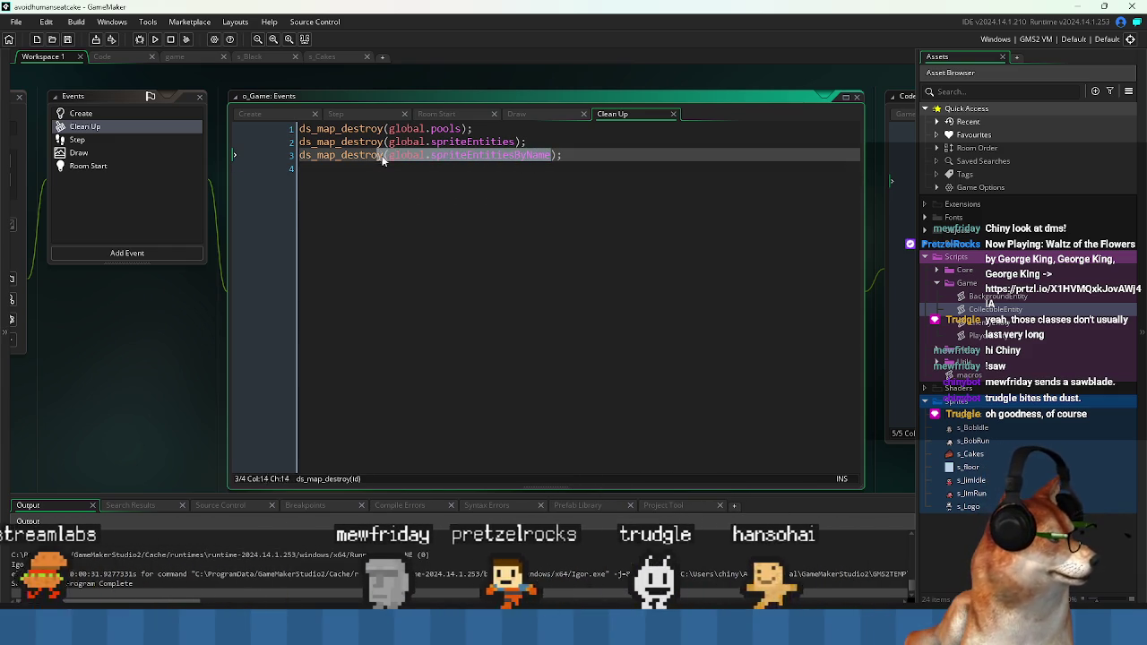
pyautogui.click(460, 184)
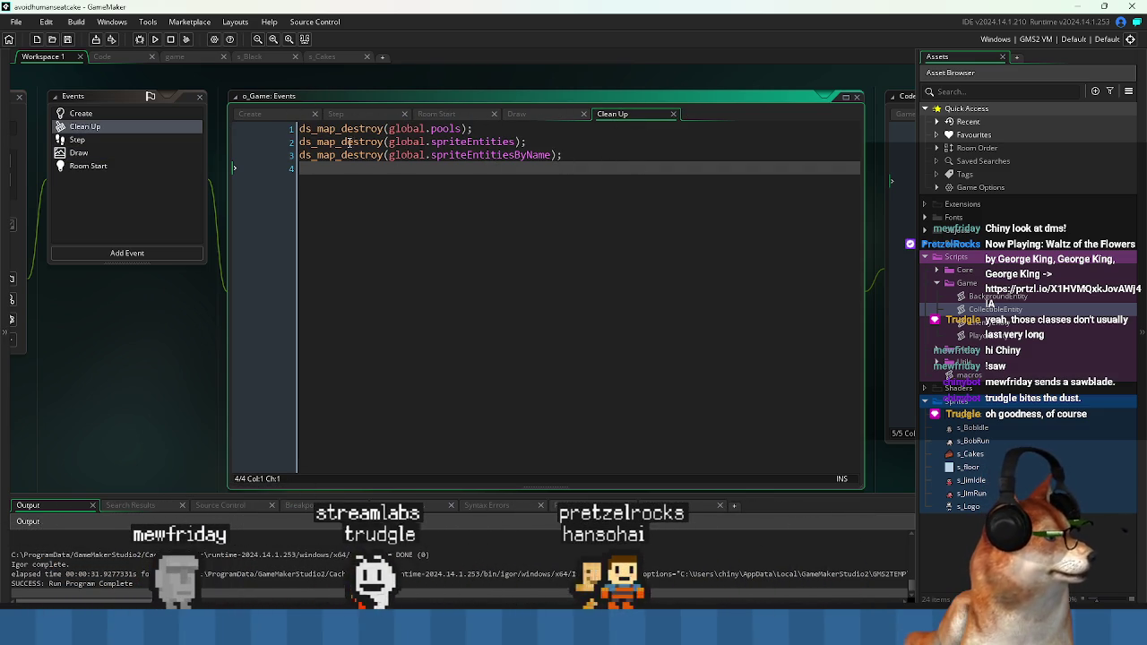
# - Compare the global.spriteEntitiesByName line 15 in the Create event with the Clean Up code
pyautogui.click(296, 119)
pyautogui.click(509, 325)
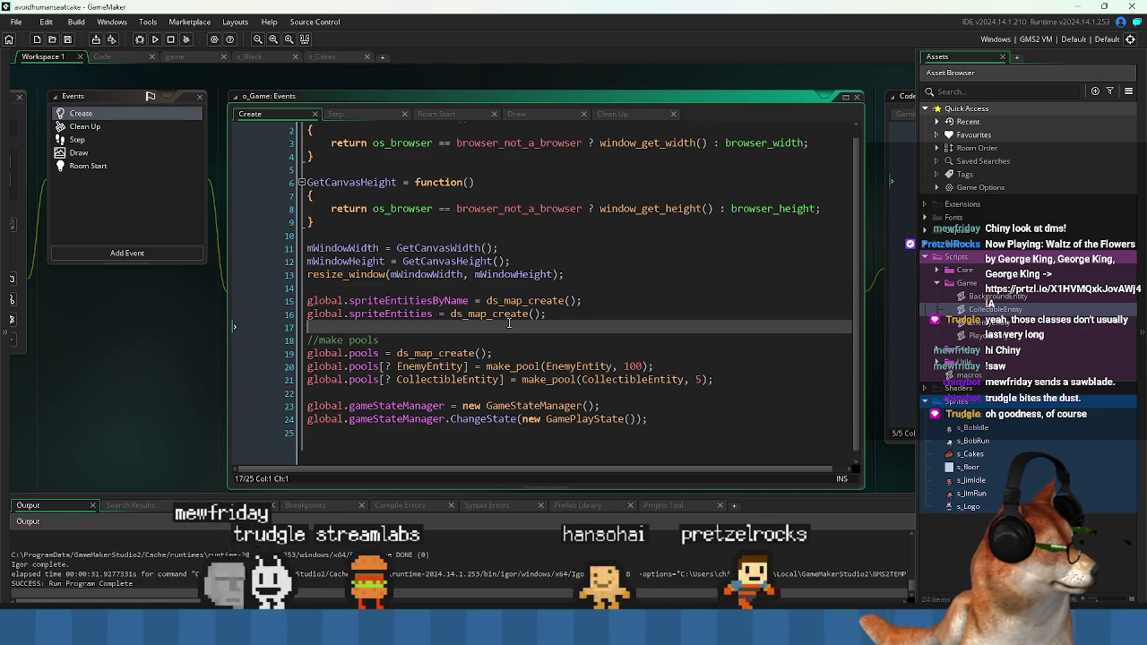
pyautogui.click(470, 301)
pyautogui.moveTo(324, 307); pyautogui.dragTo(307, 302)
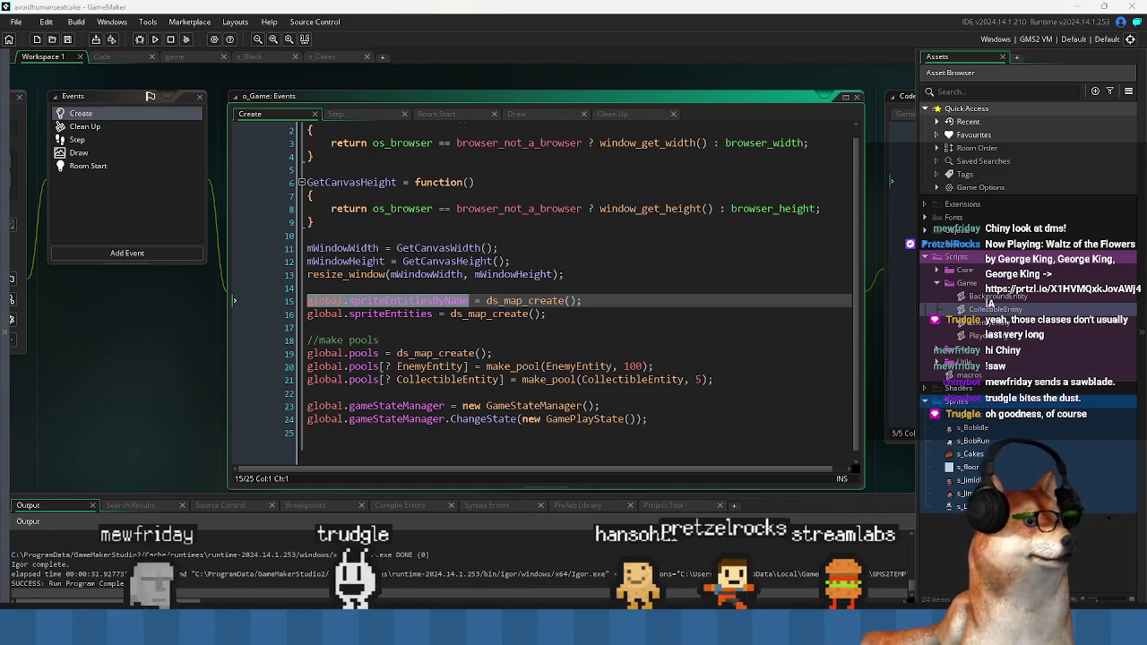
pyautogui.click(506, 332)
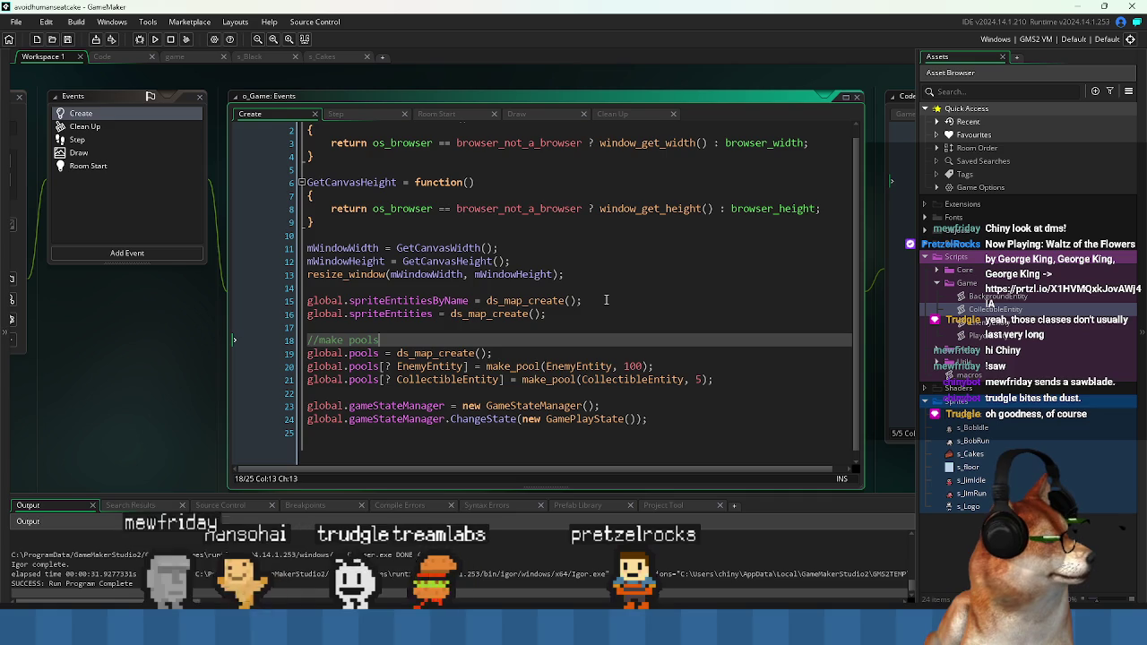
pyautogui.click(628, 116)
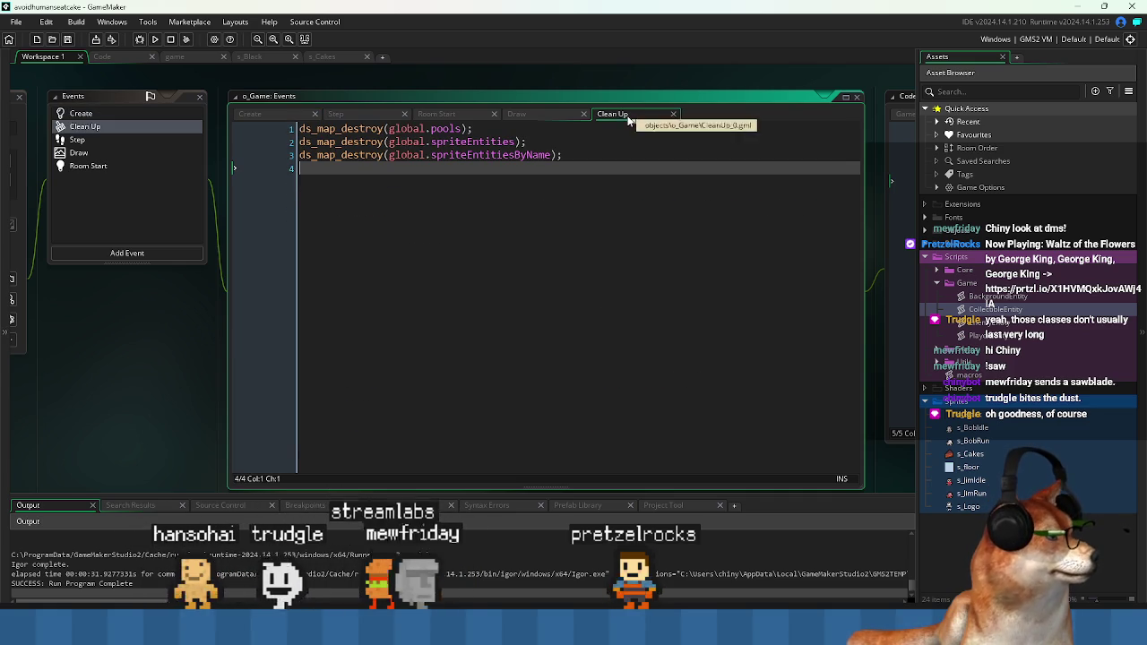
pyautogui.click(279, 118)
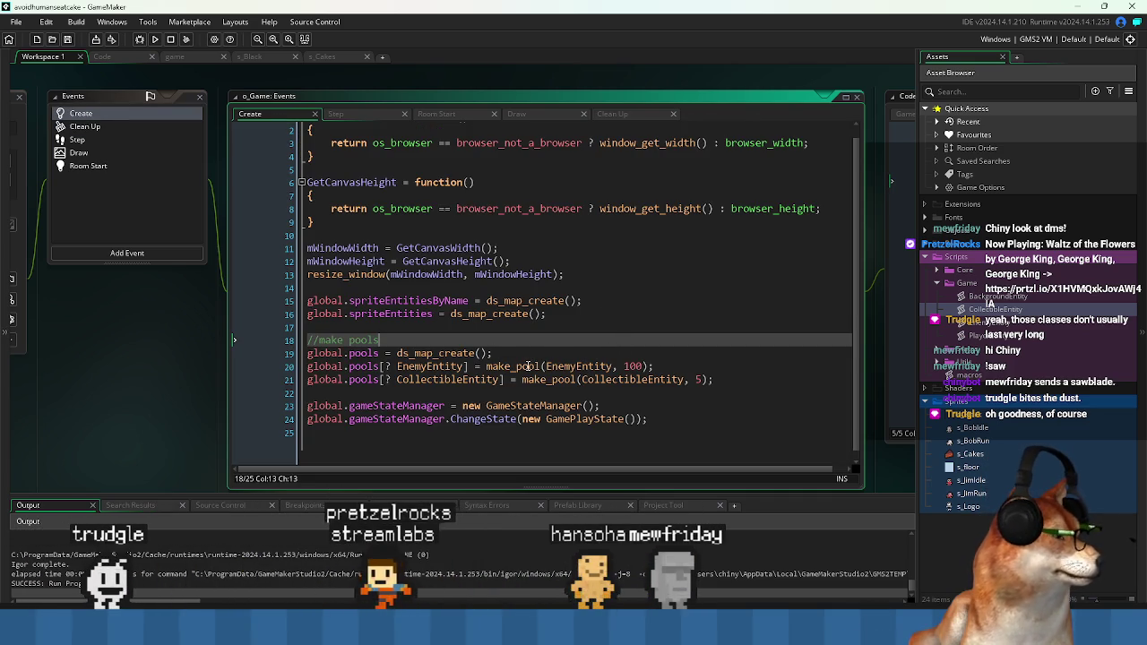
# - Open the make_pool script definition, then close the make_pool, resize_window and GameStateManager tabs
pyautogui.middleClick(528, 365)
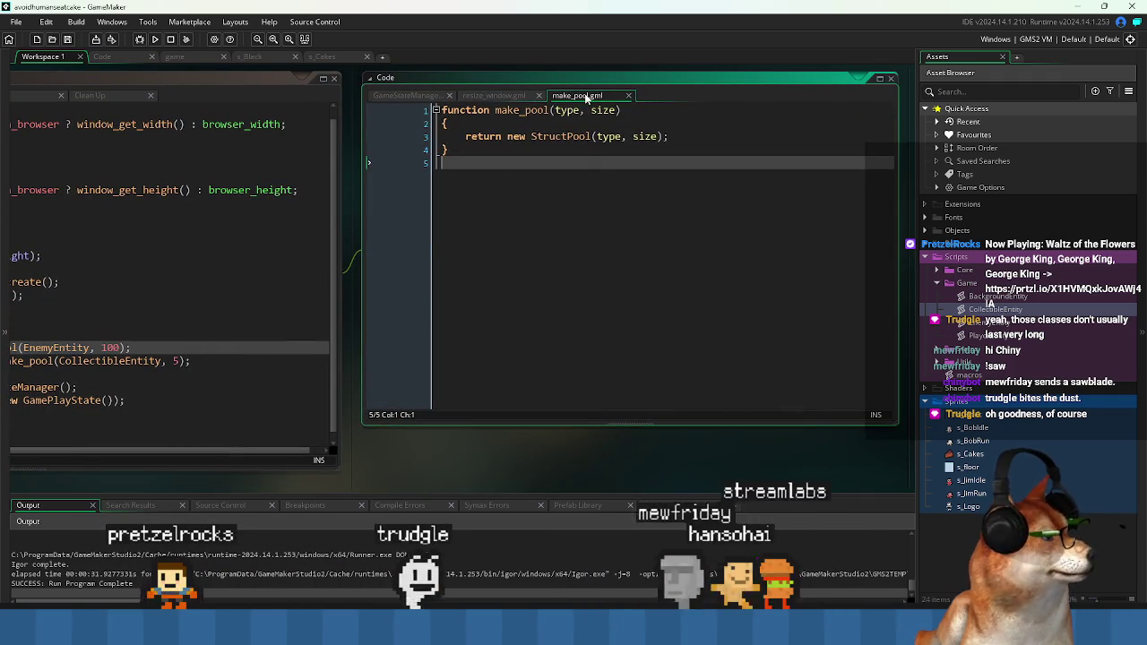
pyautogui.middleClick(582, 95)
pyautogui.scroll(1, 485, 103)
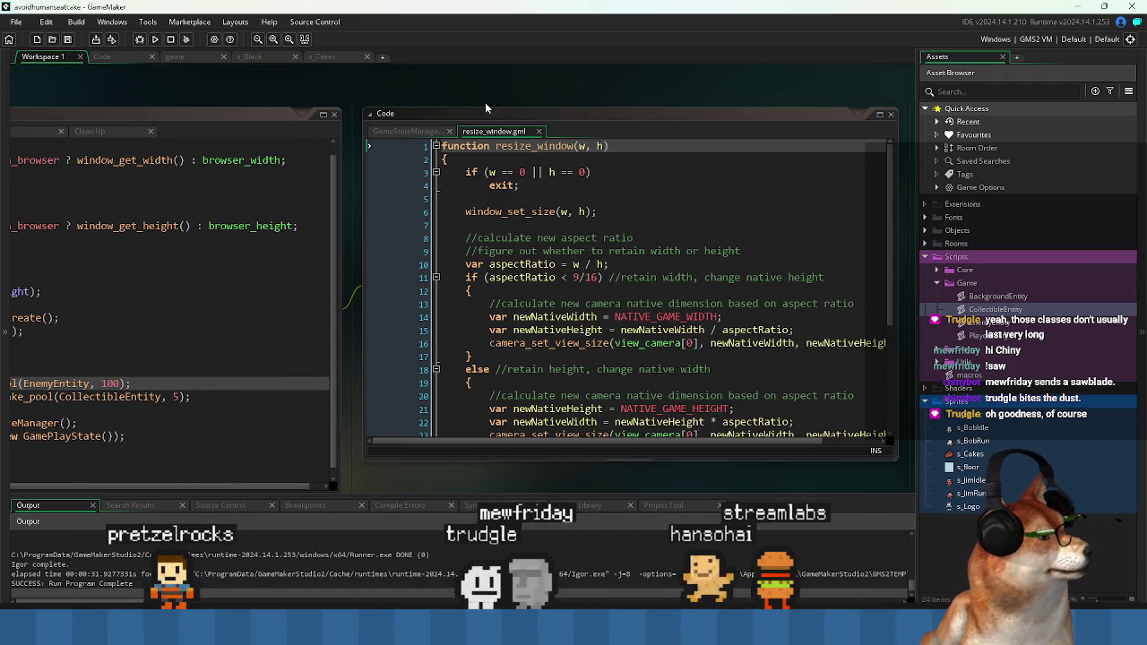
pyautogui.middleClick(528, 133)
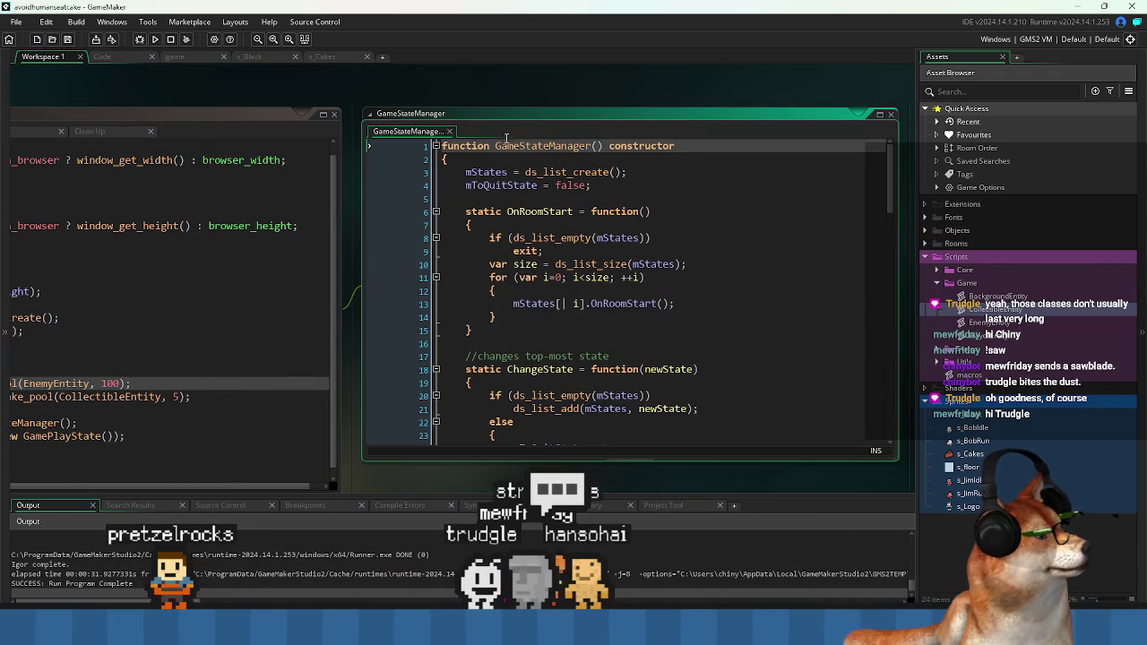
pyautogui.middleClick(433, 132)
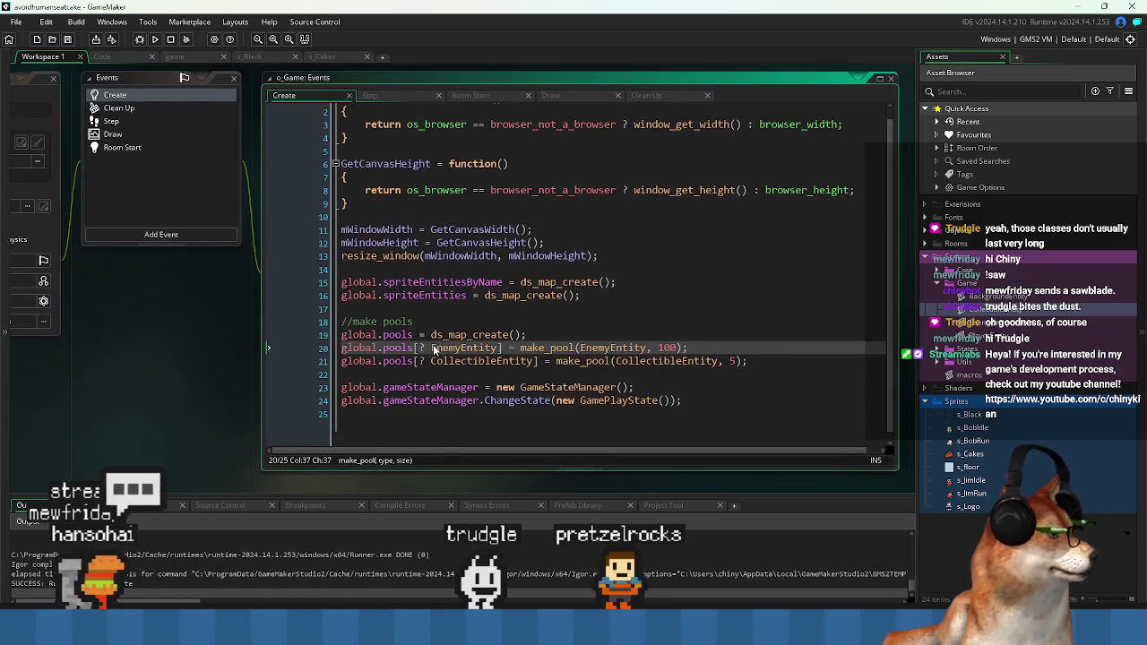
# - Check the make_pool call on line 20 and switch to the Code workspace
pyautogui.click(605, 321)
pyautogui.click(592, 295)
pyautogui.click(580, 311)
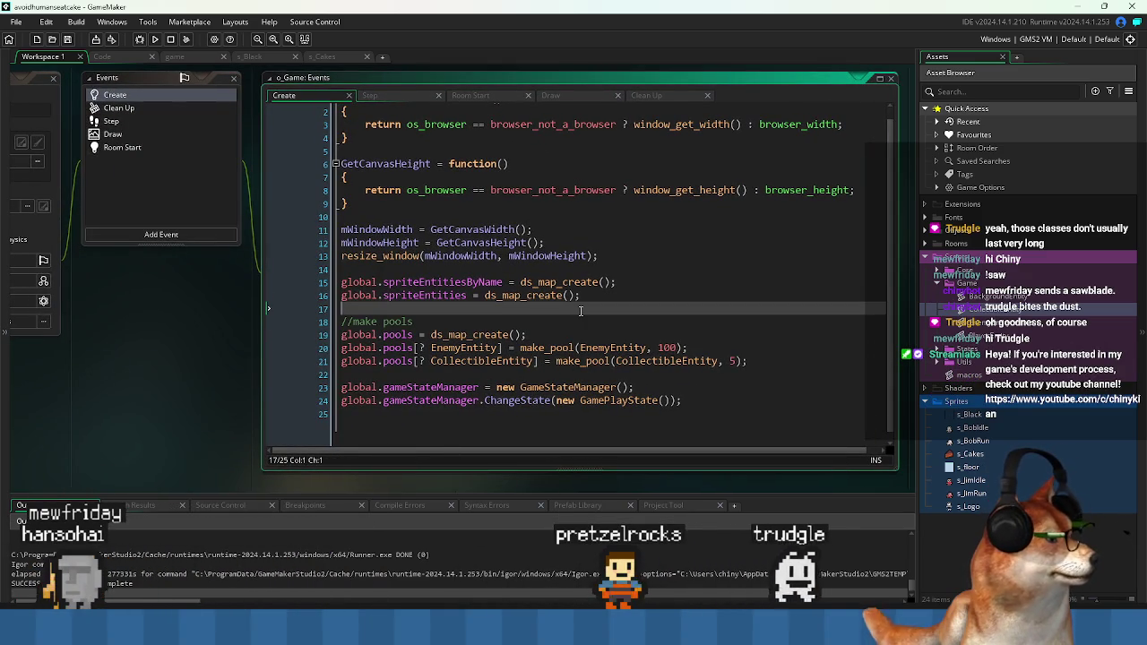
pyautogui.scroll(1, 582, 309)
pyautogui.scroll(-1, 614, 317)
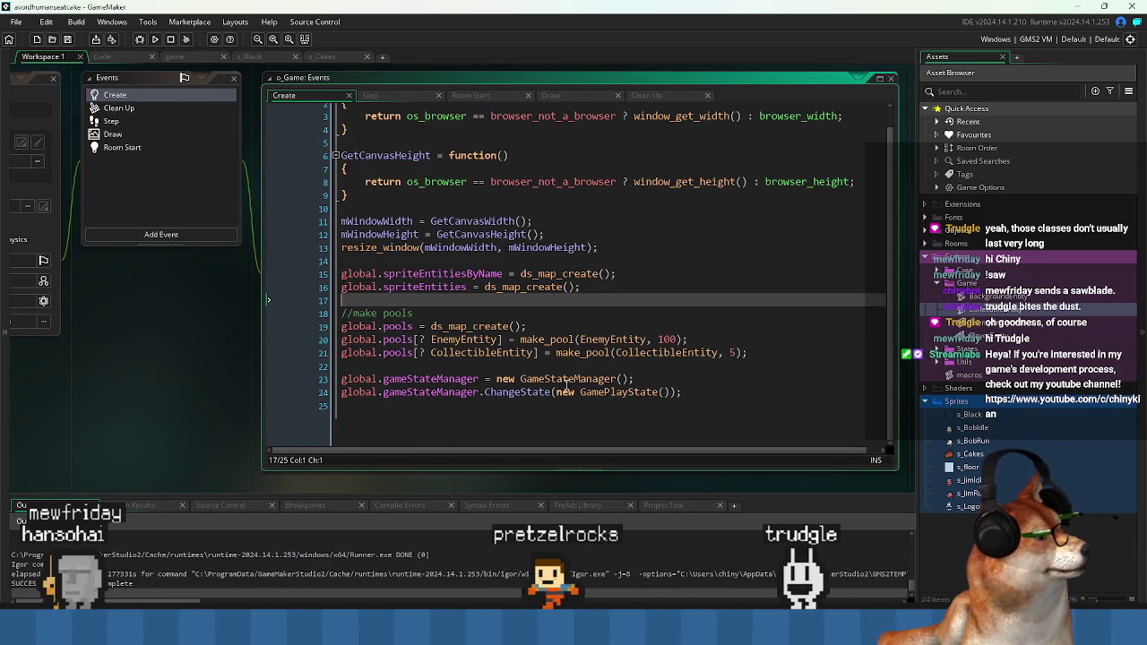
pyautogui.scroll(1, 573, 358)
pyautogui.click(555, 347)
pyautogui.click(101, 55)
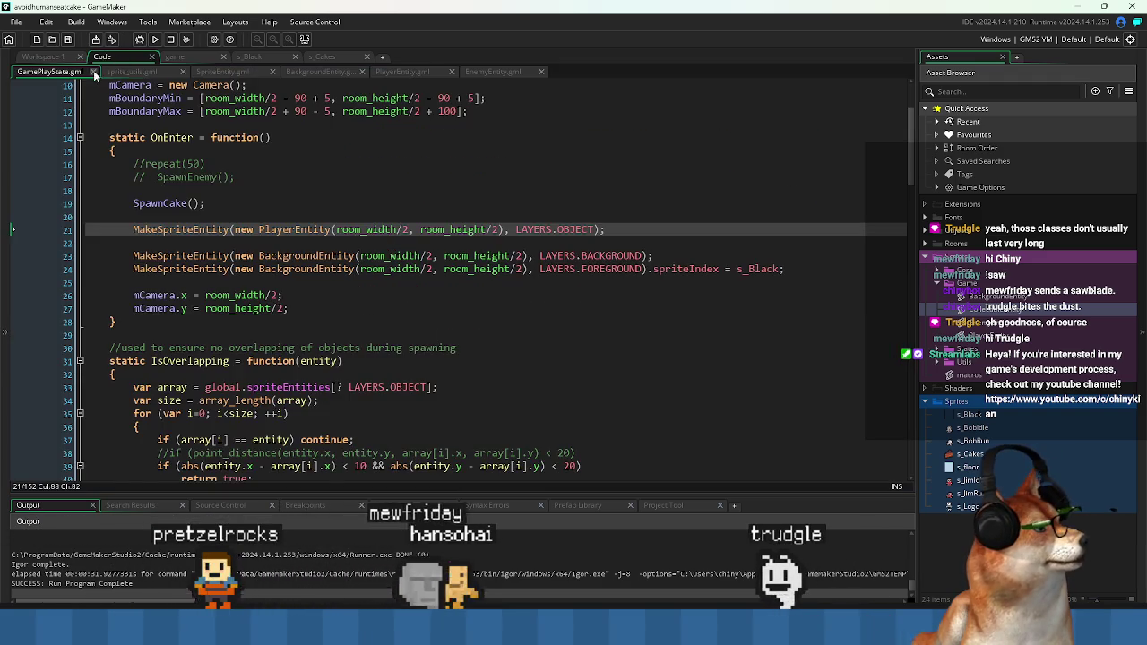
# - In sprite_utils, add a global.spriteEntitiesByName line after array_push, then delete it again
pyautogui.click(131, 71)
pyautogui.press('Up')
pyautogui.press('Up')
pyautogui.press('Up')
pyautogui.scroll(7, 430, 251)
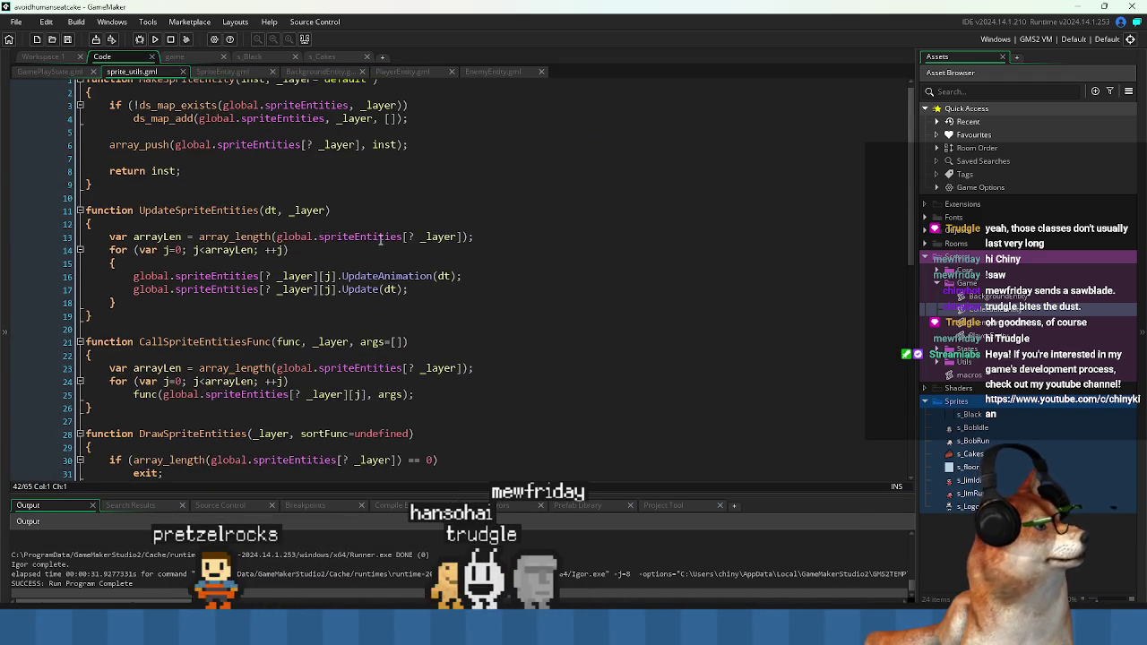
pyautogui.click(454, 139)
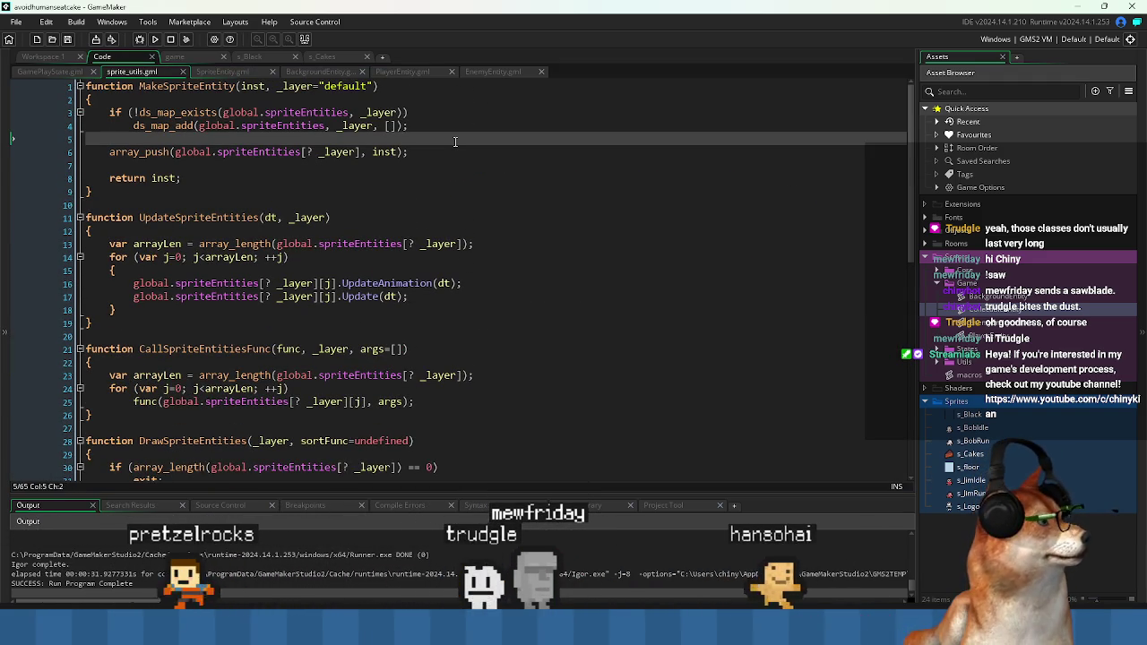
pyautogui.press('Down')
pyautogui.press('End')
pyautogui.press('Return')
pyautogui.write('global.spriteEntitiesByName')
pyautogui.press('Up')
pyautogui.press('Home')
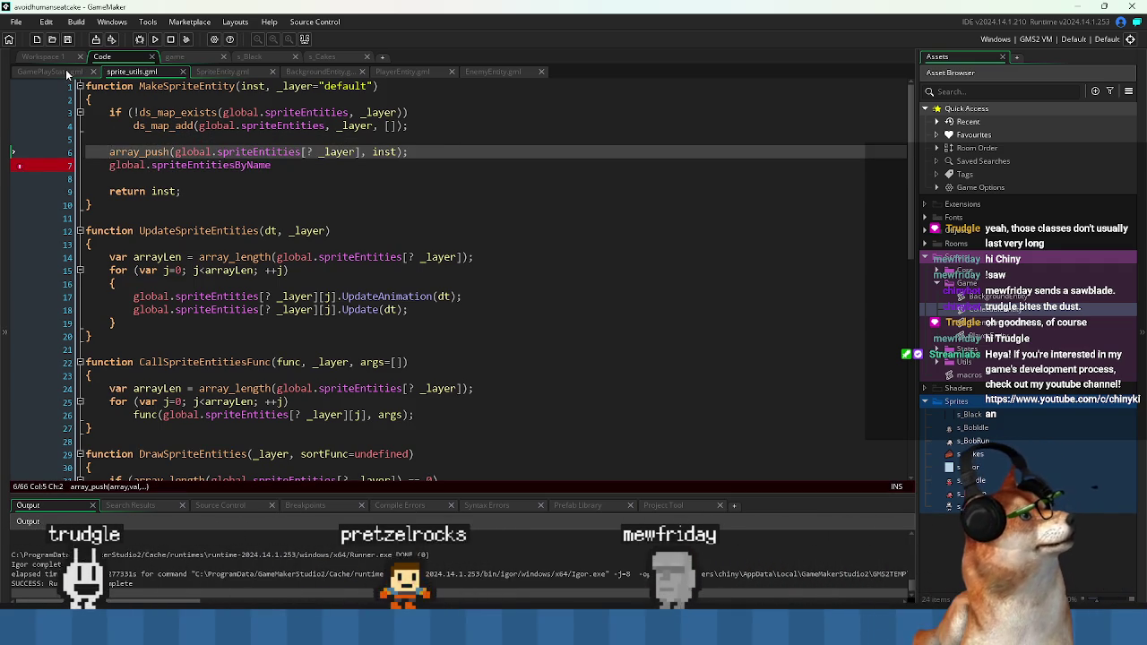
pyautogui.click(463, 122)
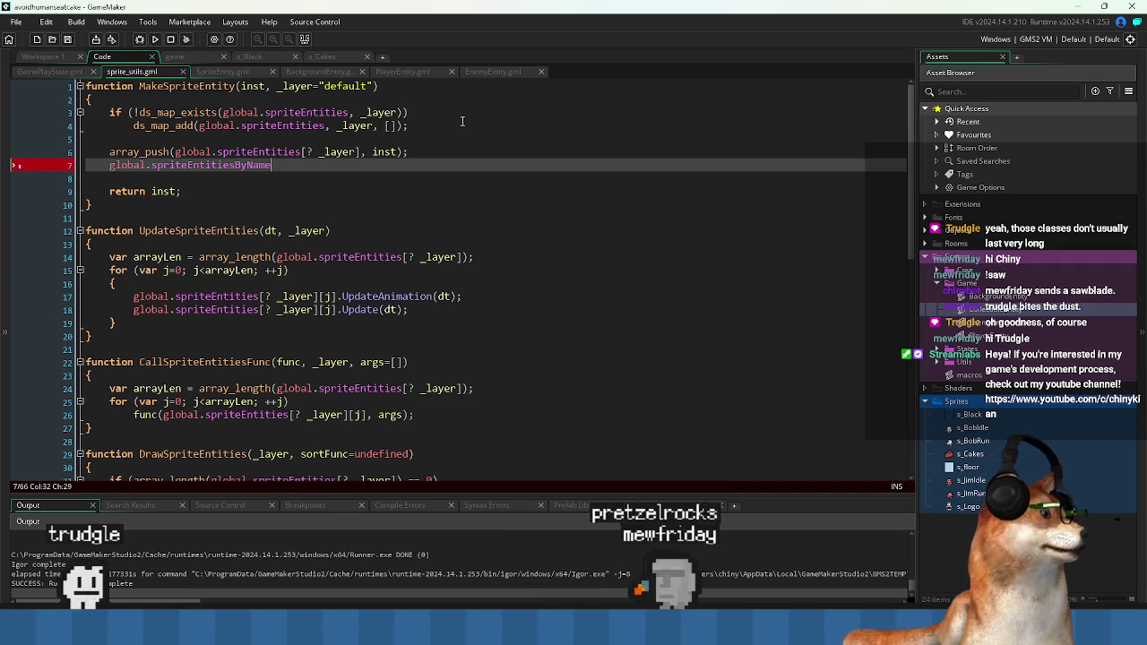
pyautogui.hotkey('shift', 'Down')
pyautogui.hotkey('ctrl', 'c')
pyautogui.press('Delete')
# - Start an empty if on a new line 5 and copy line 3's ds_map_exists condition
pyautogui.press('Up')
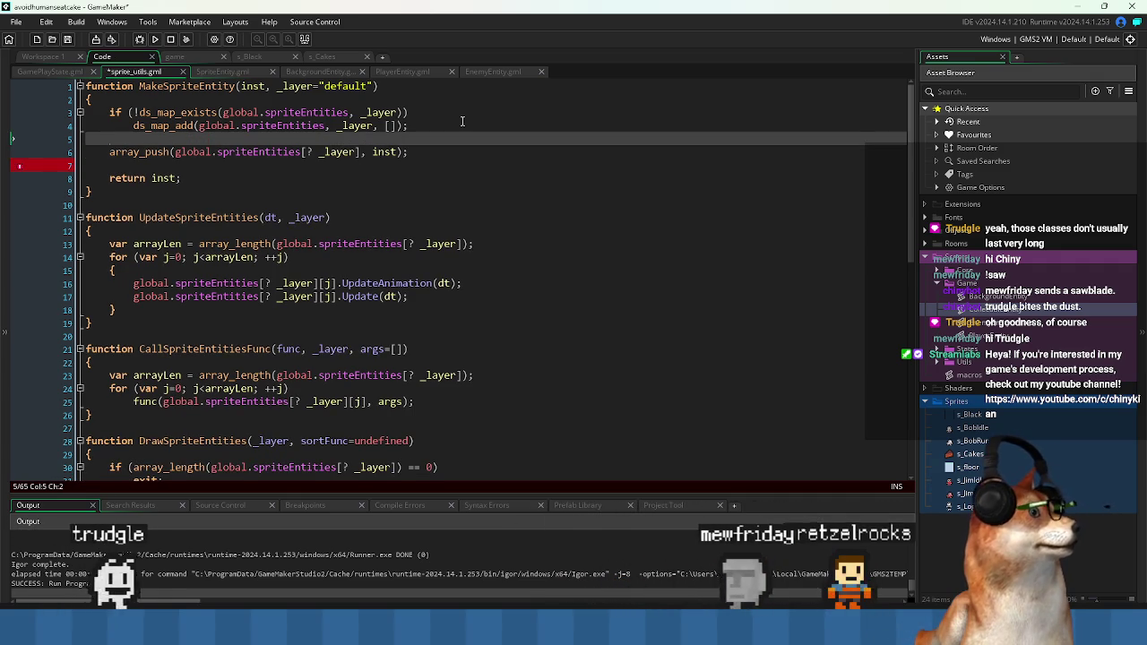
pyautogui.press('Return')
pyautogui.press('Up')
pyautogui.write('if (')
pyautogui.press('Down')
pyautogui.hotkey('ctrl', 'v')
pyautogui.press('Up')
pyautogui.press('Up')
pyautogui.press('Up')
pyautogui.press('End')
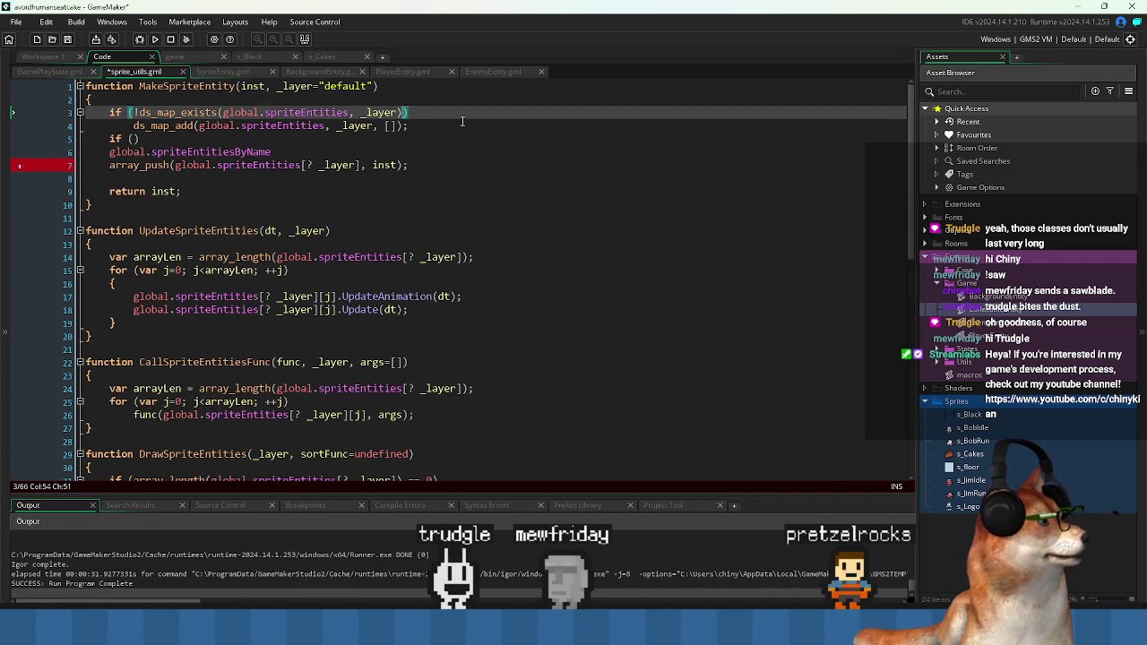
pyautogui.hotkey('shift', 'Home')
pyautogui.hotkey('ctrl', 'c')
# - Paste the condition into line 5's if and remove the leftover global.spriteEntitiesByName text
pyautogui.press('Down')
pyautogui.press('Down')
pyautogui.hotkey('shift', 'End')
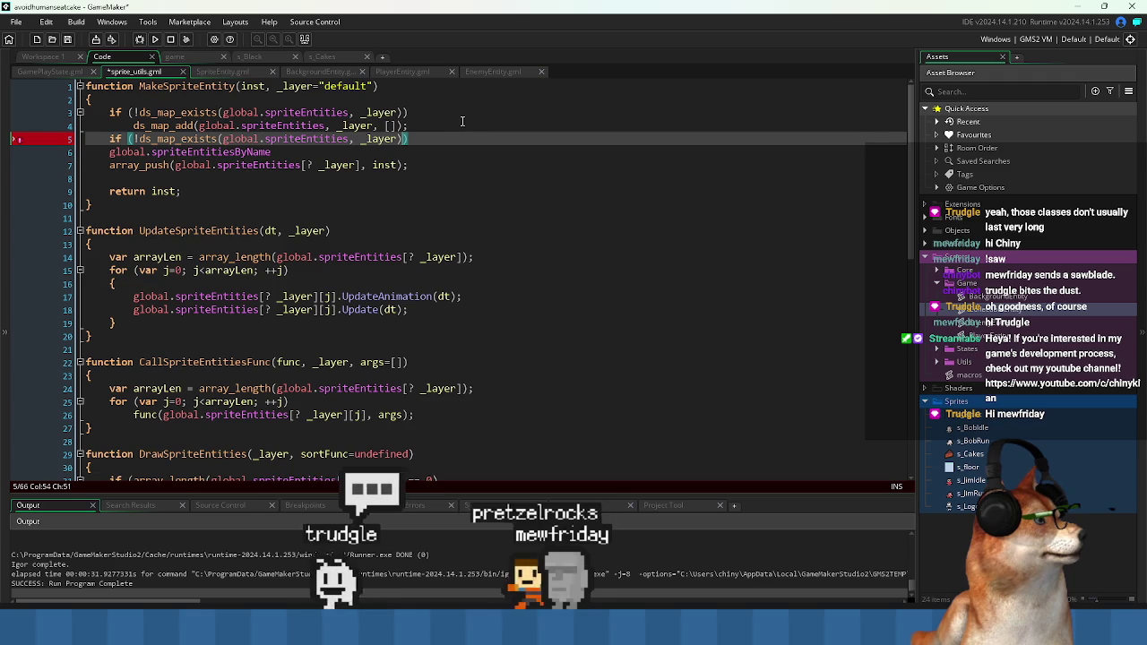
pyautogui.hotkey('ctrl', 'v')
pyautogui.press('Down')
pyautogui.hotkey('shift', 'End')
pyautogui.press('Delete')
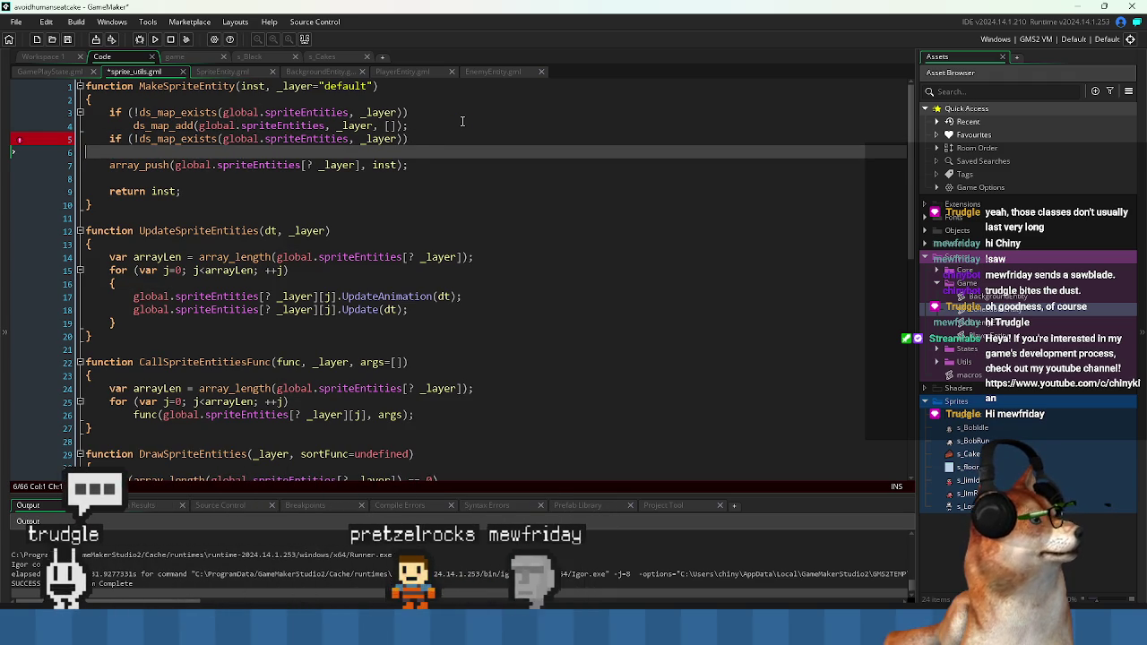
pyautogui.press('Up')
pyautogui.press('End')
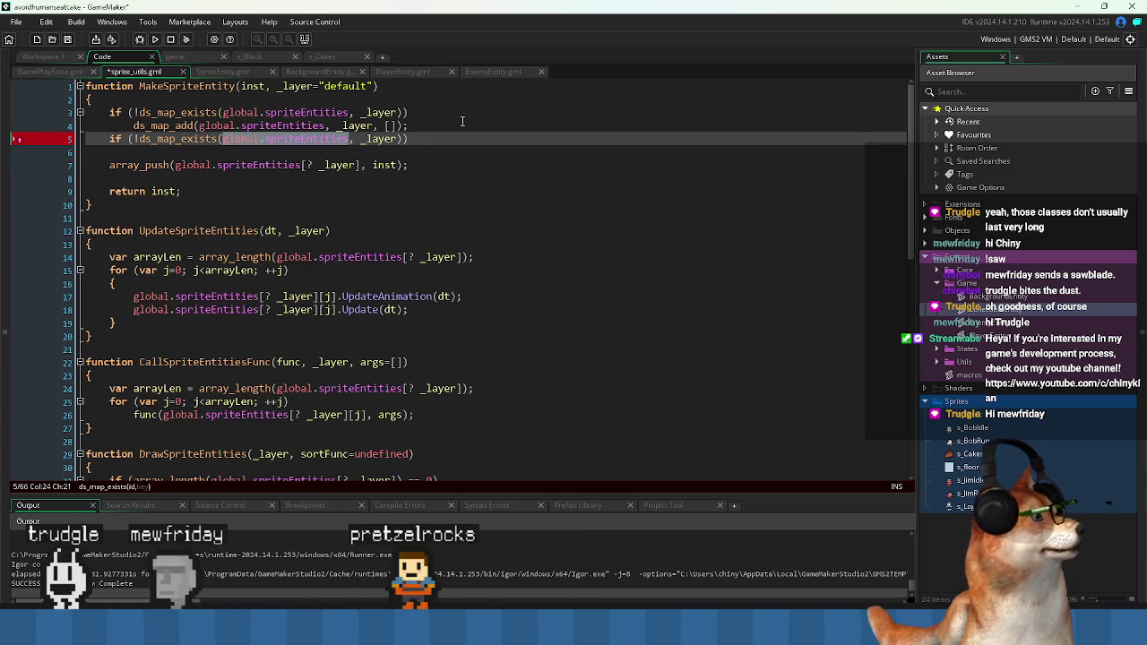
# - Switch line 5's map to global.spriteEntitiesByName and review every place inst is used
pyautogui.hotkey('ctrl', 'shift', 'Left')
pyautogui.hotkey('ctrl', 'shift', 'Left')
pyautogui.hotkey('ctrl', 'shift', 'Left')
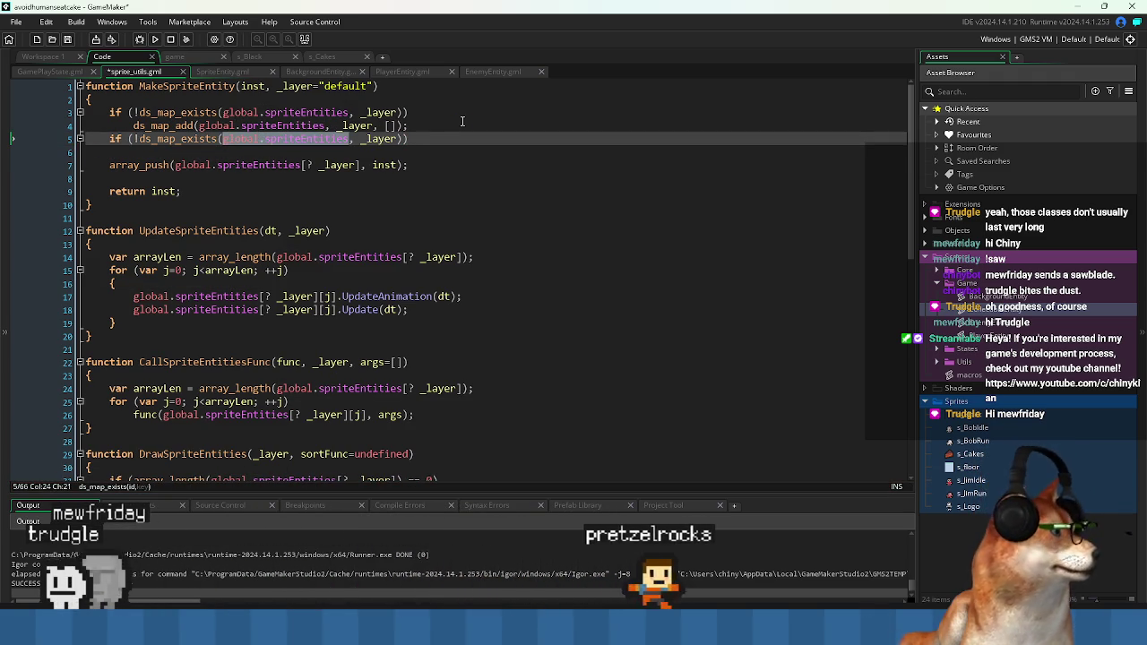
pyautogui.hotkey('ctrl', 'v')
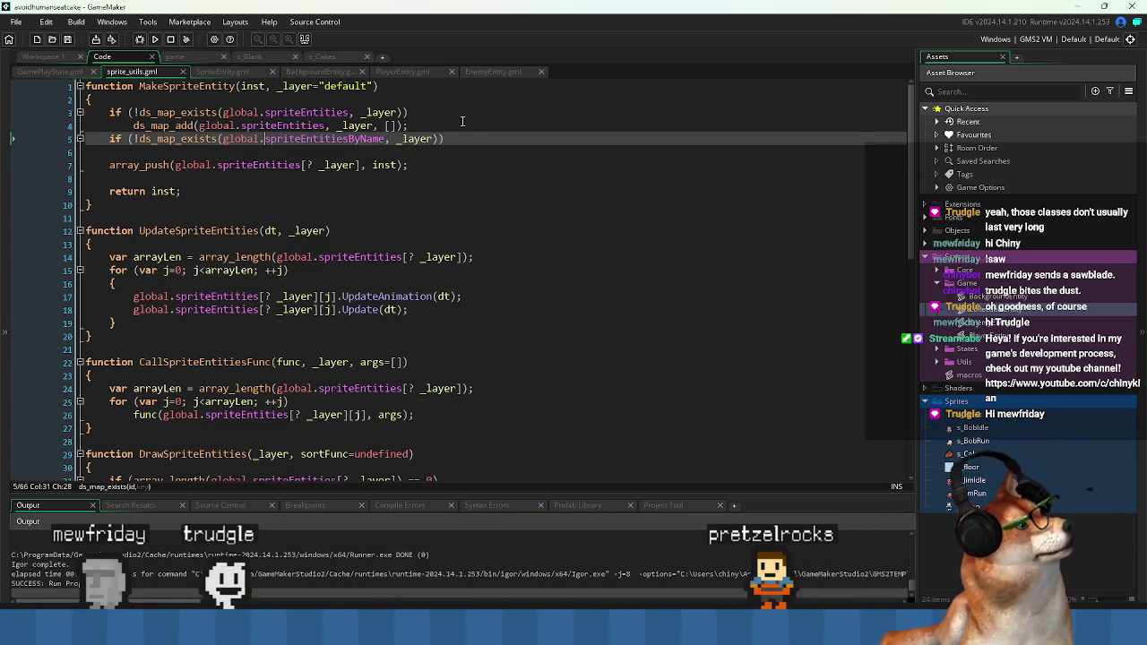
pyautogui.hotkey('ctrl', 'shift', 'Left')
pyautogui.press('Right')
pyautogui.hotkey('ctrl', 'Right')
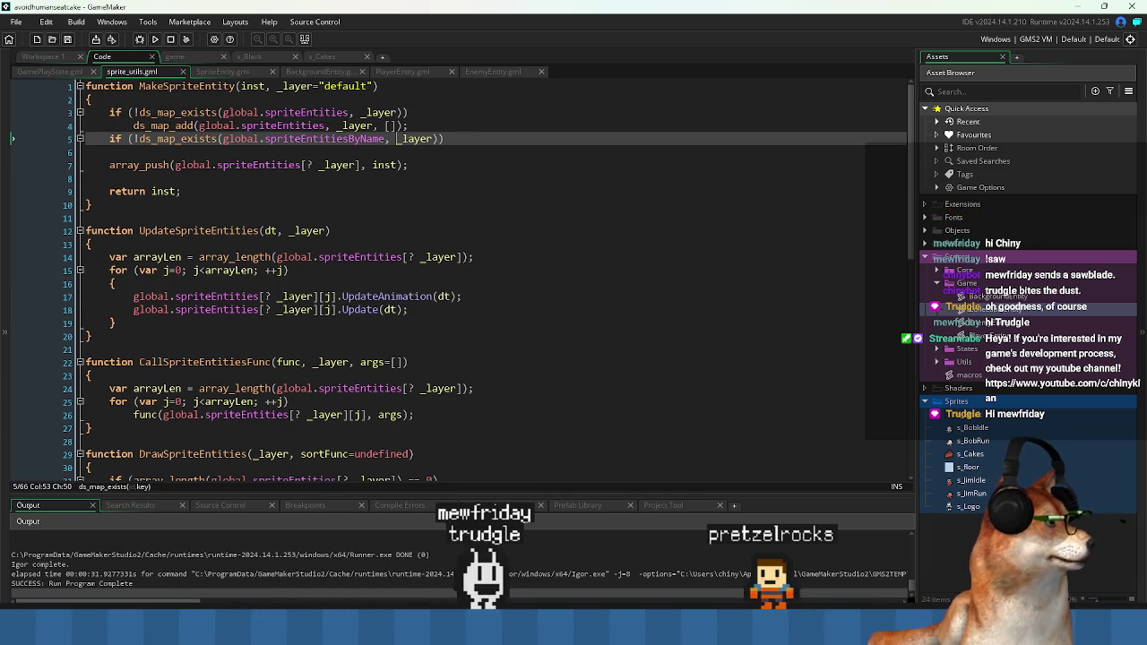
pyautogui.click(265, 86)
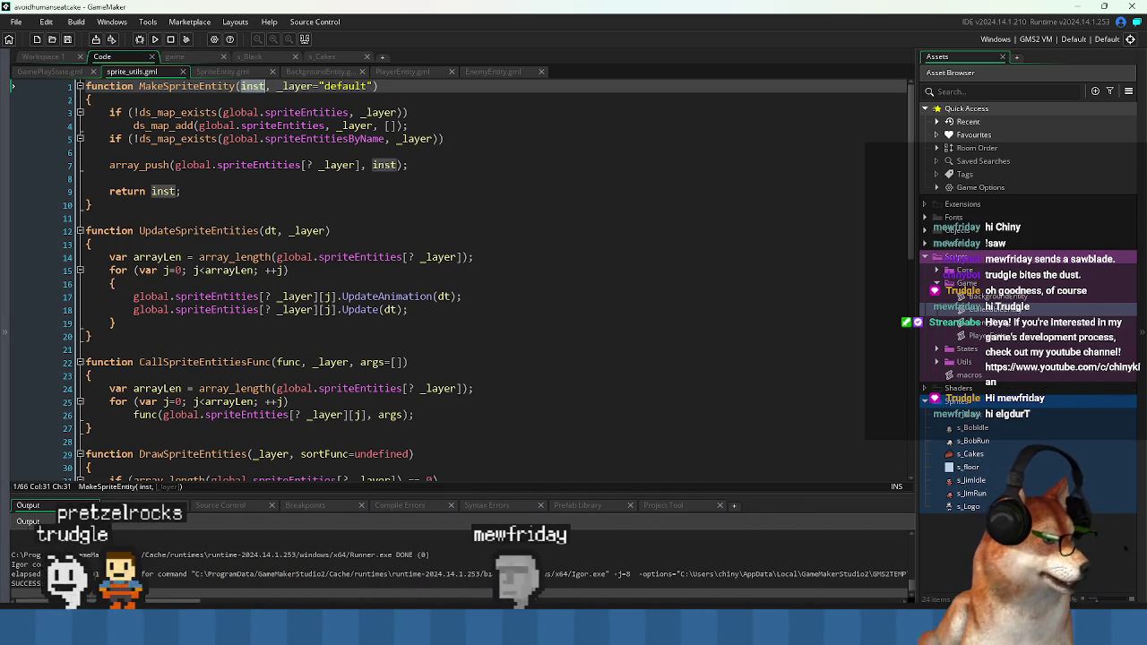
pyautogui.click(421, 146)
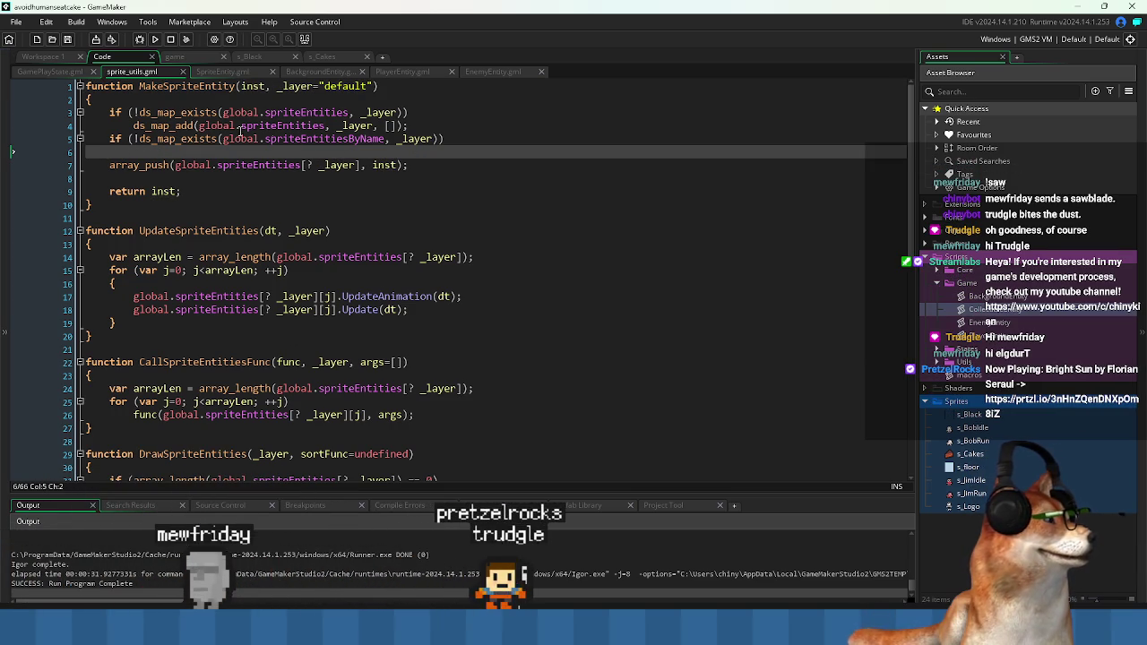
pyautogui.click(340, 139)
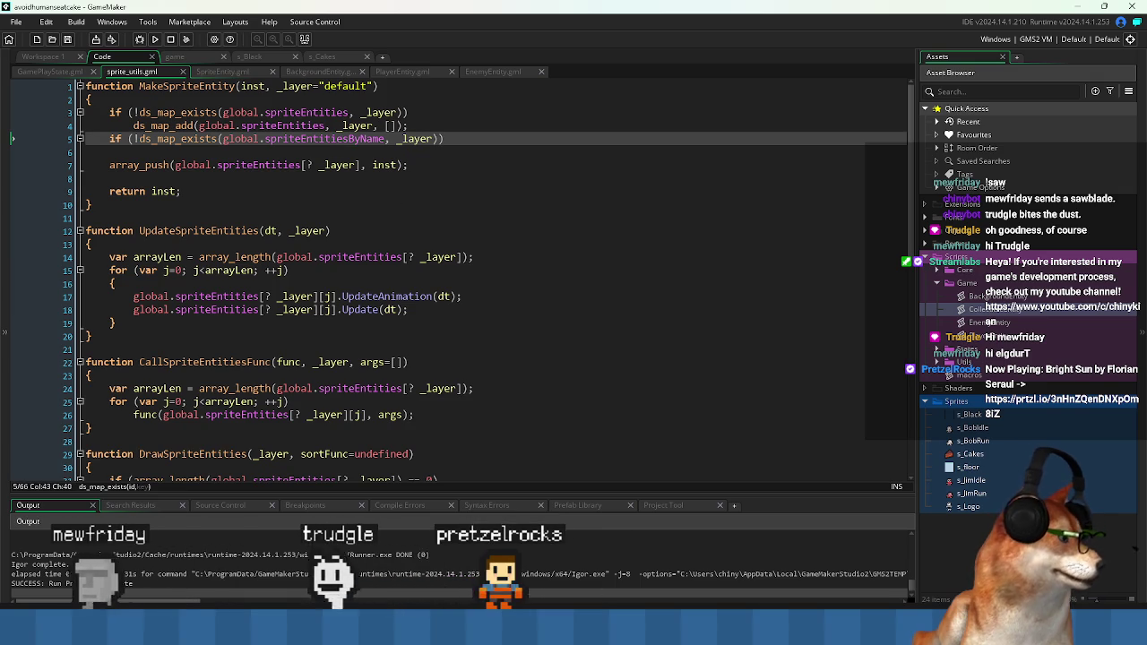
pyautogui.moveTo(675, 578)
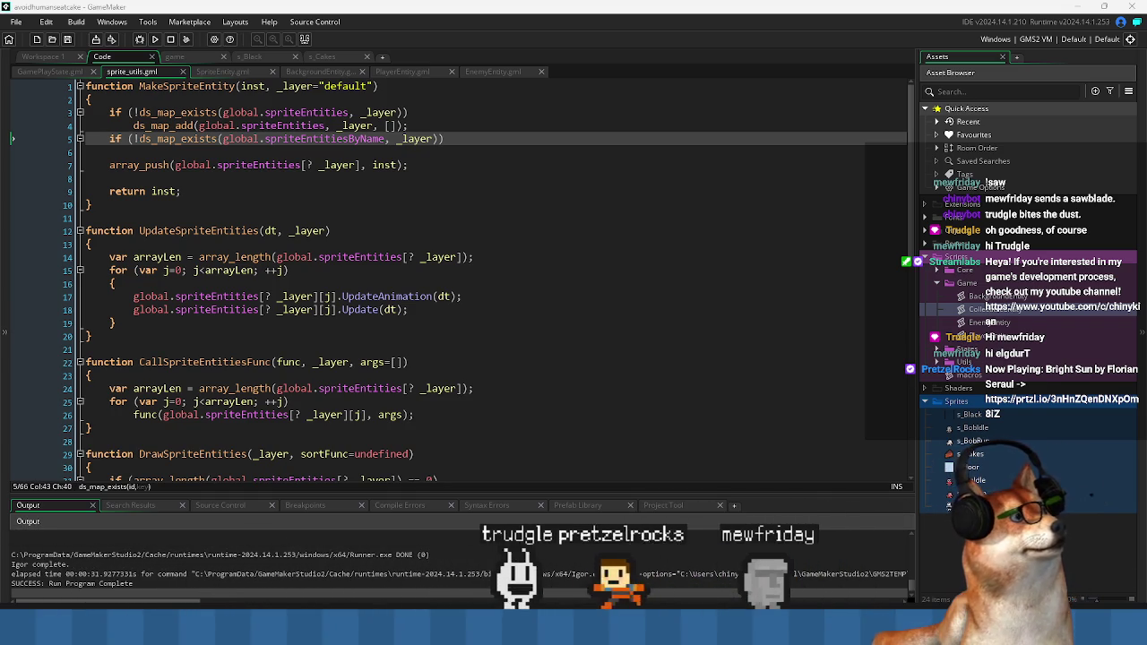
# - Bring the GameMaker Manual window forward and move it higher over the code
pyautogui.hotkey('alt', 'Tab')
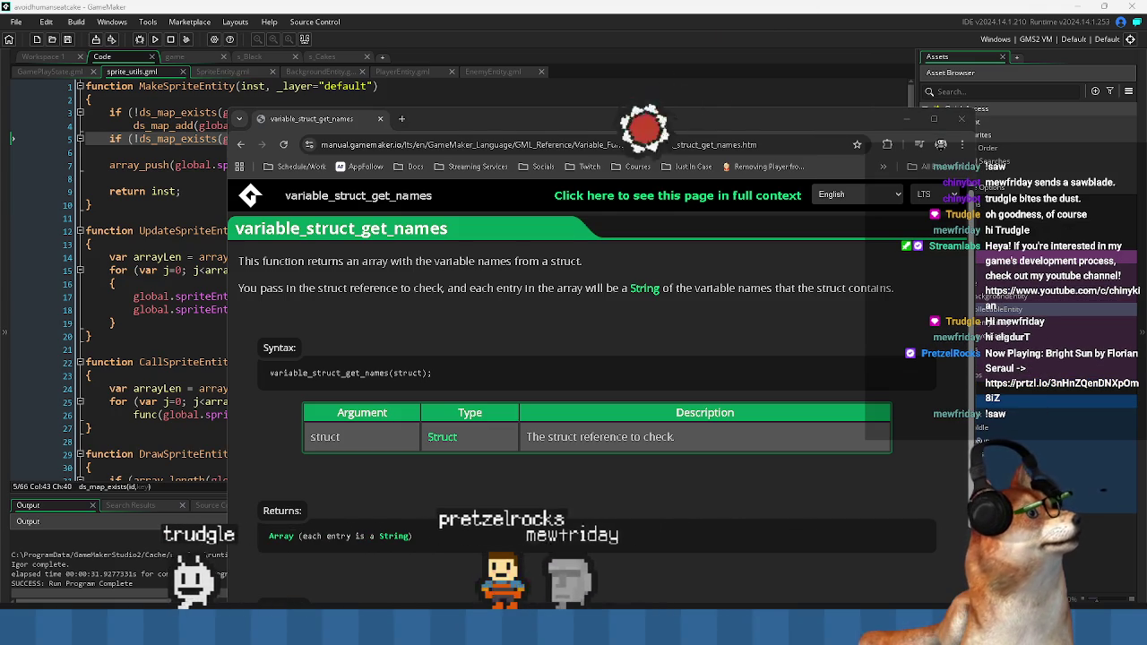
pyautogui.click(433, 261)
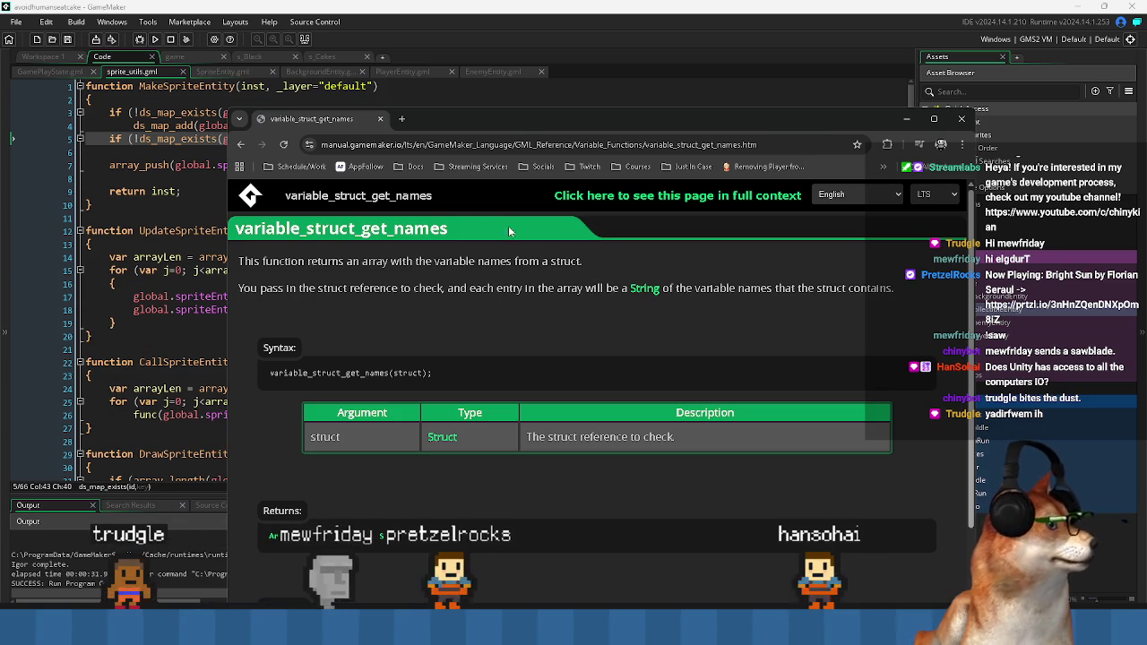
pyautogui.moveTo(474, 120)
pyautogui.mouseDown()
pyautogui.moveTo(461, 57)
pyautogui.moveTo(481, 46)
pyautogui.moveTo(486, 24)
pyautogui.moveTo(447, 2)
pyautogui.mouseUp()
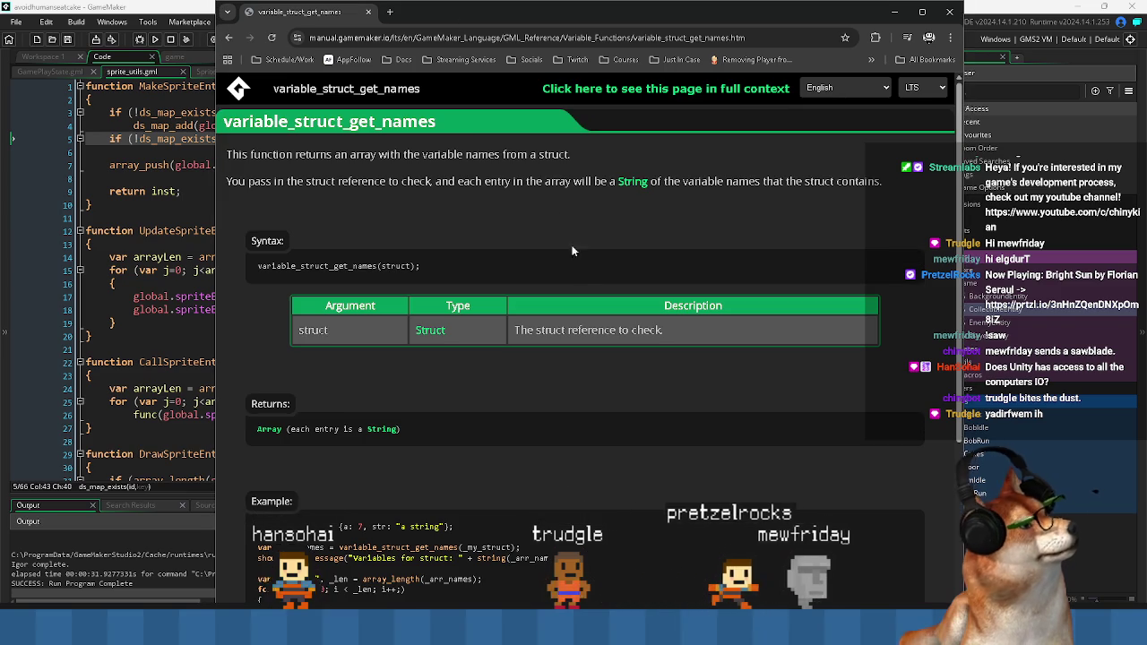
# - Read the variable_struct_get_names entry, then return to the Variable Functions list
pyautogui.doubleClick(357, 266)
pyautogui.rightClick(358, 269)
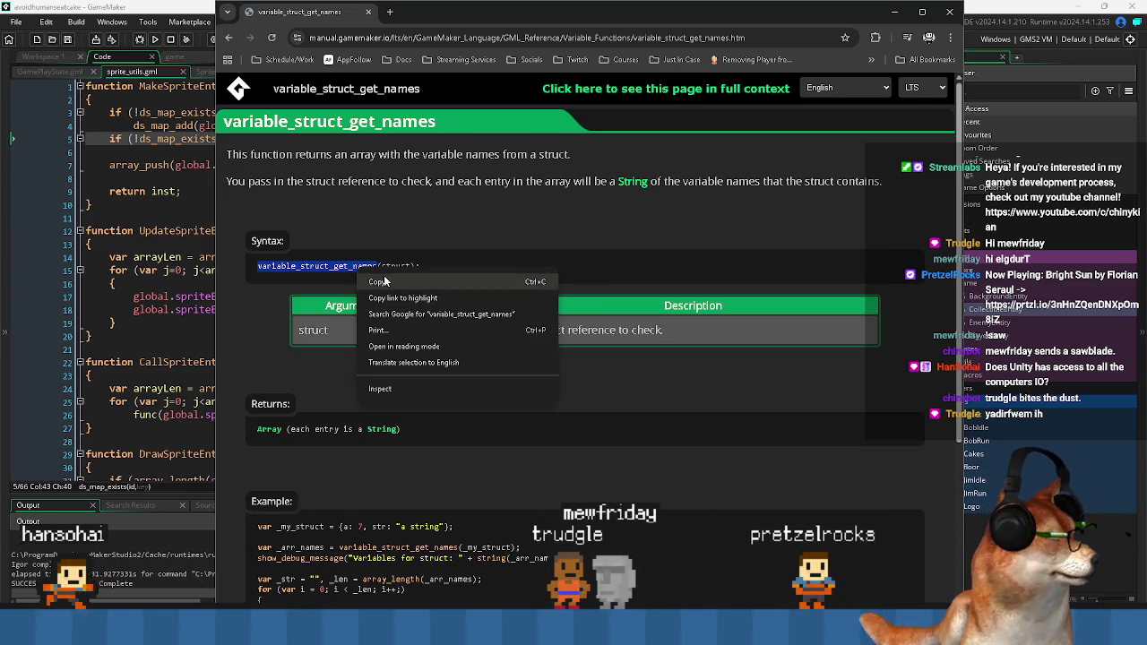
pyautogui.click(499, 233)
pyautogui.moveTo(314, 154); pyautogui.dragTo(396, 154)
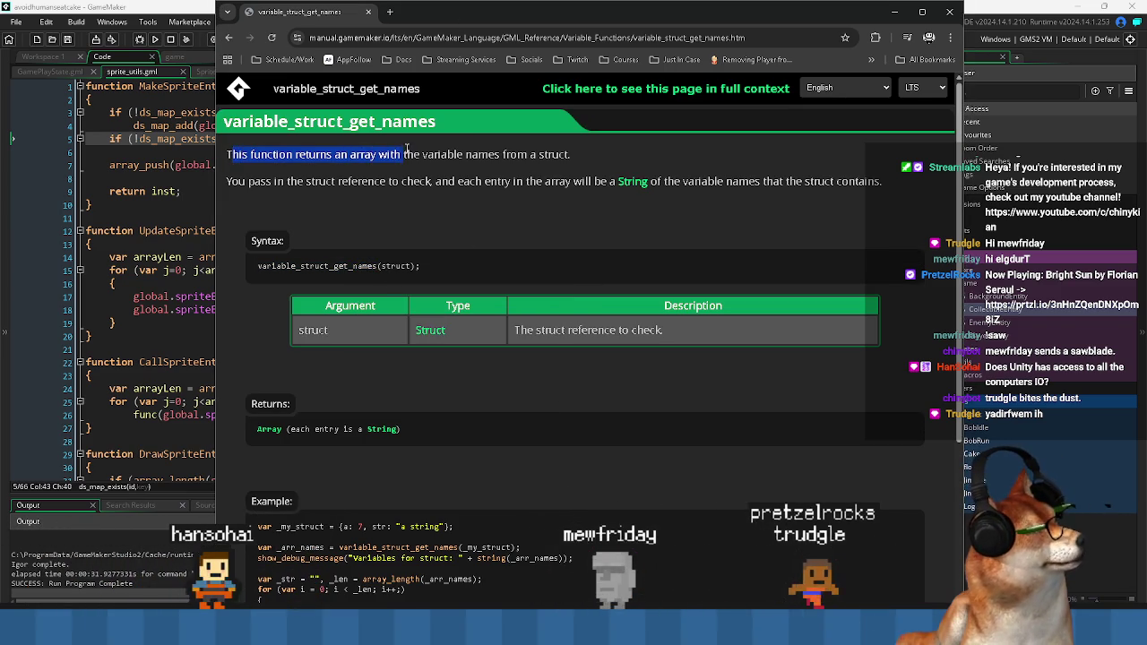
pyautogui.click(414, 240)
pyautogui.scroll(-5, 437, 354)
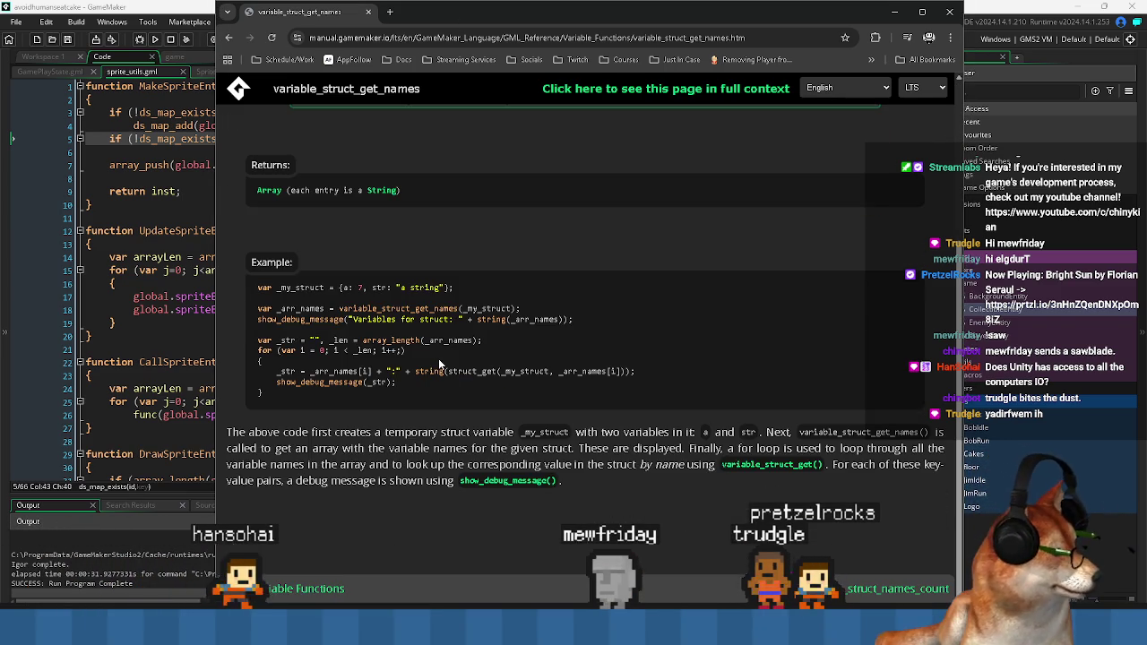
pyautogui.click(321, 587)
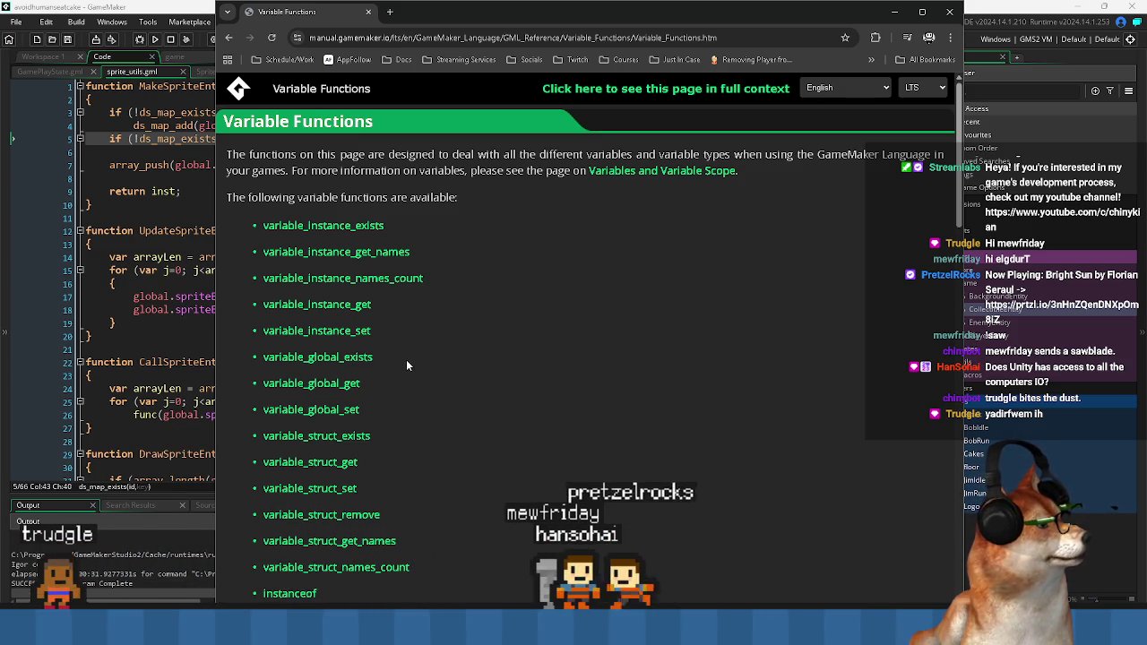
# - Try the is_instanceof link from instanceof, hit 403 Forbidden, and go back to instanceof
pyautogui.scroll(-2, 406, 365)
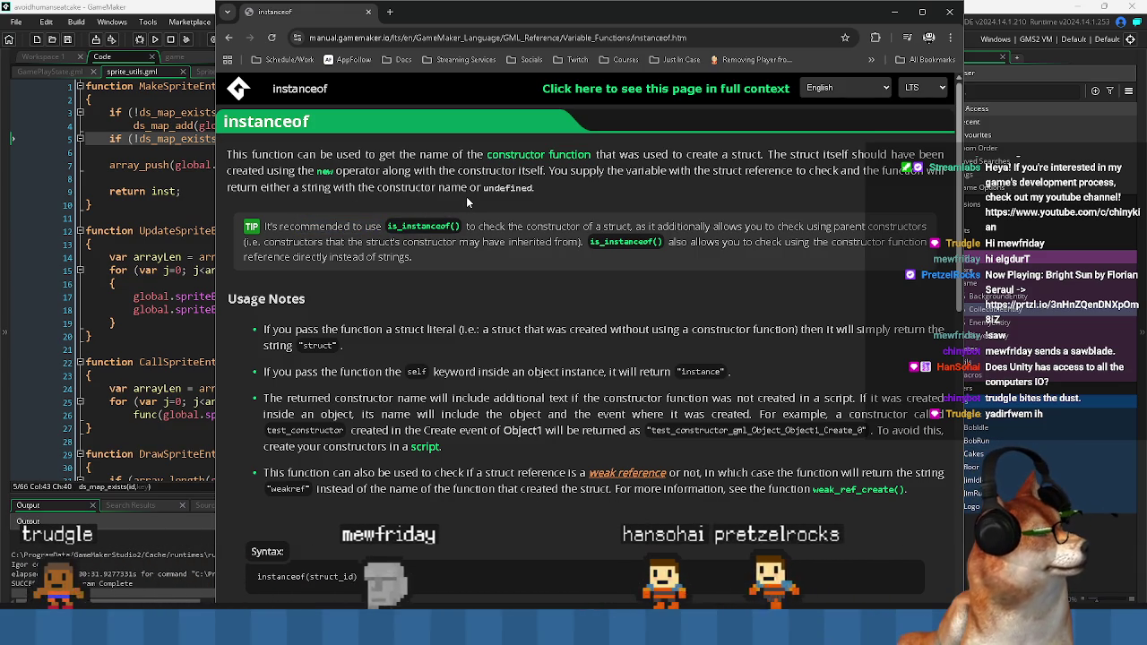
pyautogui.middleClick(423, 226)
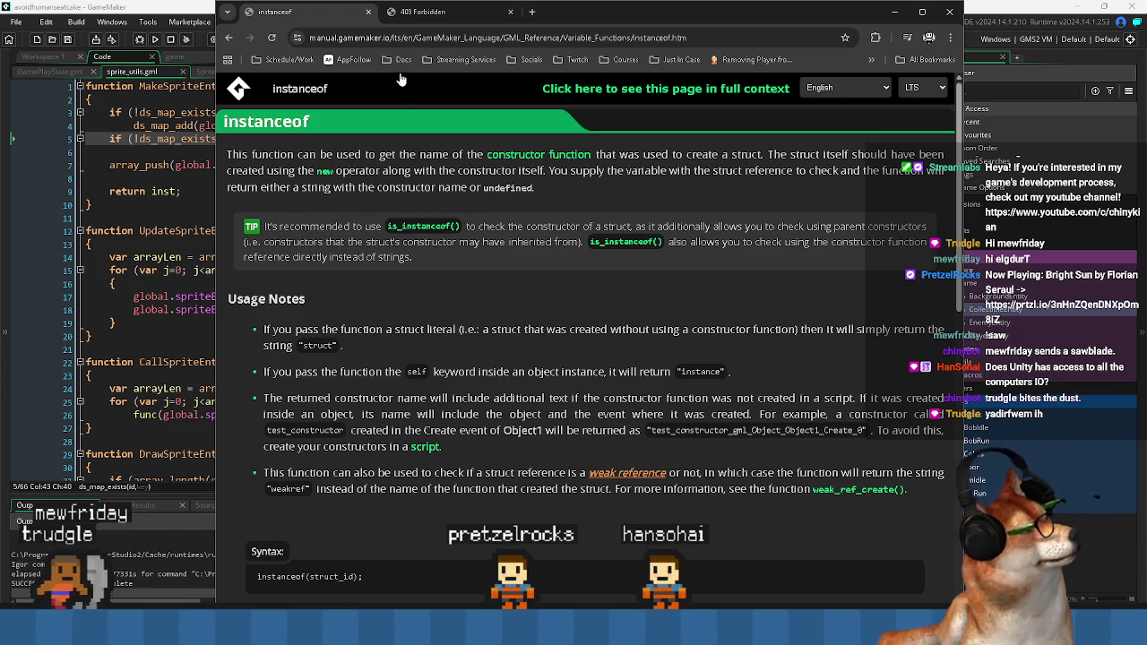
pyautogui.click(434, 18)
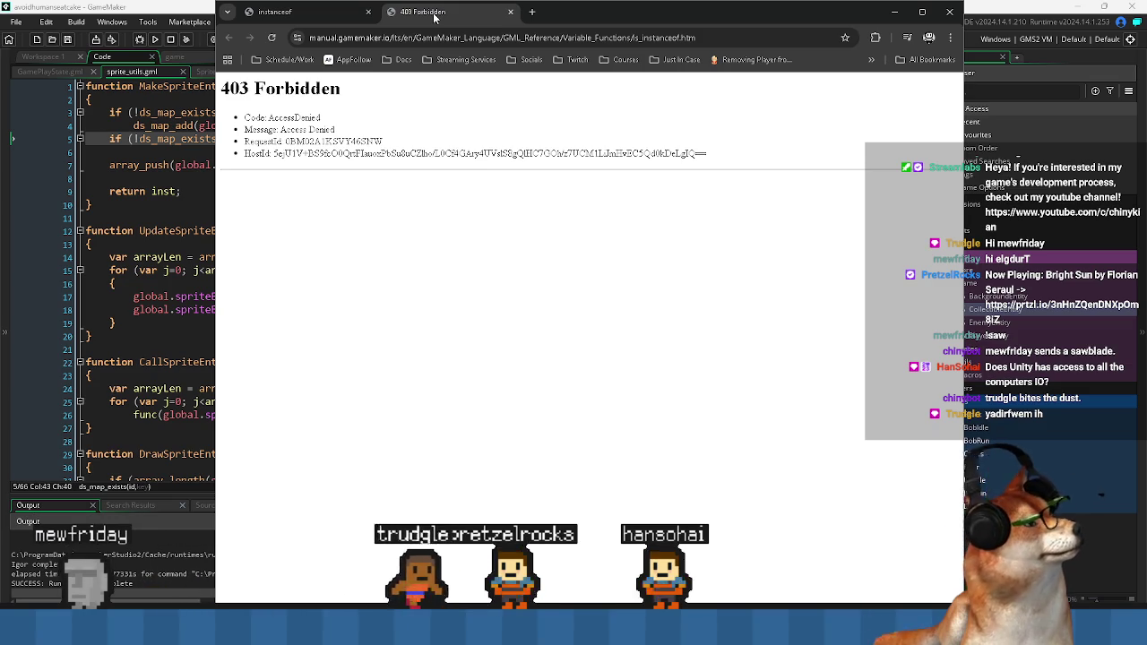
pyautogui.middleClick(434, 18)
pyautogui.click(425, 227)
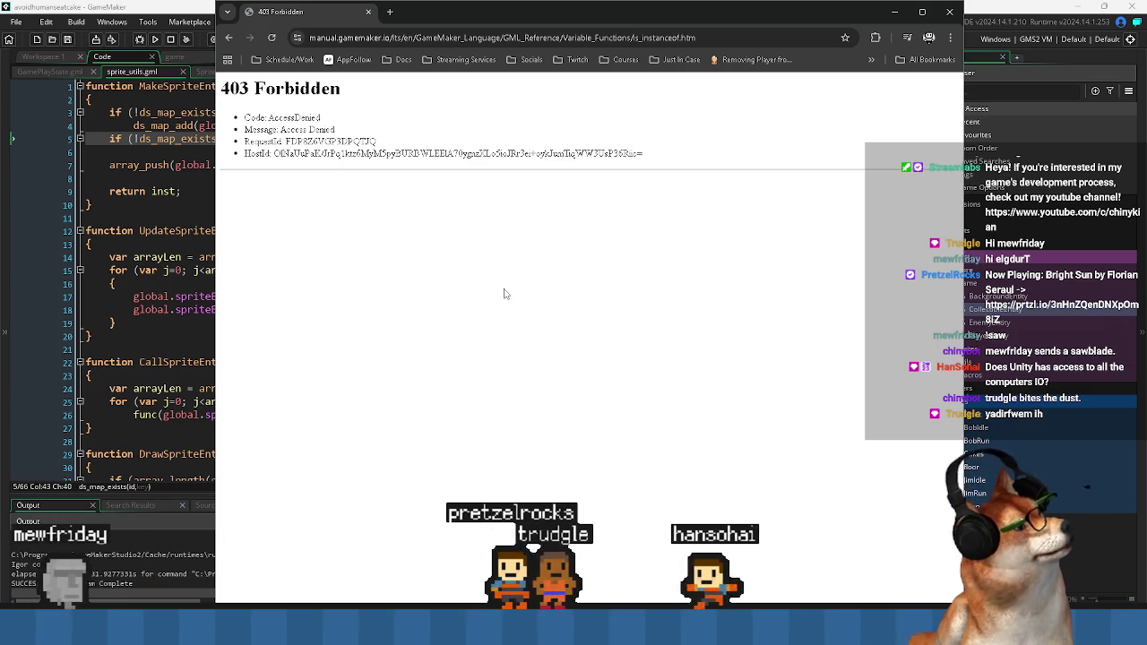
pyautogui.click(232, 37)
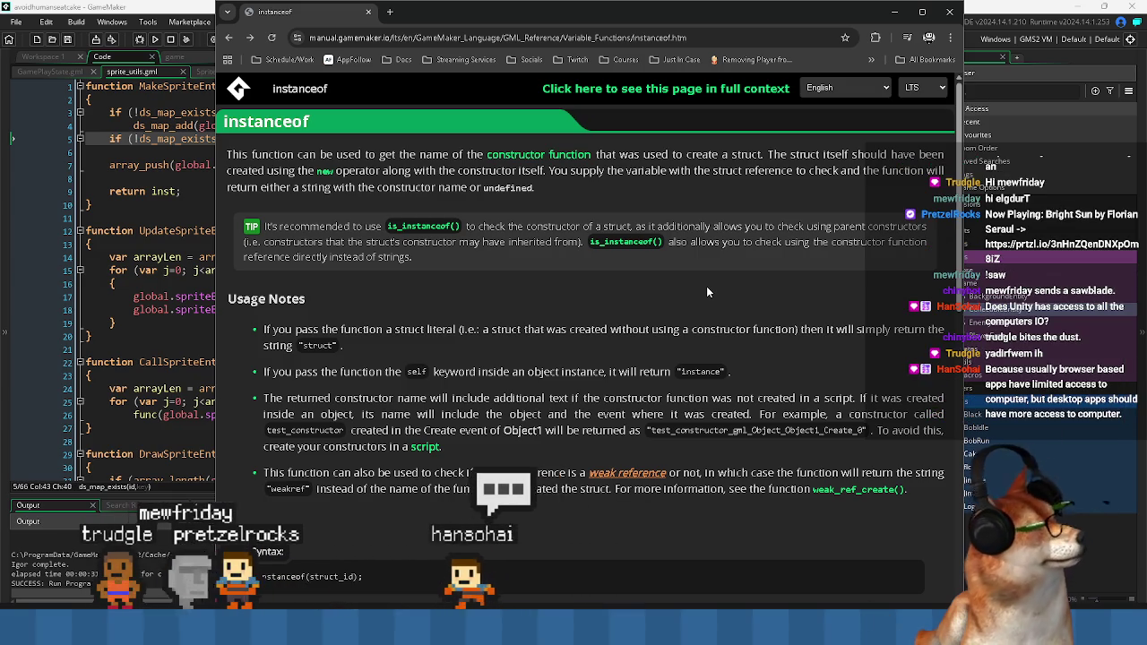
# - Read through the instanceof page, then switch back to GameMaker's sprite_utils code
pyautogui.scroll(-3, 707, 291)
pyautogui.scroll(-3, 641, 352)
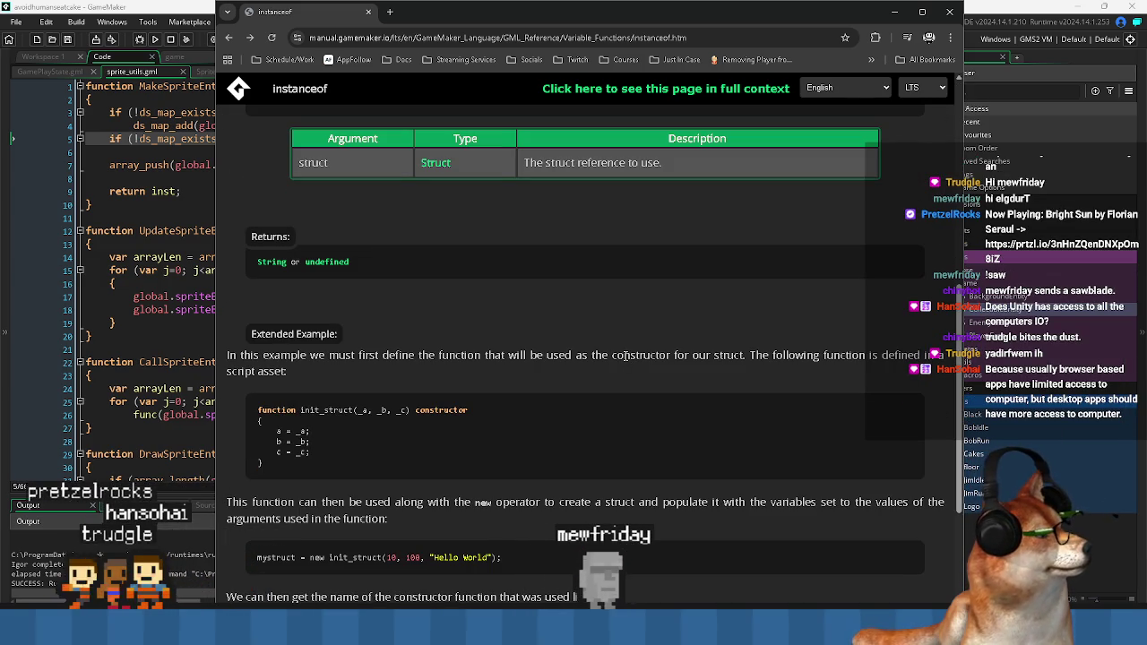
pyautogui.scroll(3, 622, 354)
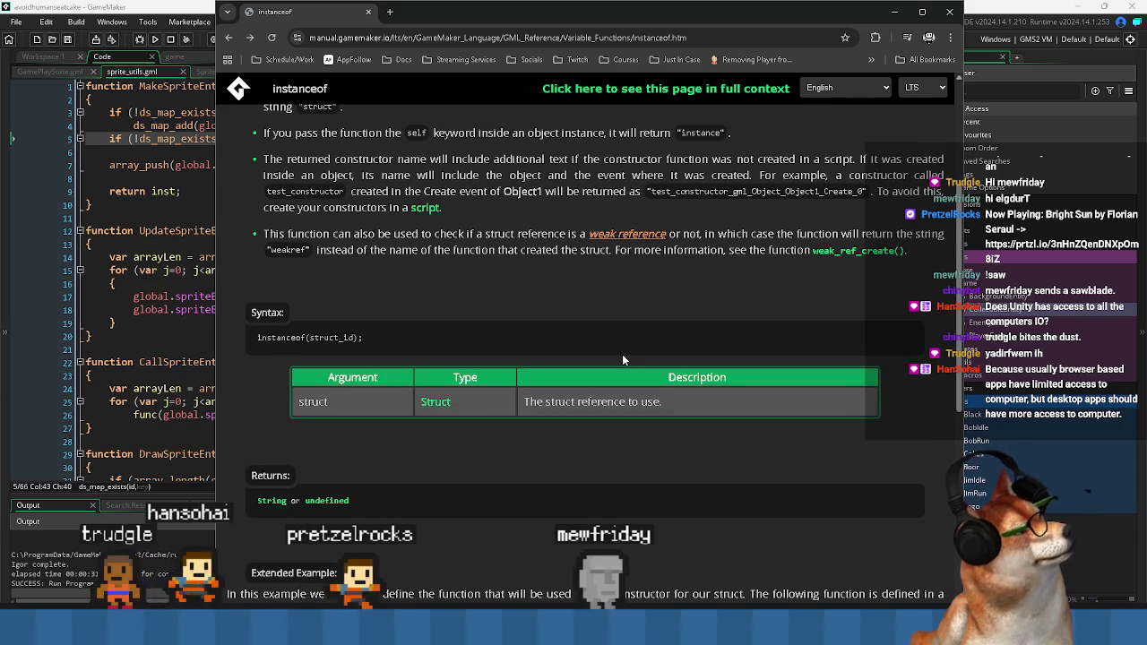
pyautogui.scroll(2, 622, 354)
pyautogui.scroll(1, 621, 354)
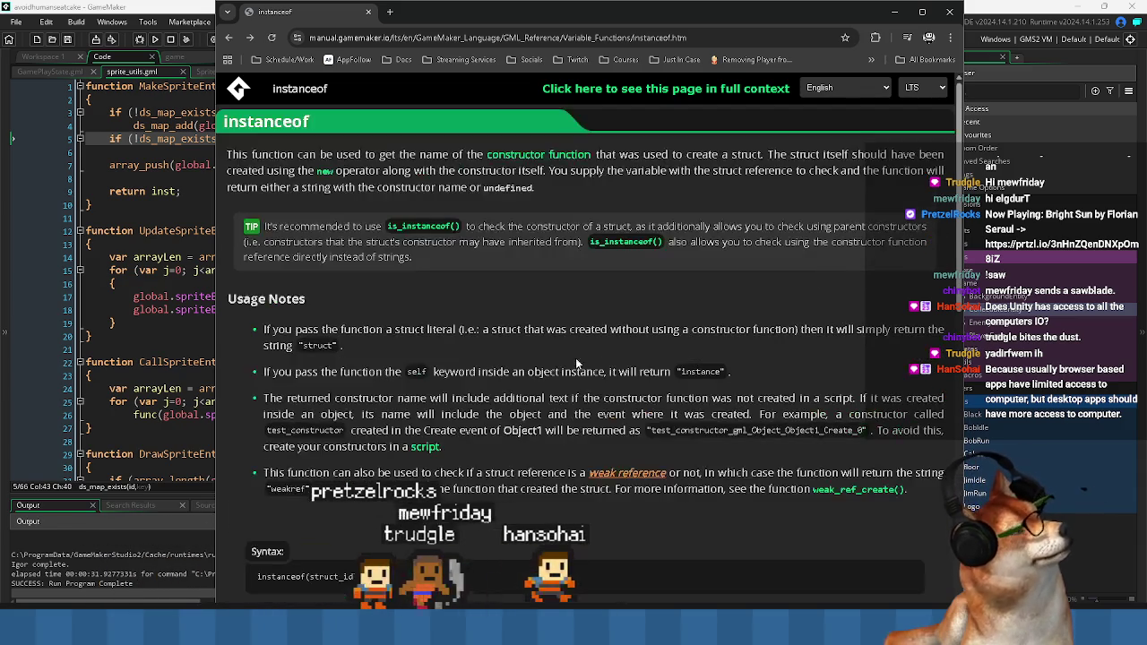
pyautogui.rightClick(281, 128)
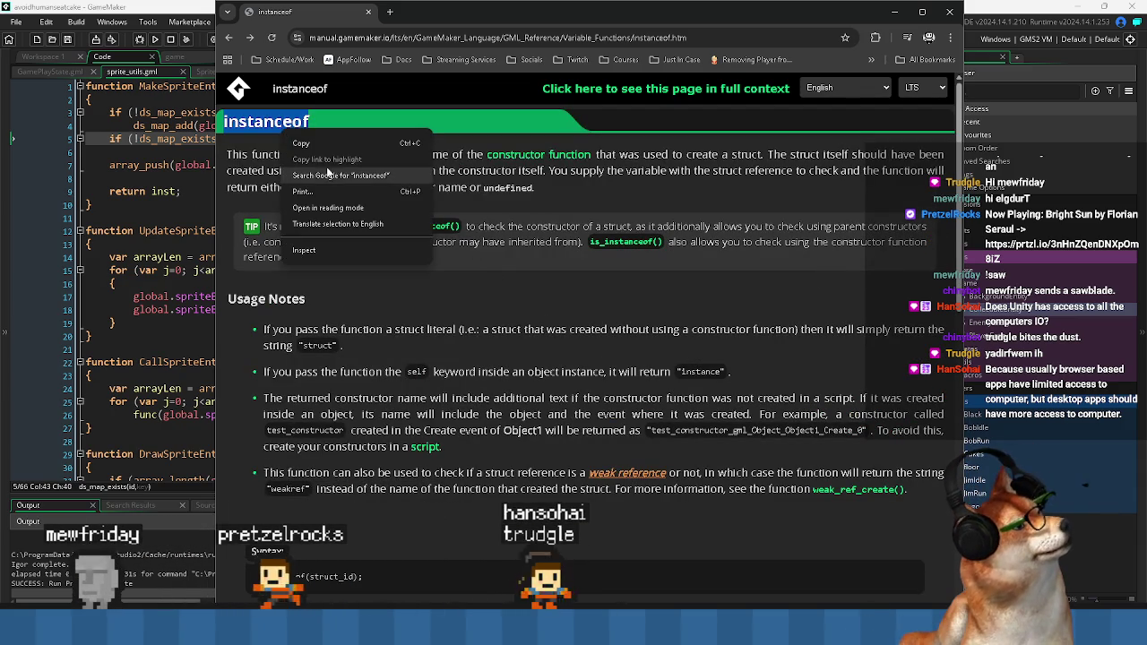
pyautogui.press('Escape')
pyautogui.scroll(-3, 516, 423)
pyautogui.scroll(-2, 517, 422)
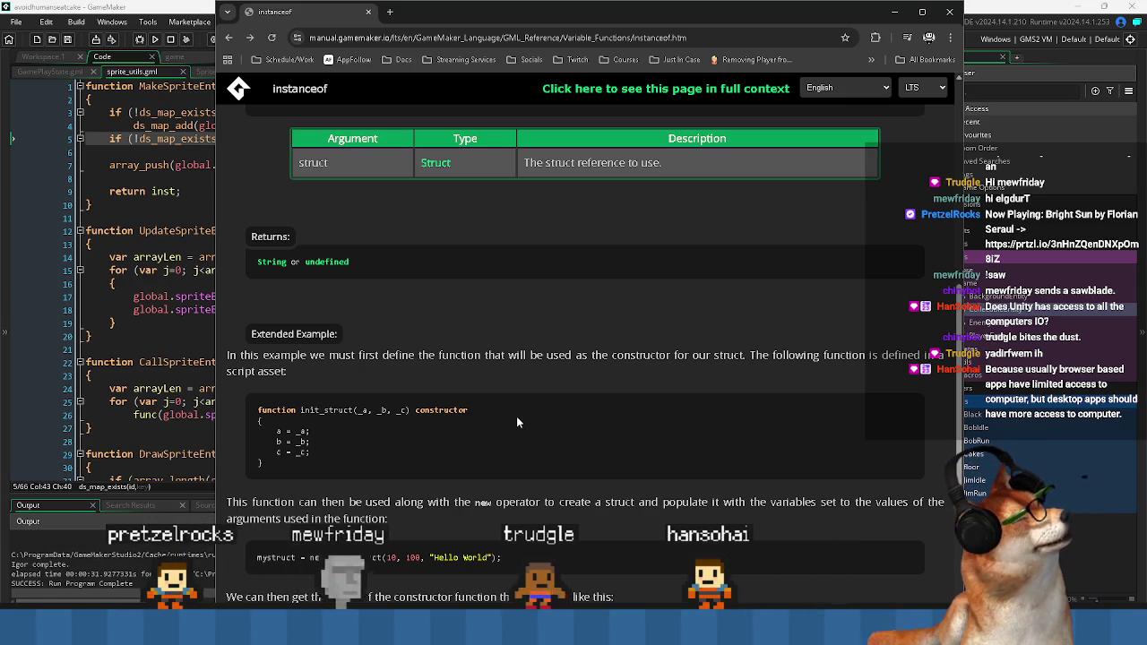
pyautogui.hotkey('alt', 'Tab')
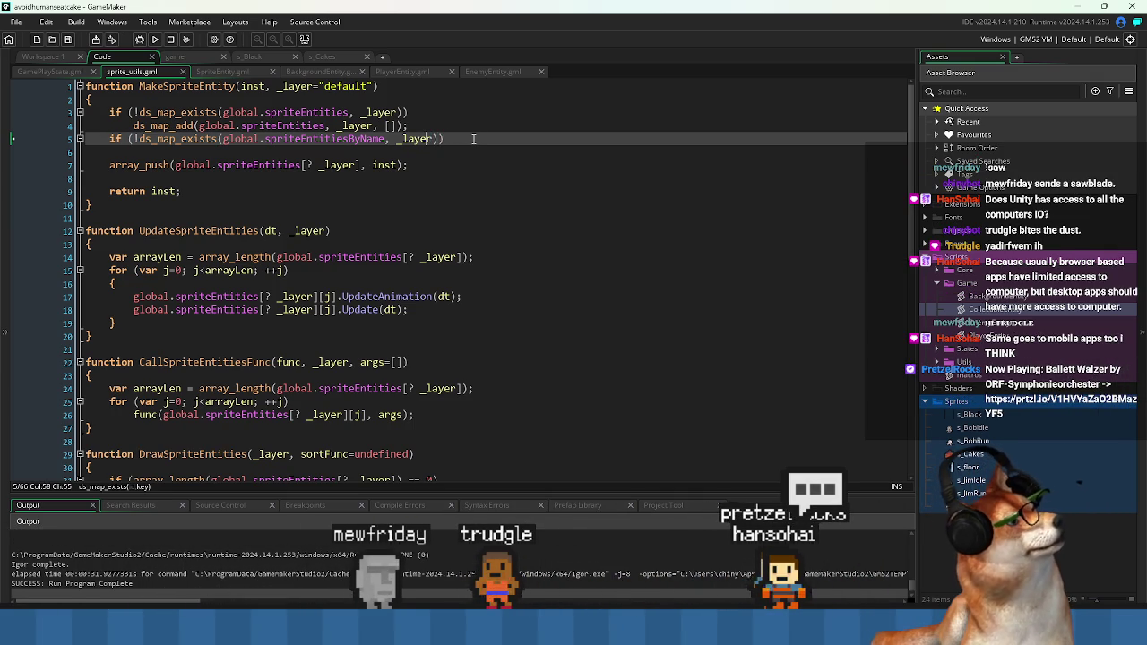
# - Write instanceof(inst) as the ds_map_exists key and open a blank line above the if
pyautogui.write('instanceof(')
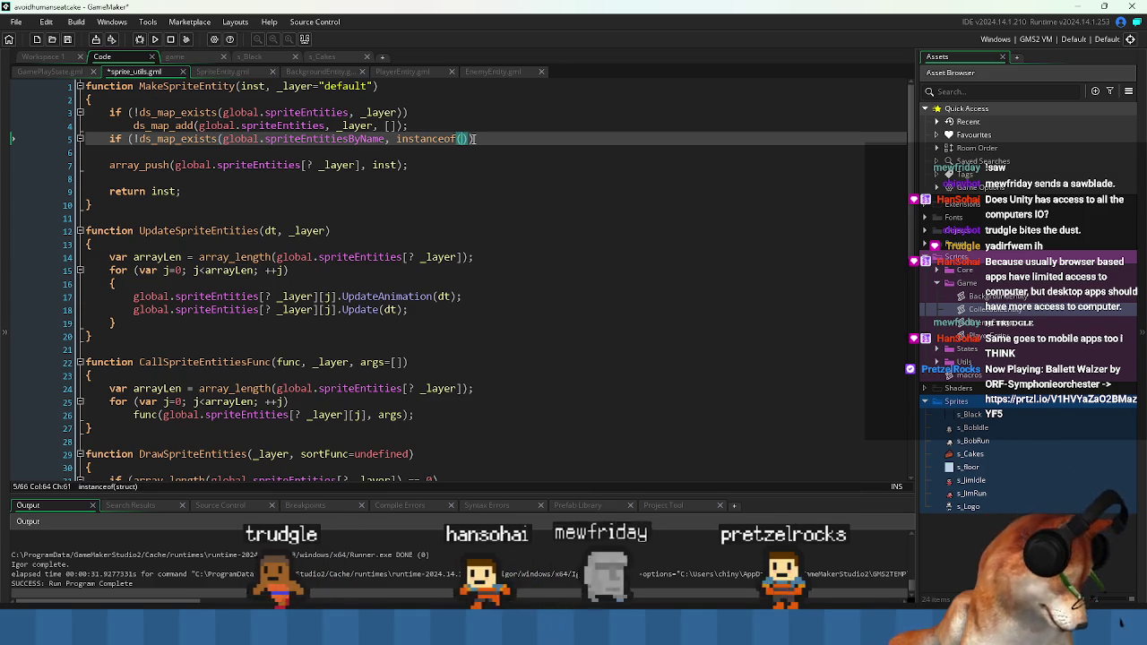
pyautogui.write('(')
pyautogui.press('Up')
pyautogui.press('Up')
pyautogui.press('Up')
pyautogui.press('Up')
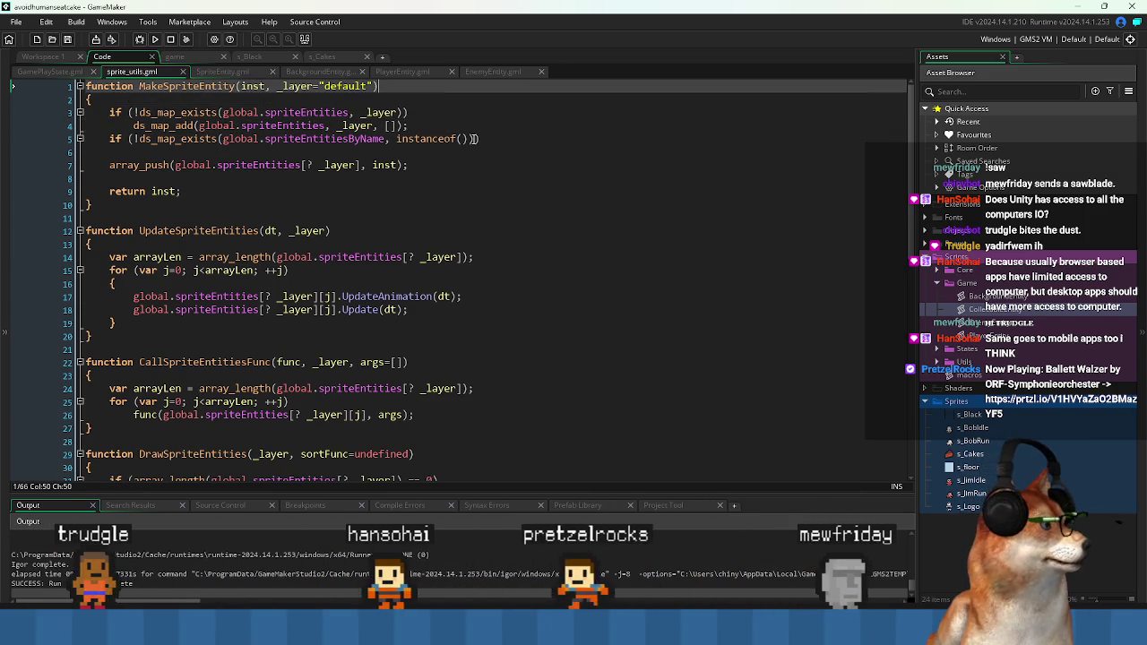
pyautogui.press('Down')
pyautogui.press('Down')
pyautogui.press('Down')
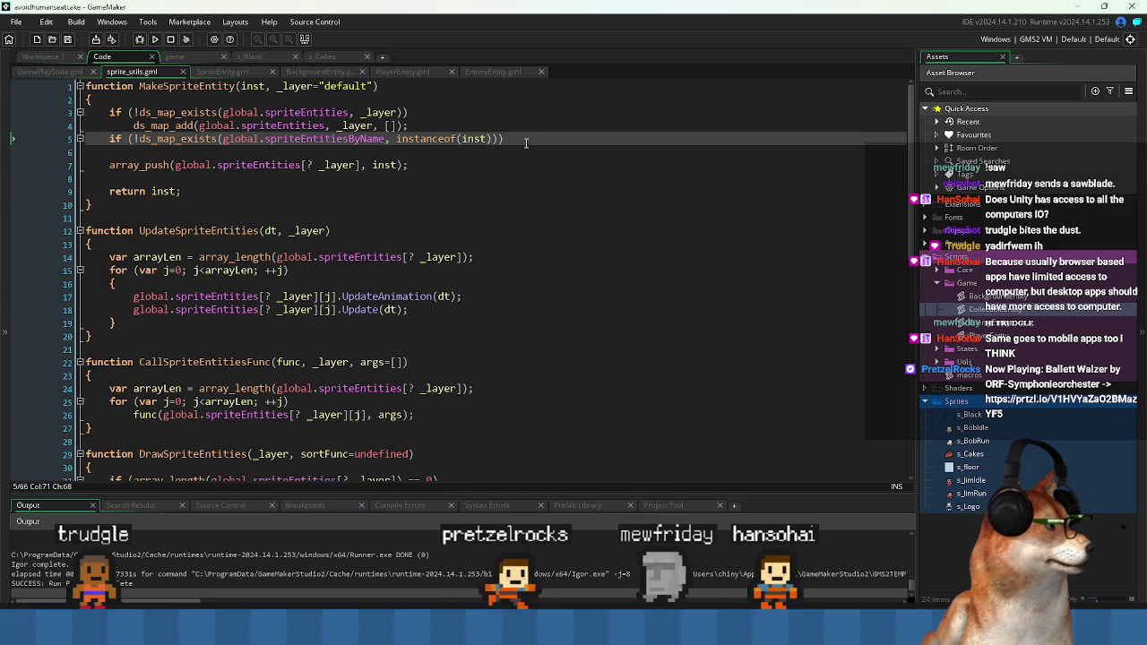
pyautogui.press('Return')
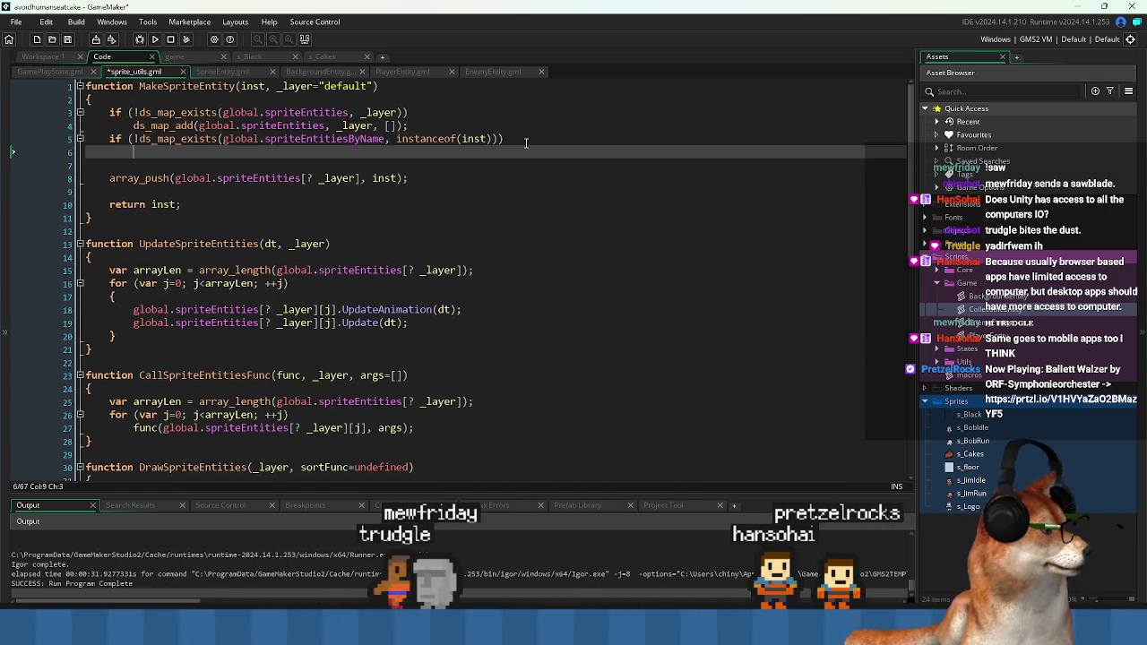
pyautogui.press('Up')
pyautogui.press('Up')
pyautogui.press('Down')
pyautogui.press('Down')
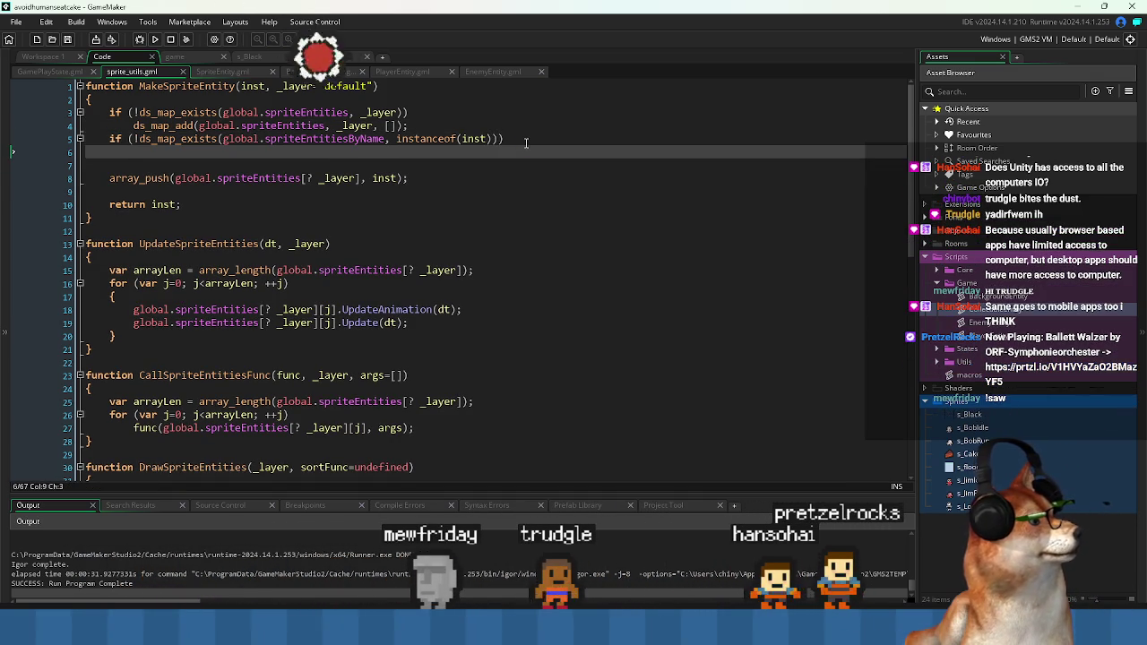
pyautogui.press('Up')
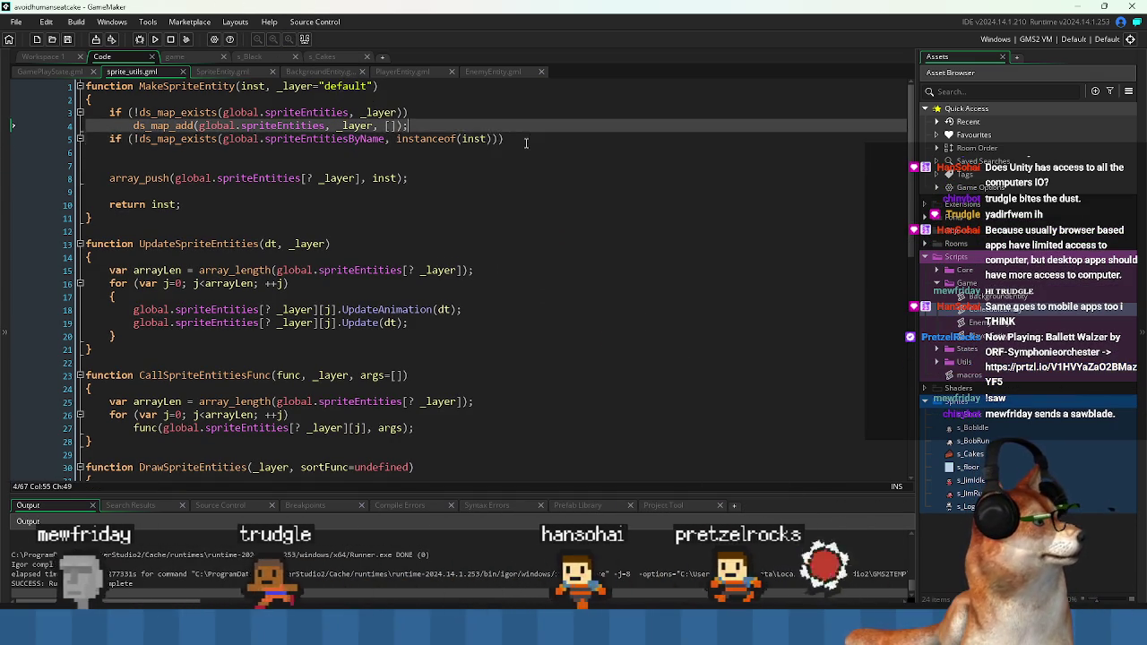
pyautogui.press('Home')
pyautogui.press('Return')
pyautogui.press('Up')
# - Declare 'var className = instanceof(inst);' by moving the instanceof call out of the if
pyautogui.write('var ')
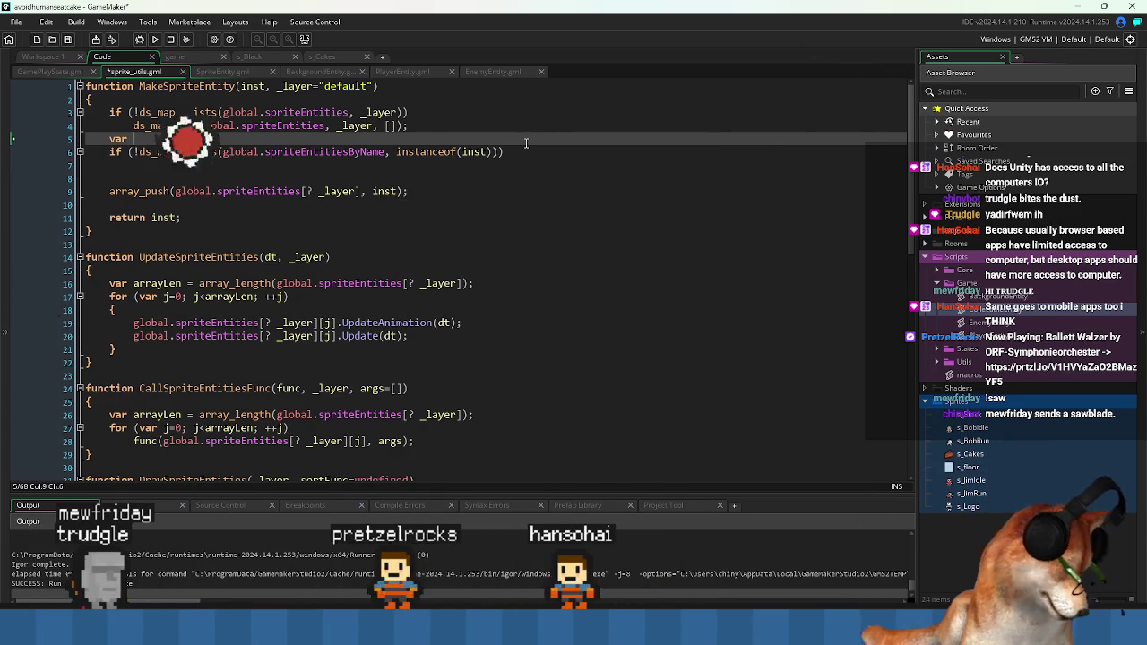
pyautogui.write('className =')
pyautogui.press('Down')
pyautogui.press('End')
pyautogui.press('Left')
pyautogui.press('Left')
pyautogui.hotkey('ctrl', 'x')
pyautogui.press('Up')
pyautogui.press('End')
pyautogui.hotkey('ctrl', 'v')
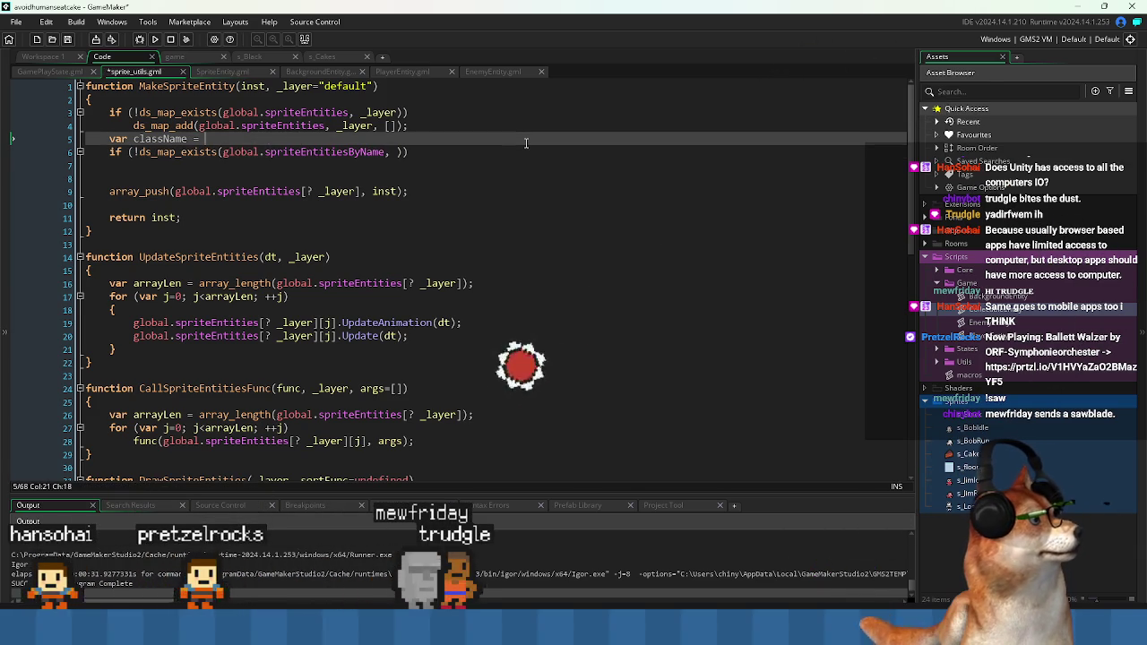
pyautogui.write(';')
pyautogui.press('Up')
pyautogui.press('End')
# - Use className as the key in the ds_map_exists check
pyautogui.press('Down')
pyautogui.press('Home')
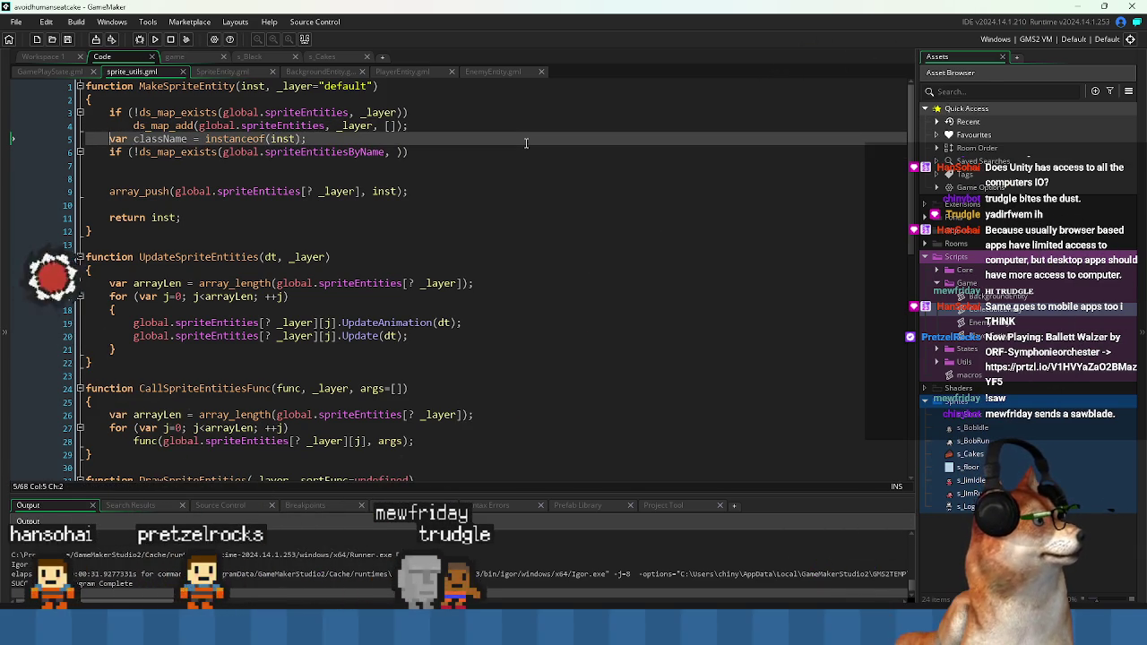
pyautogui.press('Down')
pyautogui.press('End')
pyautogui.press('Left')
pyautogui.press('Left')
pyautogui.write('className')
pyautogui.press('End')
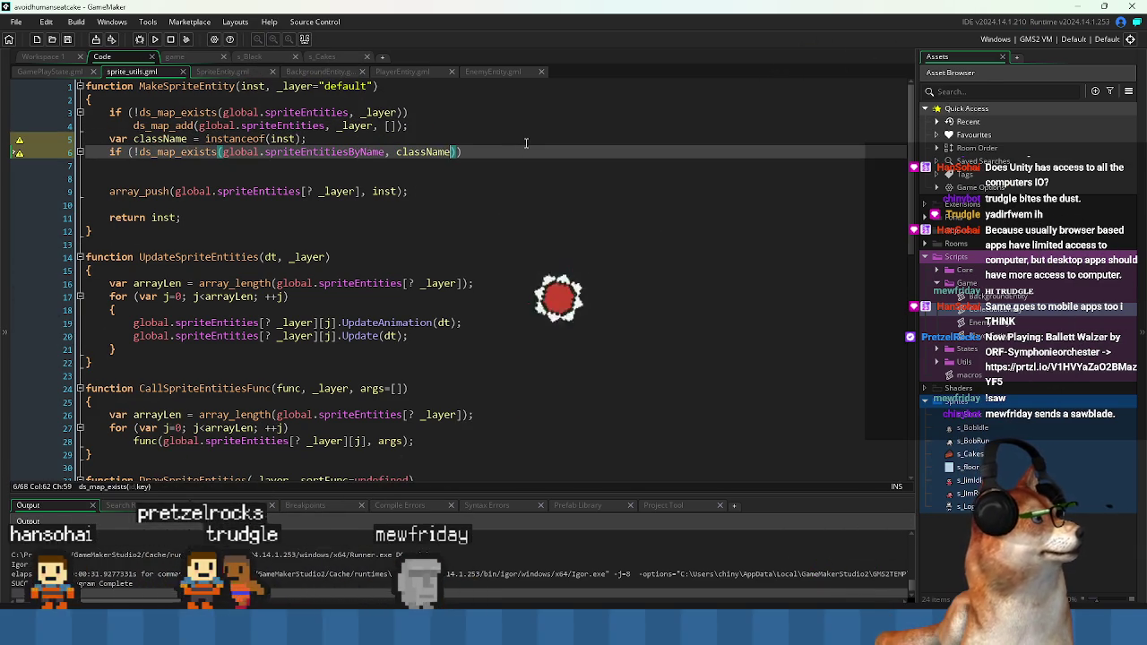
# - Add a show_message(className) line above the ds_map_exists check
pyautogui.press('Up')
pyautogui.press('End')
pyautogui.press('Return')
pyautogui.write('sh')
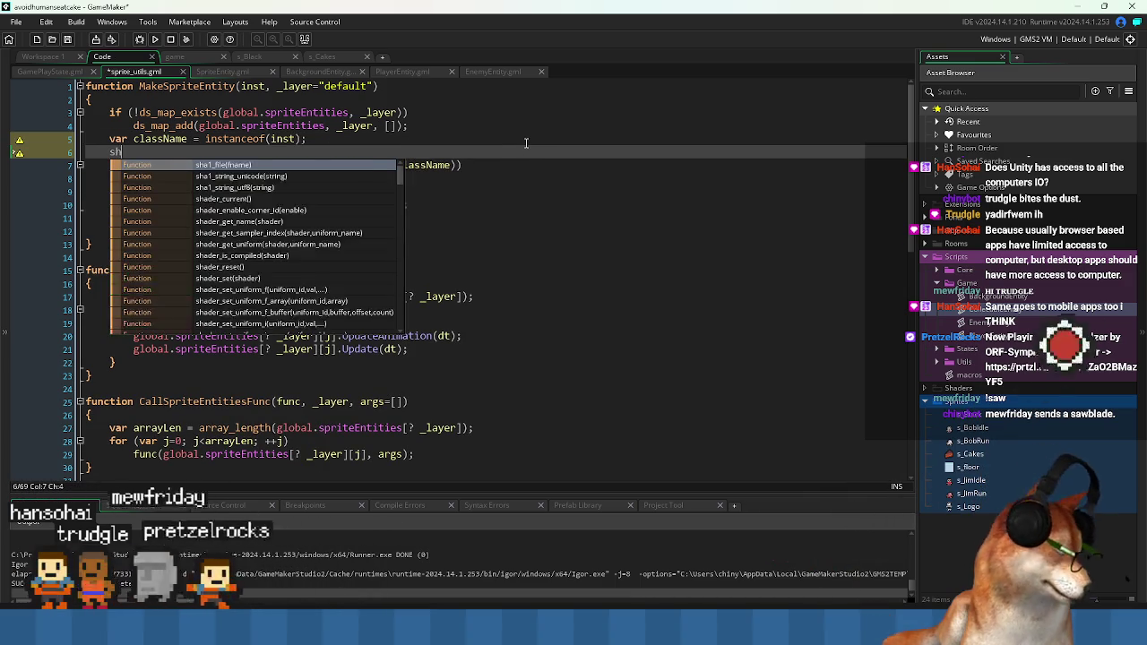
pyautogui.write('ow_debug')
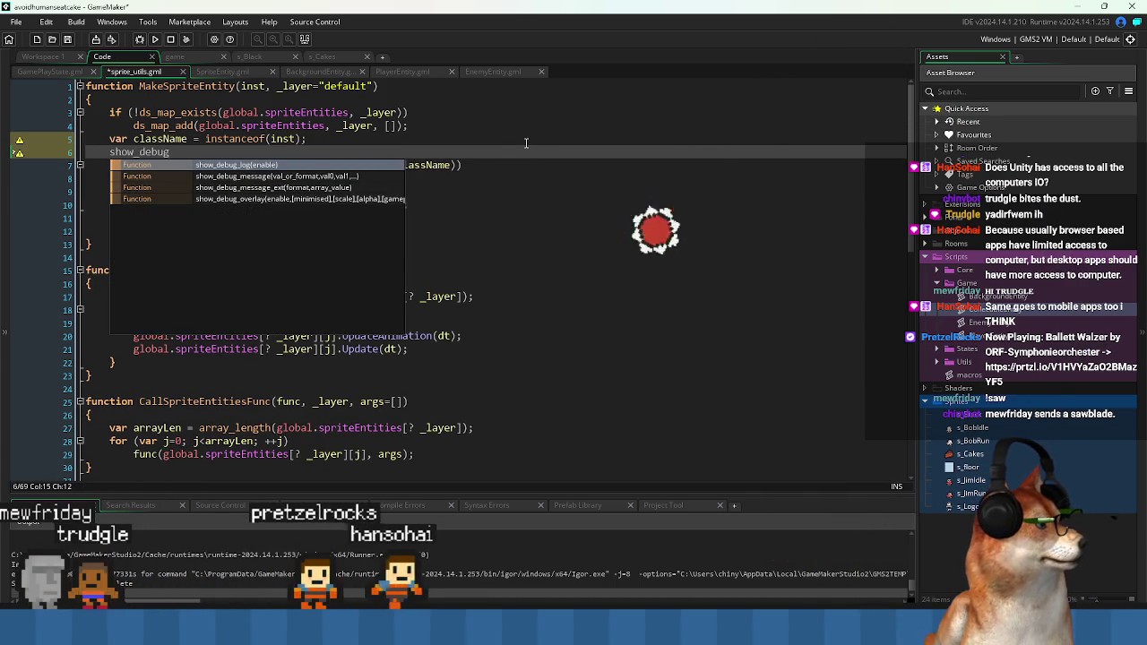
pyautogui.press('BackSpace')
pyautogui.press('BackSpace')
pyautogui.press('BackSpace')
pyautogui.press('BackSpace')
pyautogui.press('BackSpace')
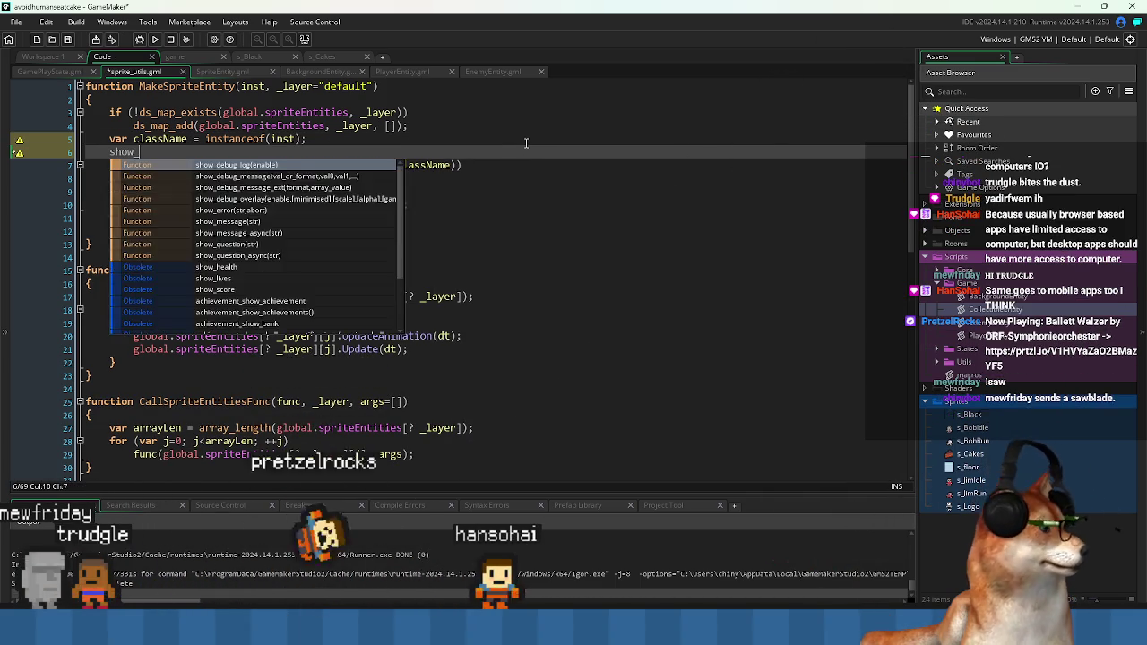
pyautogui.write('mess')
pyautogui.press('Return')
pyautogui.write('className')
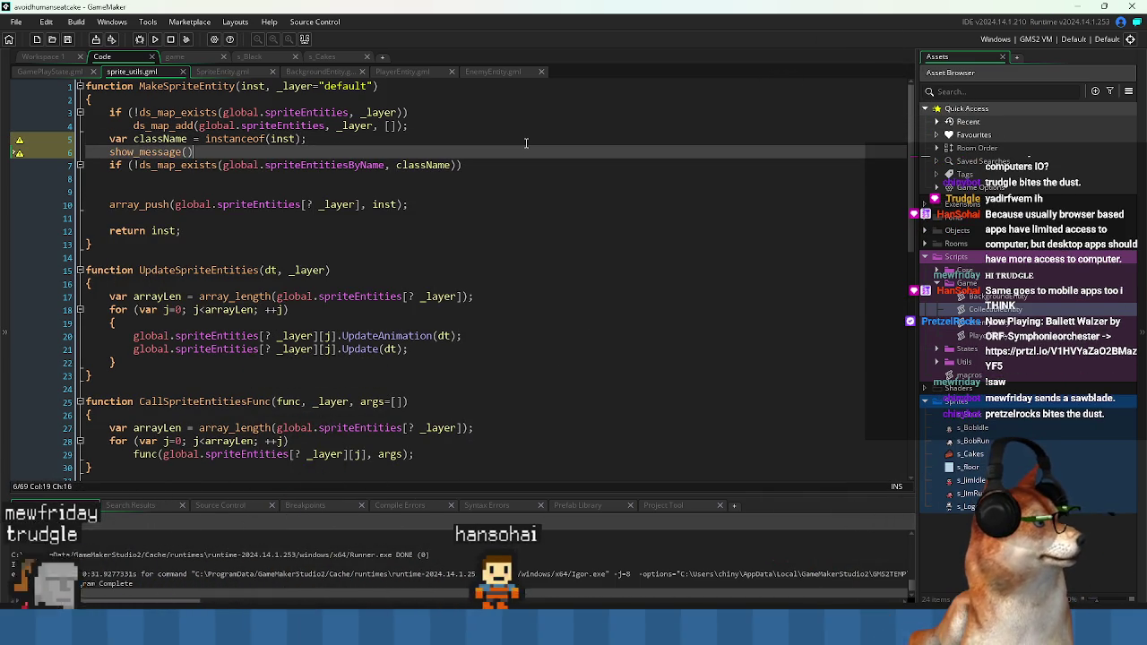
pyautogui.scroll(-10, 526, 144)
# - Copy the ds_map_add call from line 4 into the empty line under the className if
pyautogui.hotkey('ctrl', 'z')
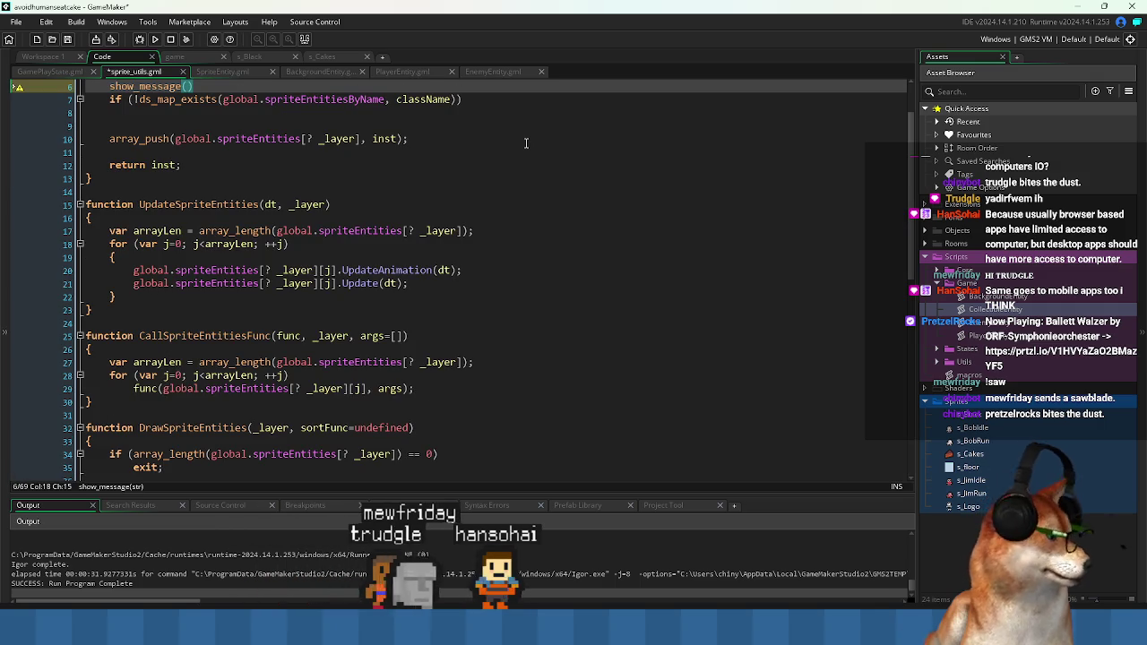
pyautogui.scroll(2, 526, 143)
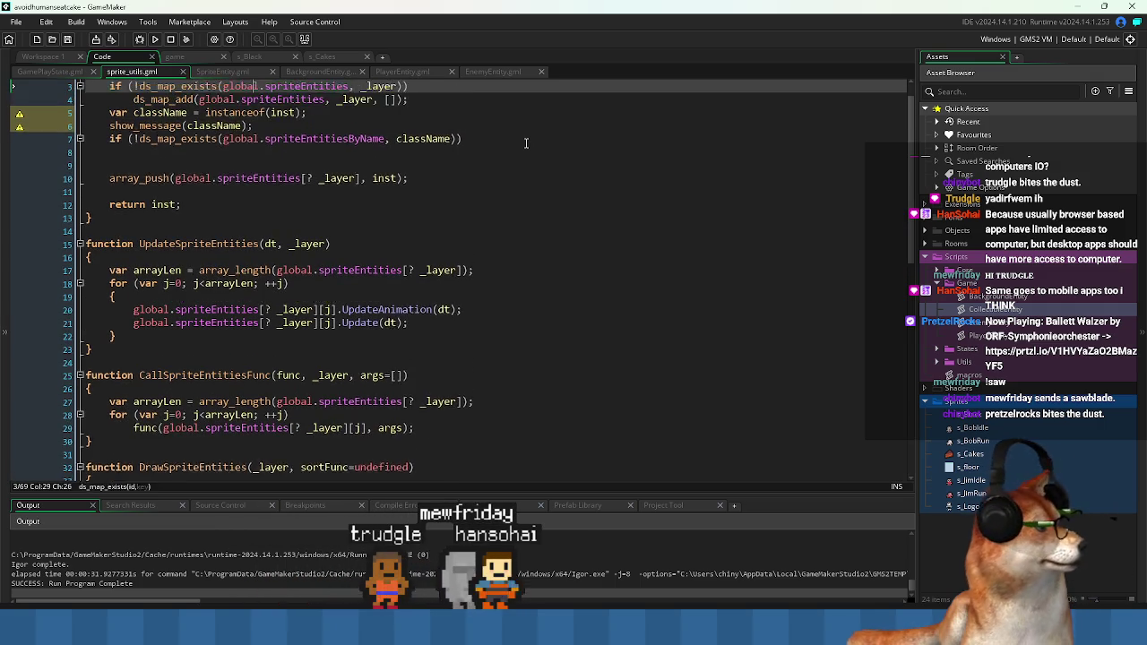
pyautogui.press('Up')
pyautogui.press('Down')
pyautogui.press('Down')
pyautogui.press('Down')
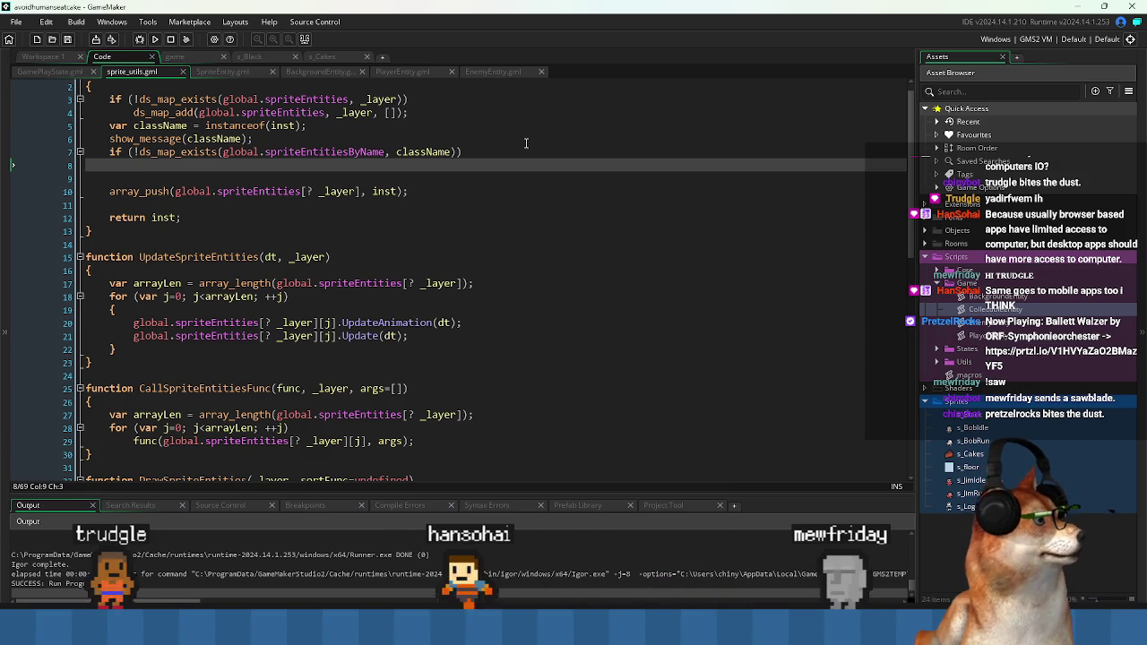
pyautogui.press('Up')
pyautogui.press('Up')
pyautogui.press('Up')
pyautogui.hotkey('shift', 'End')
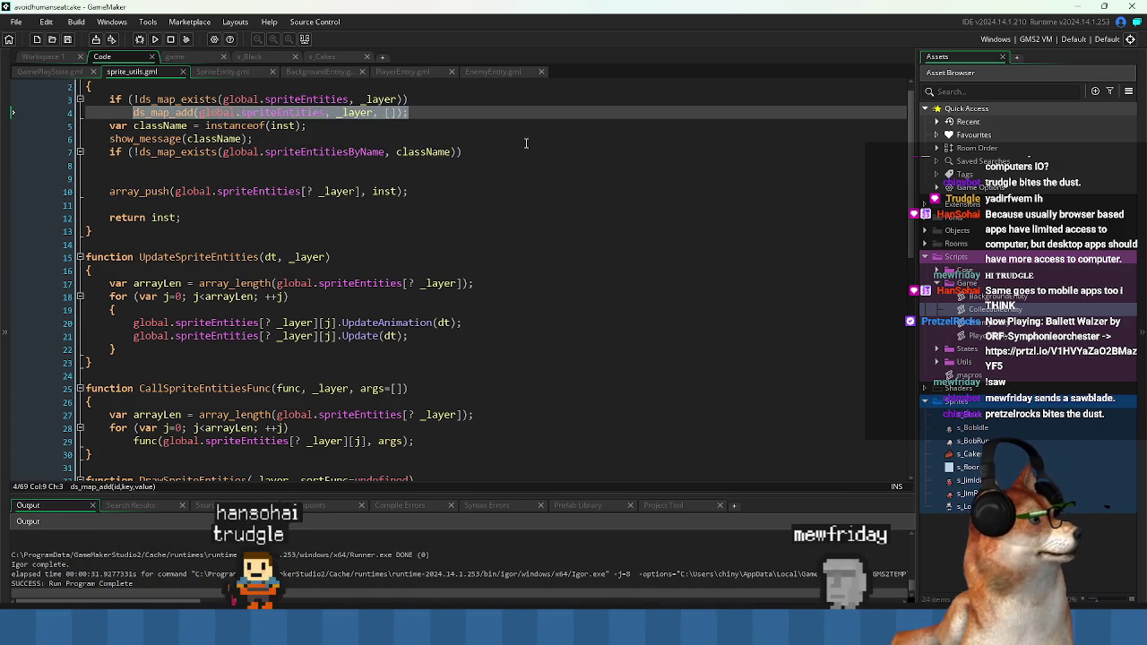
pyautogui.hotkey('ctrl', 'c')
pyautogui.press('Down')
pyautogui.press('Down')
pyautogui.press('Down')
pyautogui.hotkey('ctrl', 'v')
# - Change the pasted call to add to spriteEntitiesByName with className replacing _layer
pyautogui.press('Up')
pyautogui.press('Up')
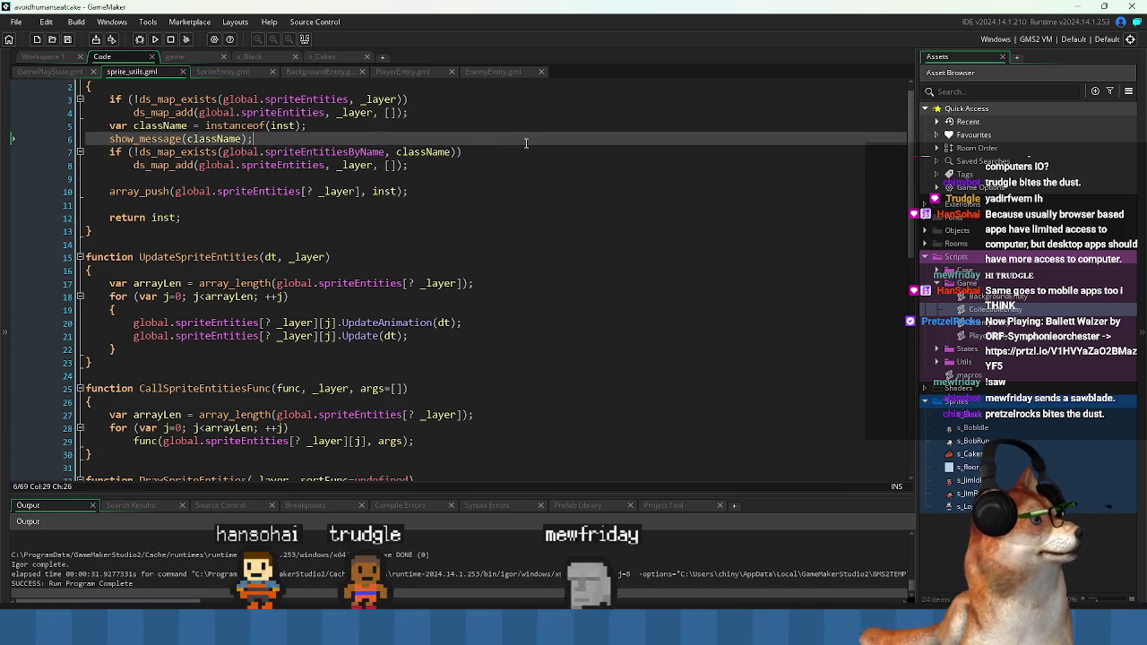
pyautogui.press('Down')
pyautogui.press('Home')
pyautogui.hotkey('ctrl', 'Right')
pyautogui.press('Down')
pyautogui.hotkey('ctrl', 'Right')
pyautogui.hotkey('ctrl', 'Right')
pyautogui.hotkey('ctrl', 'Right')
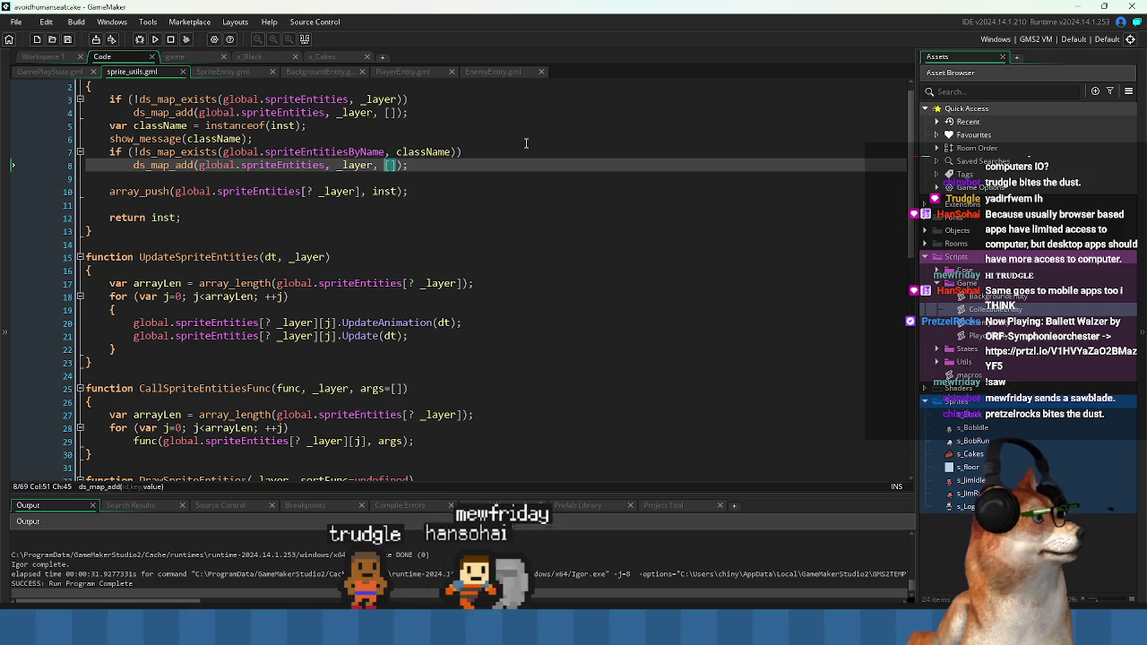
pyautogui.write('ByName')
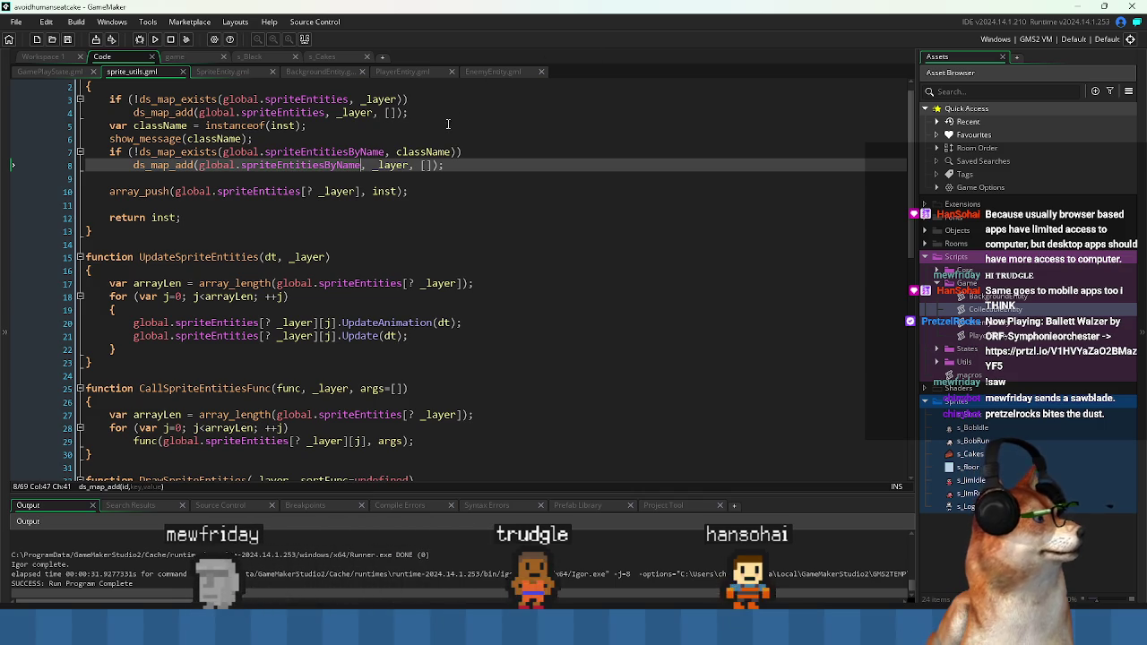
pyautogui.doubleClick(423, 151)
pyautogui.hotkey('ctrl', 'c')
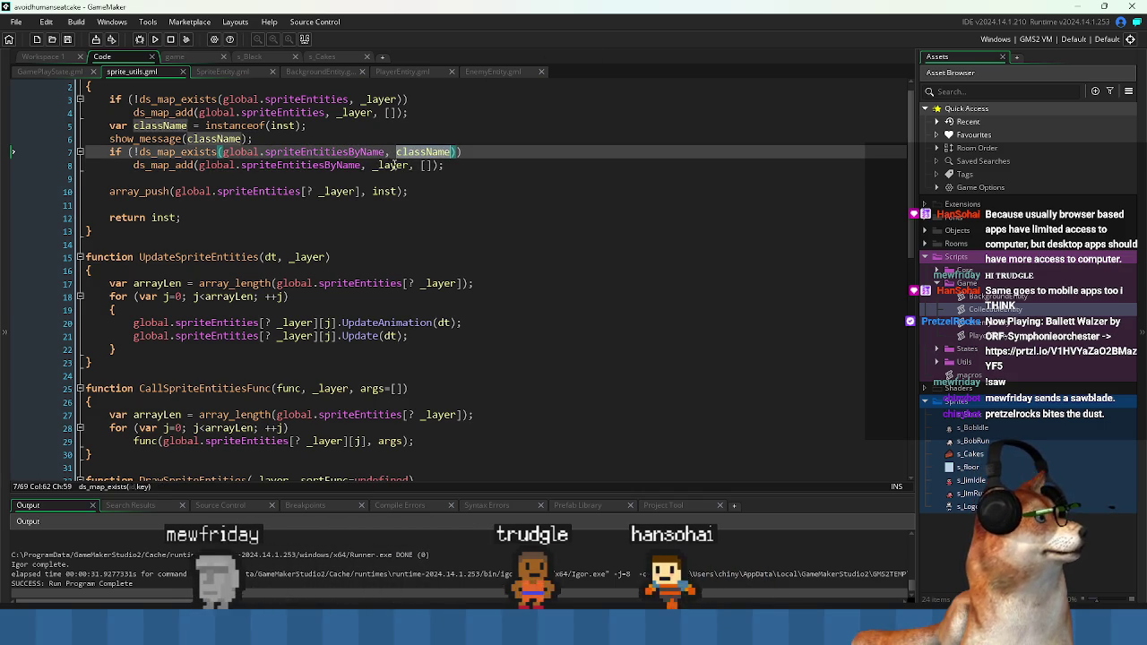
pyautogui.doubleClick(392, 164)
pyautogui.hotkey('ctrl', 'v')
# - Extend the if condition with '&& className != undefined' and save the script
pyautogui.click(490, 152)
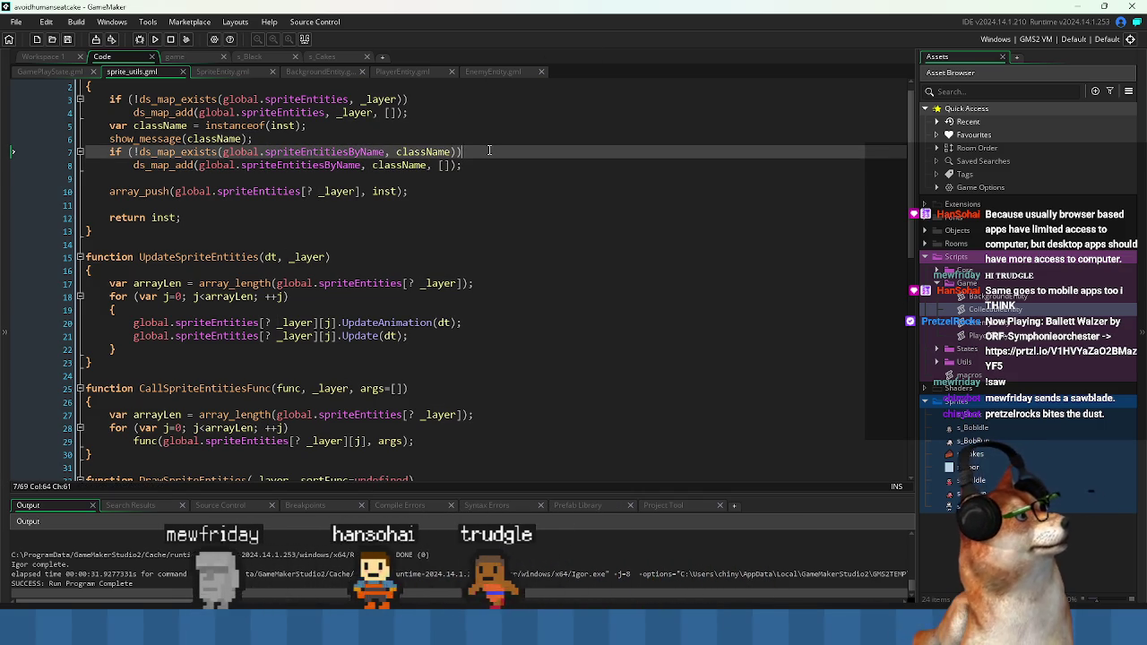
pyautogui.press('Home')
pyautogui.press('Left')
pyautogui.write('&& className != un')
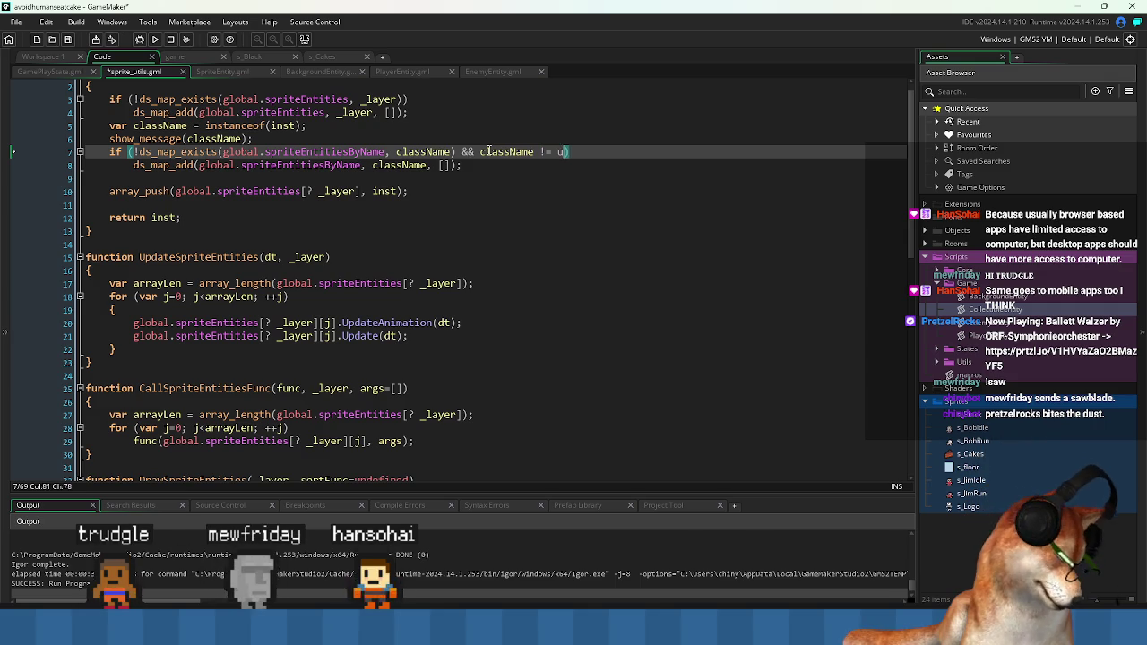
pyautogui.write('d')
pyautogui.press('Escape')
pyautogui.press('Down')
pyautogui.hotkey('ctrl', 's')
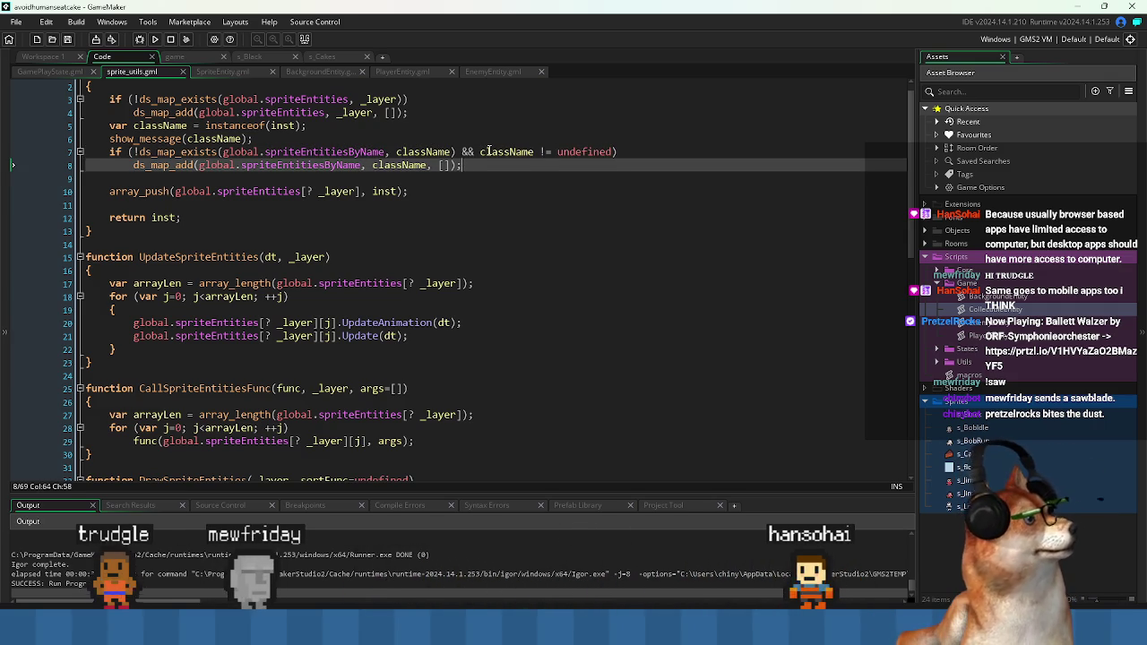
# - Add a blank spacer line after line 4, save, and run the game to show 'CollectableEntity'
pyautogui.press('Up')
pyautogui.press('Up')
pyautogui.press('Up')
pyautogui.write('\\')
pyautogui.press('Return')
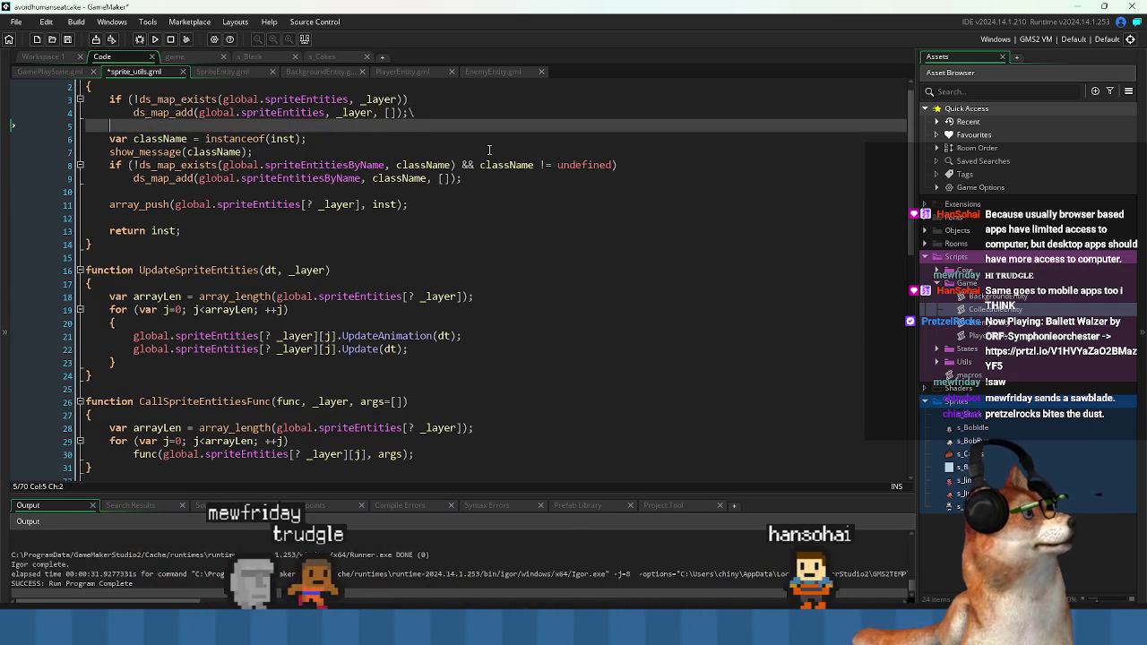
pyautogui.press('BackSpace')
pyautogui.press('BackSpace')
pyautogui.press('Return')
pyautogui.hotkey('ctrl', 's')
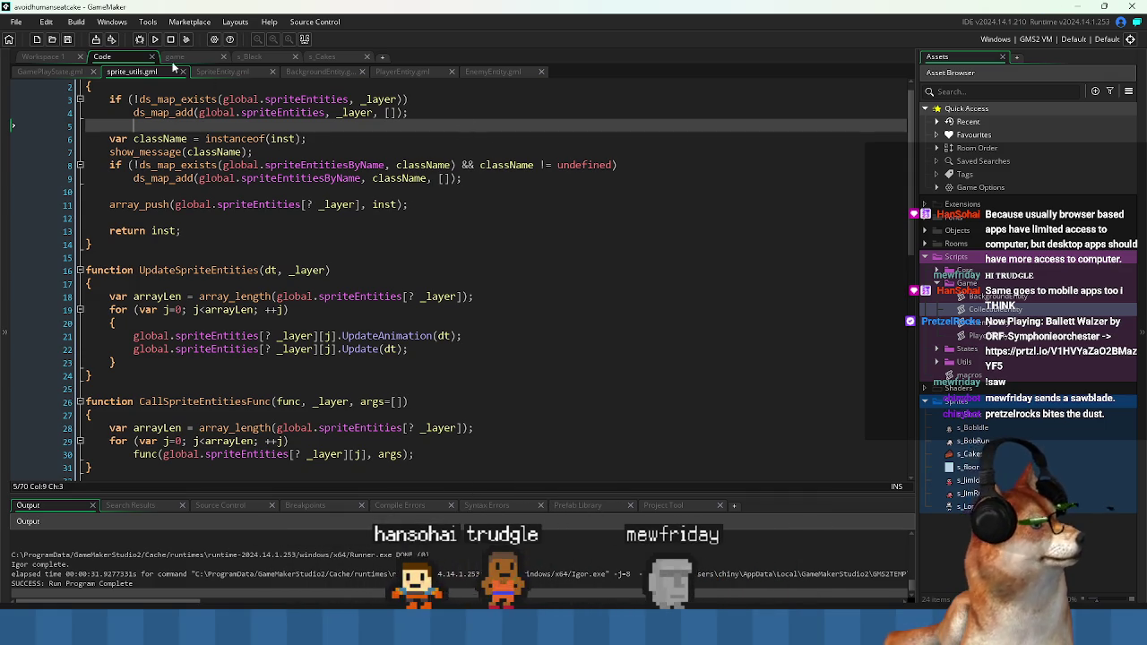
pyautogui.click(155, 40)
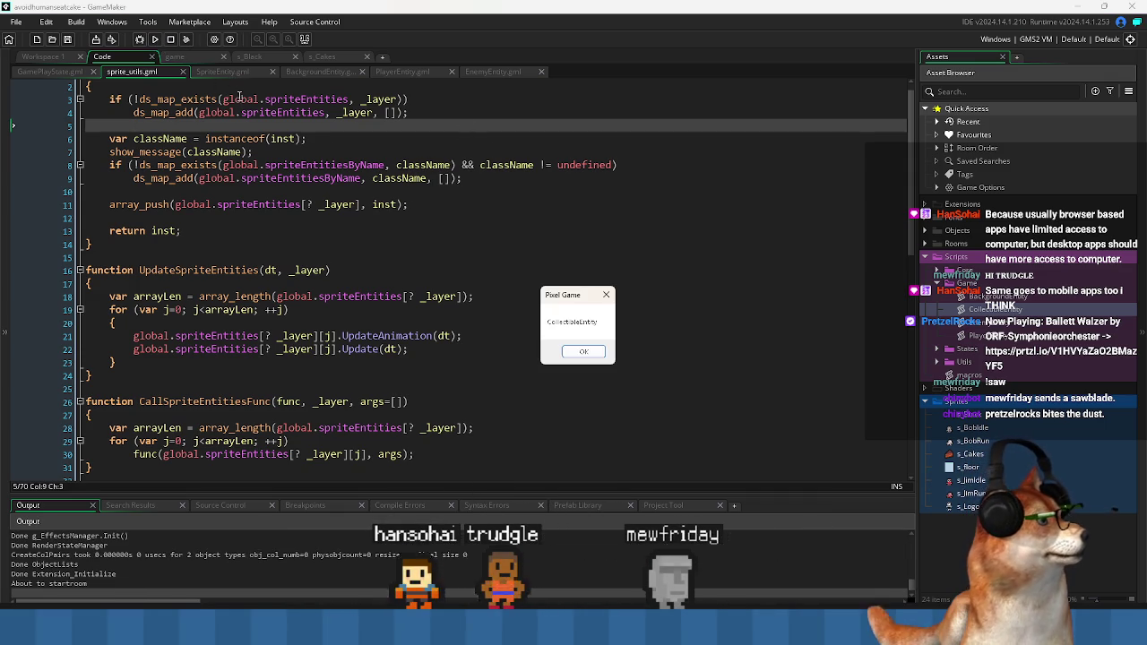